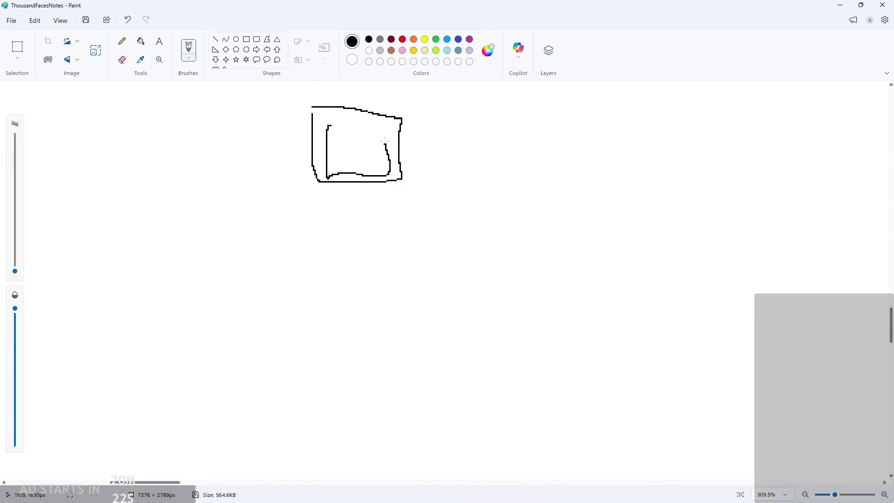
# - Sketch three more top-row tile boxes with inner edge lines beside the first
pyautogui.moveTo(450, 111)
pyautogui.mouseDown()
pyautogui.moveTo(500, 190)
pyautogui.moveTo(558, 109)
pyautogui.moveTo(448, 114)
pyautogui.mouseUp()
pyautogui.moveTo(466, 184)
pyautogui.mouseDown()
pyautogui.moveTo(478, 140)
pyautogui.moveTo(561, 133)
pyautogui.mouseUp()
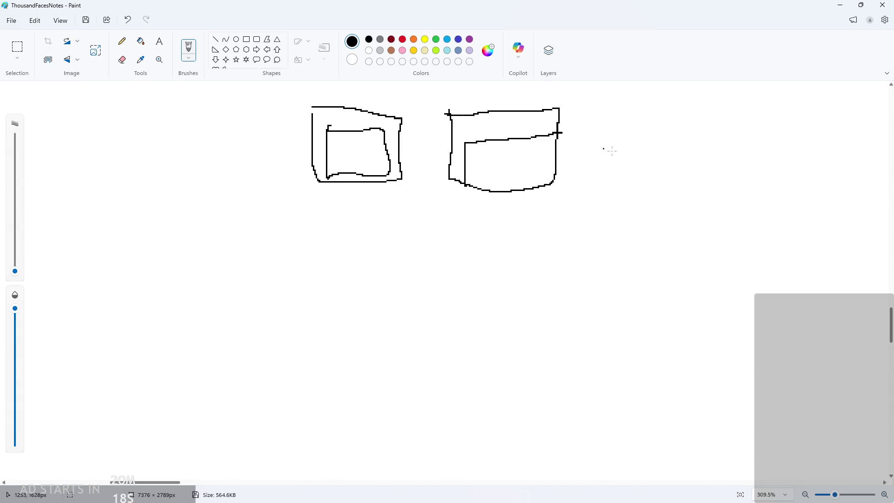
pyautogui.moveTo(618, 124)
pyautogui.mouseDown()
pyautogui.moveTo(709, 182)
pyautogui.moveTo(623, 97)
pyautogui.mouseUp()
pyautogui.moveTo(615, 134); pyautogui.dragTo(718, 133)
pyautogui.moveTo(755, 106)
pyautogui.mouseDown()
pyautogui.moveTo(844, 186)
pyautogui.moveTo(734, 107)
pyautogui.moveTo(785, 128)
pyautogui.moveTo(837, 198)
pyautogui.mouseUp()
pyautogui.scroll(-1, 561, 193)
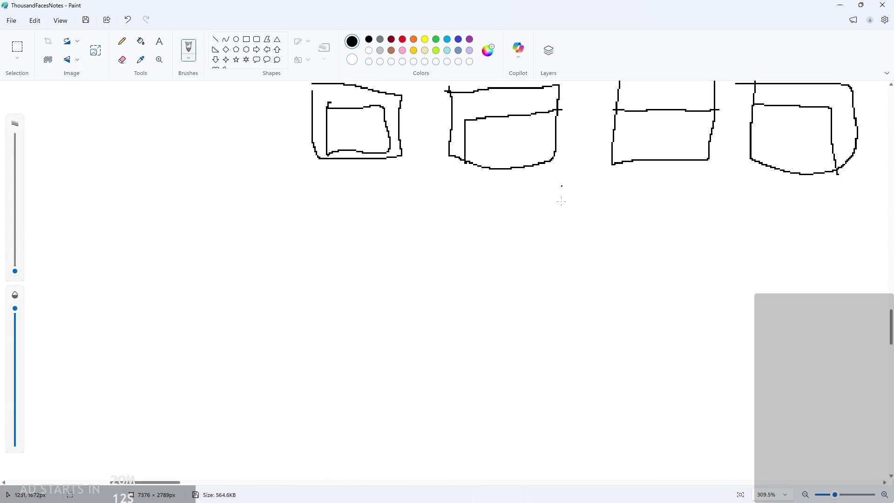
# - Draw two tile boxes below the top row, adding inner left and bottom edge lines
pyautogui.moveTo(455, 208)
pyautogui.mouseDown()
pyautogui.moveTo(455, 224)
pyautogui.moveTo(581, 302)
pyautogui.moveTo(471, 206)
pyautogui.moveTo(452, 209)
pyautogui.moveTo(494, 301)
pyautogui.mouseUp()
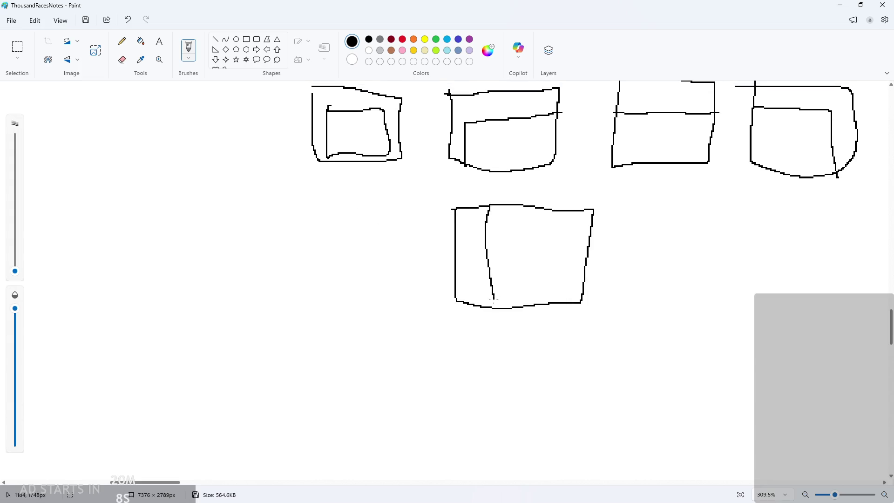
pyautogui.scroll(-3, 486, 318)
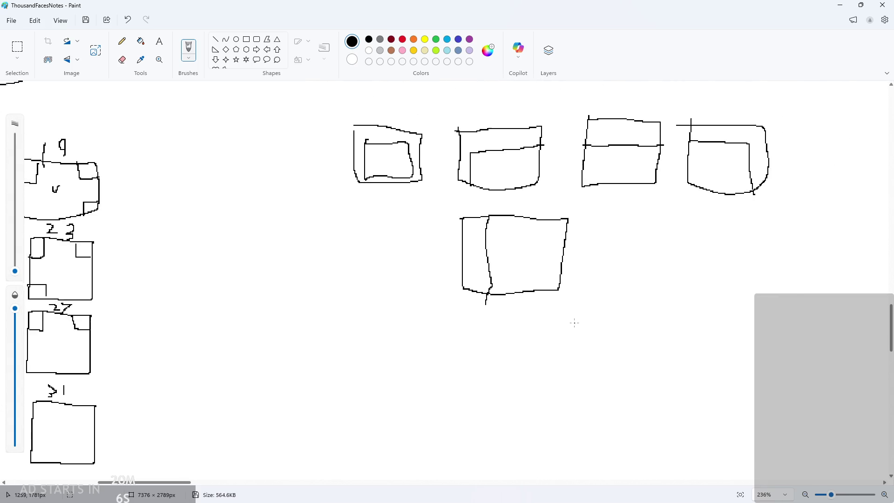
pyautogui.scroll(-1, 537, 305)
pyautogui.moveTo(463, 306)
pyautogui.mouseDown()
pyautogui.moveTo(465, 363)
pyautogui.moveTo(582, 402)
pyautogui.moveTo(489, 321)
pyautogui.moveTo(484, 369)
pyautogui.moveTo(574, 385)
pyautogui.mouseUp()
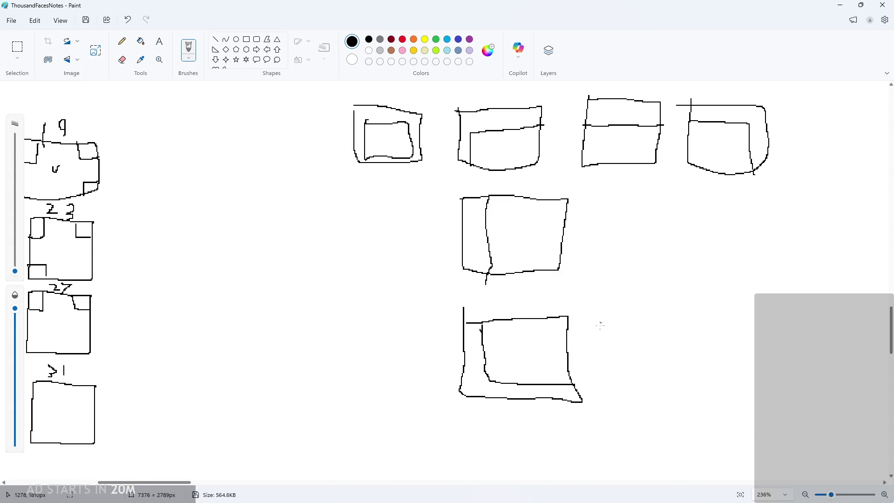
pyautogui.moveTo(600, 209)
pyautogui.mouseDown()
pyautogui.moveTo(661, 276)
pyautogui.moveTo(617, 213)
pyautogui.moveTo(594, 217)
pyautogui.mouseUp()
# - Draw the remaining right and bottom boxes with vertical, bottom-right and horizontal edge lines
pyautogui.moveTo(702, 205)
pyautogui.mouseDown()
pyautogui.moveTo(759, 271)
pyautogui.moveTo(784, 216)
pyautogui.moveTo(696, 209)
pyautogui.mouseUp()
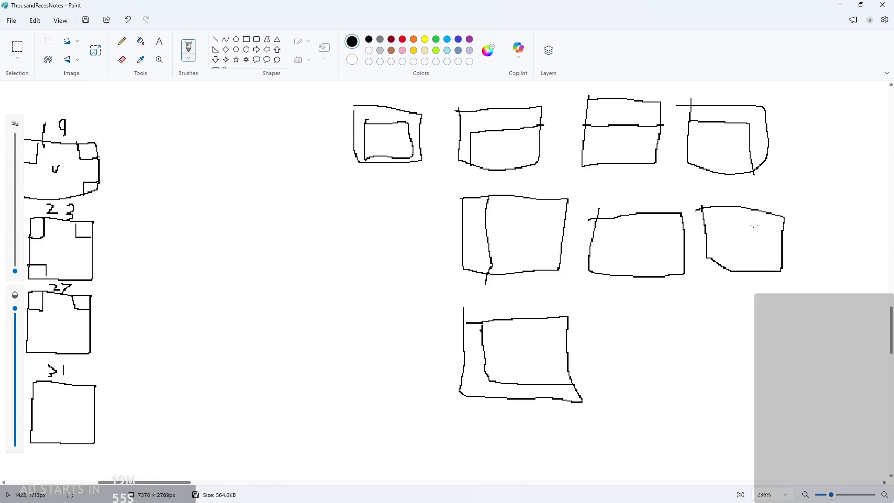
pyautogui.moveTo(757, 223); pyautogui.dragTo(763, 276)
pyautogui.moveTo(723, 321)
pyautogui.mouseDown()
pyautogui.moveTo(729, 386)
pyautogui.moveTo(812, 321)
pyautogui.moveTo(717, 325)
pyautogui.mouseUp()
pyautogui.moveTo(741, 366); pyautogui.dragTo(778, 310)
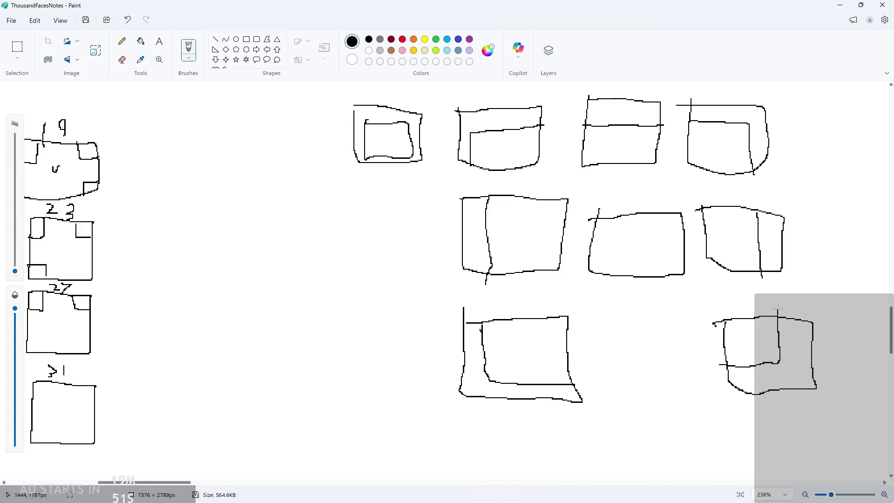
pyautogui.moveTo(592, 322)
pyautogui.mouseDown()
pyautogui.moveTo(598, 384)
pyautogui.moveTo(699, 382)
pyautogui.moveTo(588, 331)
pyautogui.mouseUp()
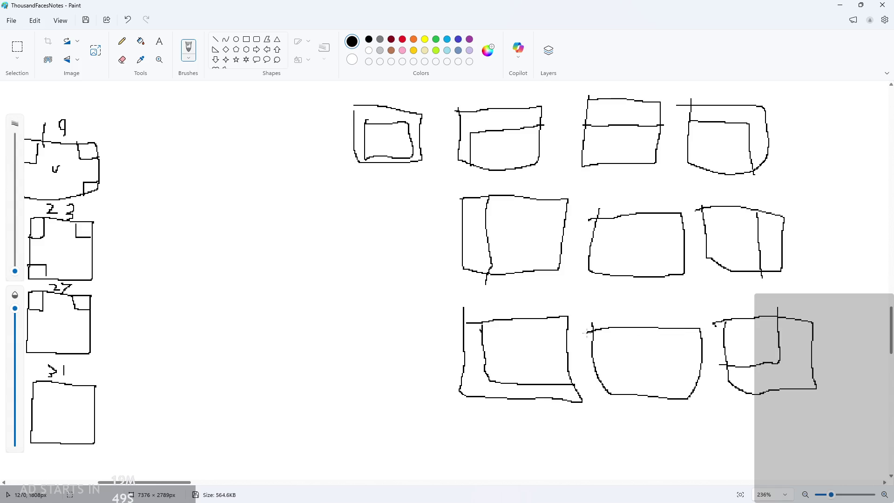
pyautogui.moveTo(591, 372); pyautogui.dragTo(697, 374)
pyautogui.scroll(-2, 654, 359)
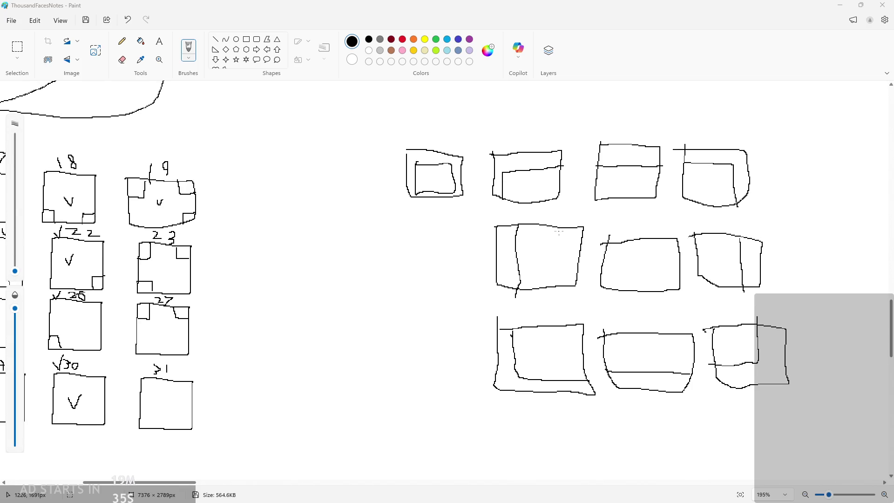
# - Undo a stray box stroke and pan back to the top of the sketch
pyautogui.scroll(1, 415, 239)
pyautogui.moveTo(406, 222)
pyautogui.mouseDown()
pyautogui.moveTo(442, 306)
pyautogui.moveTo(473, 232)
pyautogui.moveTo(406, 223)
pyautogui.mouseUp()
pyautogui.hotkey('ctrl', 'z')
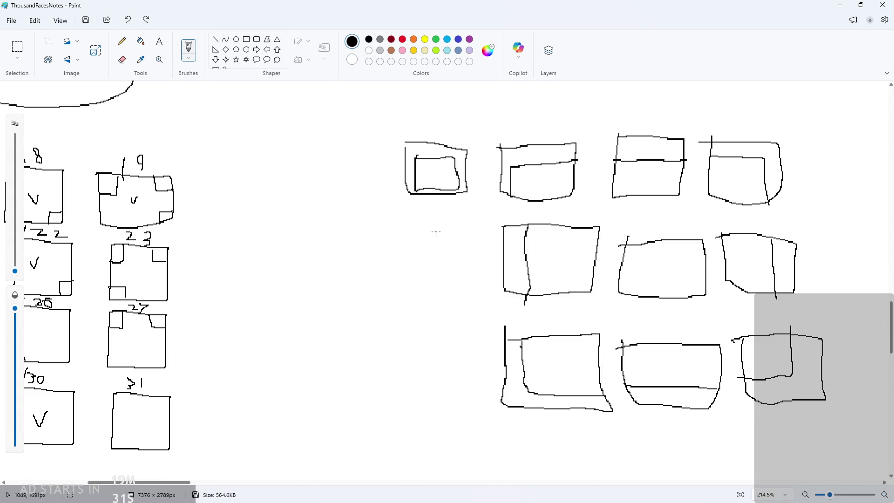
pyautogui.scroll(-3, 468, 229)
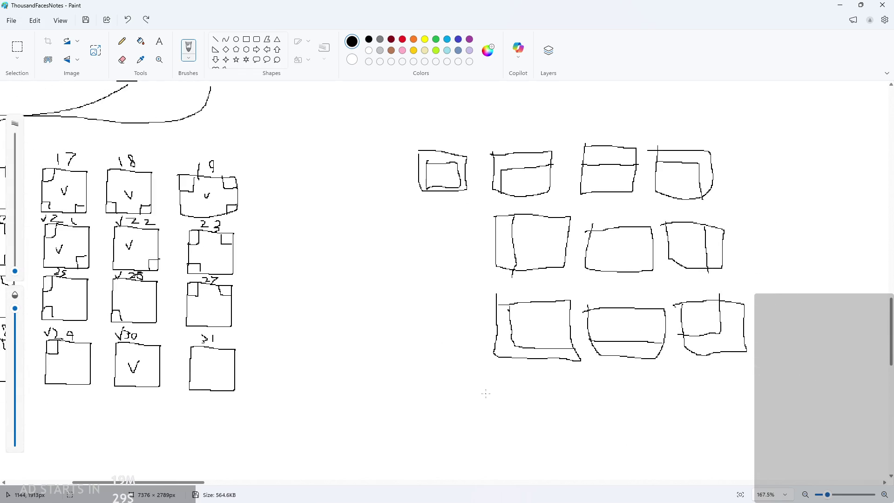
pyautogui.scroll(1, 485, 393)
pyautogui.moveTo(173, 487); pyautogui.dragTo(228, 487)
pyautogui.scroll(-1, 154, 210)
pyautogui.scroll(1, 154, 210)
pyautogui.hscroll(-5, 321, 122)
pyautogui.scroll(2, 321, 121)
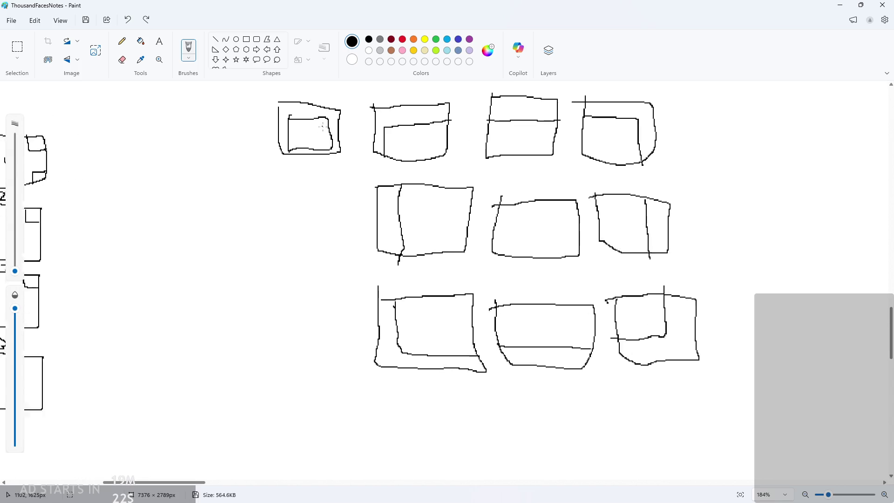
# - Box-select the first top-row tile sketch and delete it, then return to the Pencil
pyautogui.click(17, 47)
pyautogui.moveTo(246, 84); pyautogui.dragTo(341, 172)
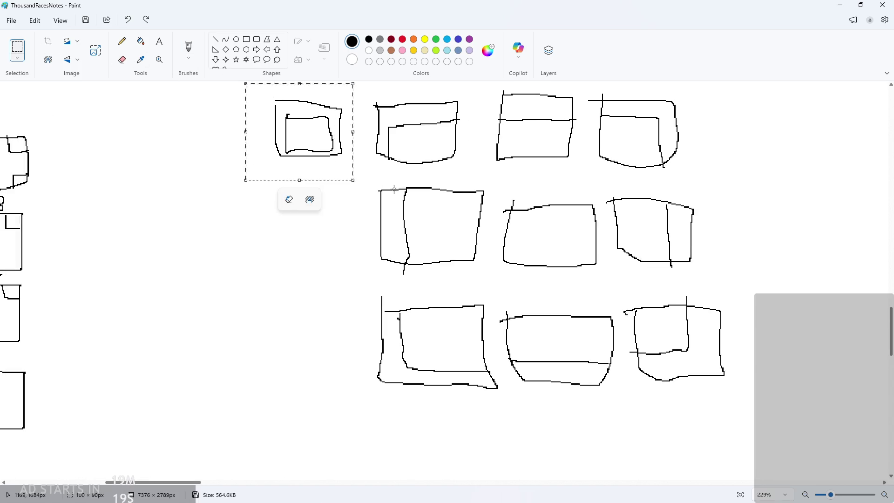
pyautogui.press('Delete')
pyautogui.click(122, 41)
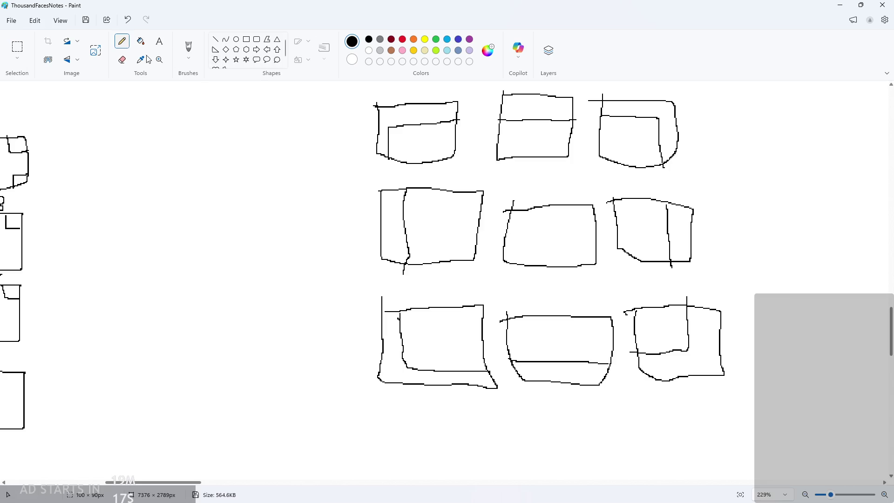
pyautogui.scroll(-5, 770, 296)
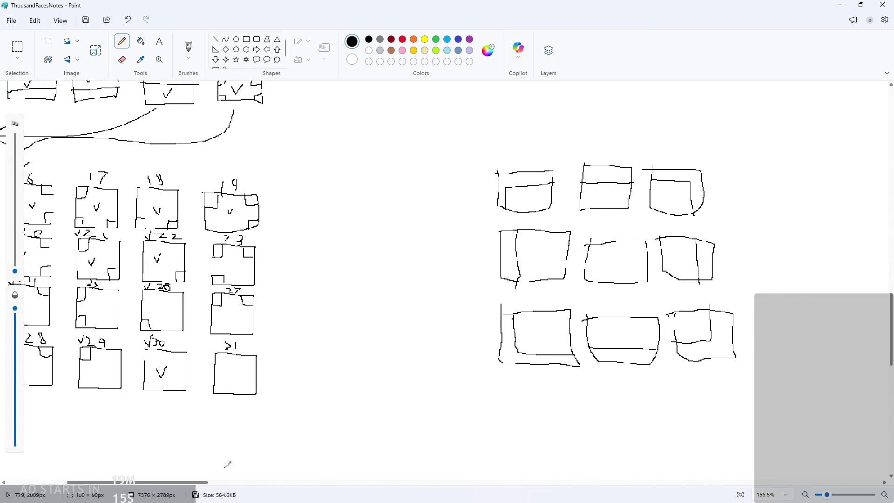
# - Draw four extra tile boxes right of the grid with small corner markers inside
pyautogui.moveTo(240, 484); pyautogui.dragTo(253, 482)
pyautogui.scroll(3, 448, 298)
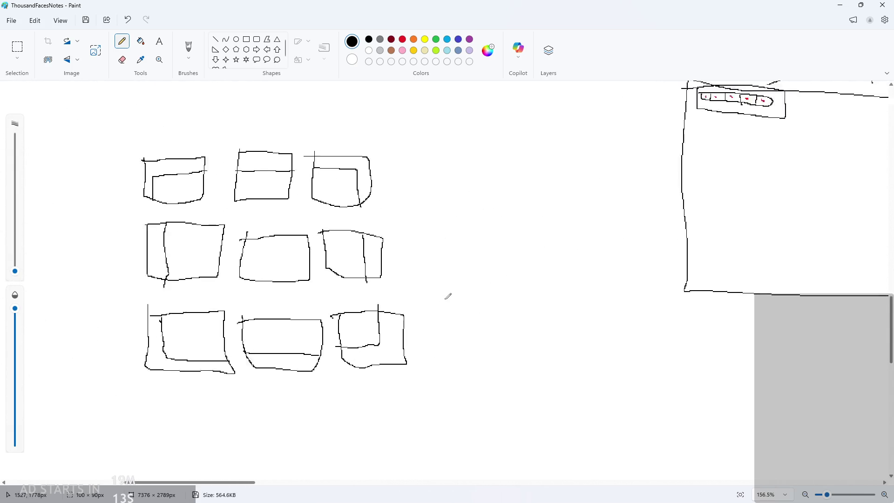
pyautogui.moveTo(438, 311)
pyautogui.mouseDown()
pyautogui.moveTo(435, 387)
pyautogui.moveTo(536, 358)
pyautogui.moveTo(449, 312)
pyautogui.moveTo(452, 233)
pyautogui.moveTo(537, 289)
pyautogui.moveTo(442, 285)
pyautogui.mouseUp()
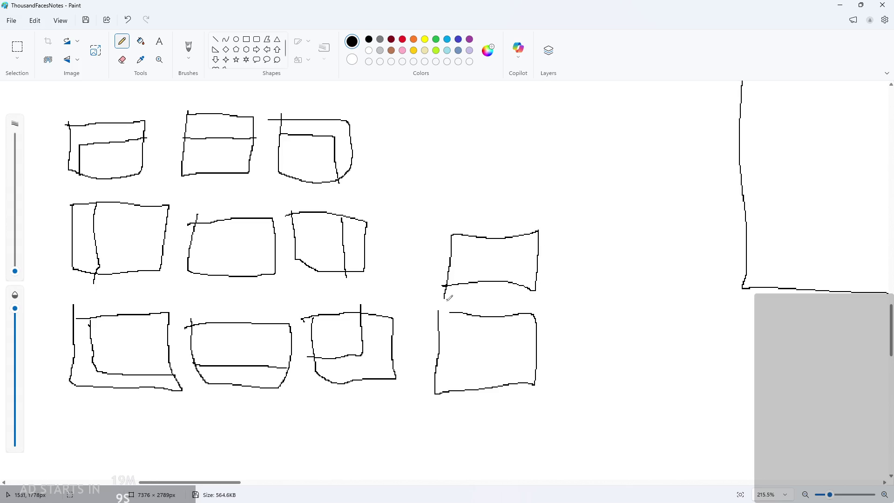
pyautogui.moveTo(577, 227)
pyautogui.mouseDown()
pyautogui.moveTo(649, 269)
pyautogui.moveTo(582, 223)
pyautogui.mouseUp()
pyautogui.moveTo(570, 321)
pyautogui.mouseDown()
pyautogui.moveTo(600, 384)
pyautogui.moveTo(626, 316)
pyautogui.moveTo(571, 359)
pyautogui.mouseUp()
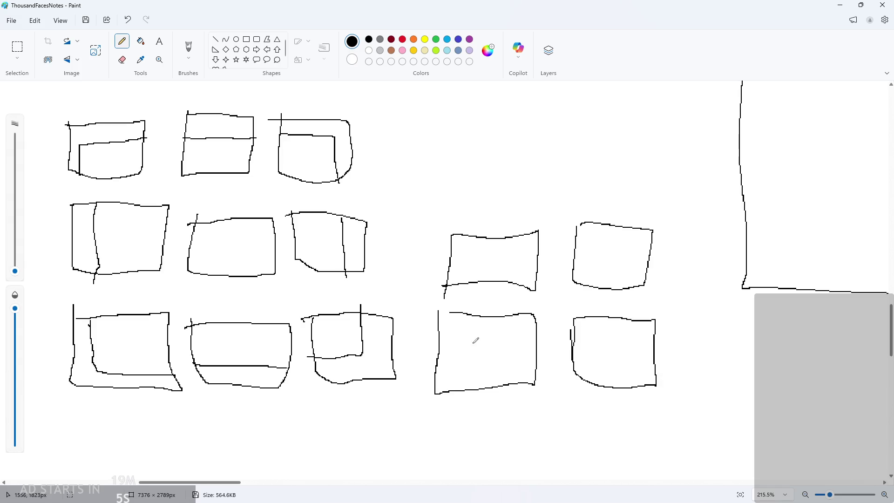
pyautogui.moveTo(505, 320)
pyautogui.mouseDown()
pyautogui.moveTo(539, 334)
pyautogui.moveTo(599, 332)
pyautogui.moveTo(598, 316)
pyautogui.mouseUp()
pyautogui.moveTo(574, 260); pyautogui.dragTo(592, 267)
pyautogui.moveTo(535, 264); pyautogui.dragTo(520, 264)
# - Mark each top-row and middle-row box with an X, undoing a stray stroke
pyautogui.moveTo(115, 154); pyautogui.dragTo(115, 164)
pyautogui.moveTo(203, 150)
pyautogui.mouseDown()
pyautogui.moveTo(217, 155)
pyautogui.moveTo(203, 150)
pyautogui.moveTo(202, 160)
pyautogui.mouseUp()
pyautogui.hotkey('ctrl', 'z')
pyautogui.moveTo(294, 146)
pyautogui.mouseDown()
pyautogui.moveTo(306, 159)
pyautogui.moveTo(293, 161)
pyautogui.mouseUp()
pyautogui.moveTo(132, 235)
pyautogui.mouseDown()
pyautogui.moveTo(143, 245)
pyautogui.moveTo(133, 248)
pyautogui.mouseUp()
pyautogui.moveTo(231, 238)
pyautogui.mouseDown()
pyautogui.moveTo(246, 256)
pyautogui.moveTo(229, 256)
pyautogui.mouseUp()
pyautogui.moveTo(325, 240); pyautogui.dragTo(314, 255)
# - Mark the bottom-row boxes with Xs, undoing a stray check stroke
pyautogui.moveTo(141, 338); pyautogui.dragTo(148, 343)
pyautogui.moveTo(238, 340); pyautogui.dragTo(254, 356)
pyautogui.moveTo(255, 334); pyautogui.dragTo(233, 360)
pyautogui.moveTo(322, 328)
pyautogui.mouseDown()
pyautogui.moveTo(341, 344)
pyautogui.moveTo(322, 350)
pyautogui.mouseUp()
pyautogui.moveTo(449, 353)
pyautogui.mouseDown()
pyautogui.moveTo(485, 375)
pyautogui.moveTo(460, 369)
pyautogui.mouseUp()
pyautogui.hotkey('ctrl', 'z')
# - Draw Xs in the middle-right and right-hand boxes, undoing an extra stroke
pyautogui.moveTo(483, 259); pyautogui.dragTo(490, 267)
pyautogui.moveTo(490, 252); pyautogui.dragTo(478, 267)
pyautogui.moveTo(607, 248); pyautogui.dragTo(620, 267)
pyautogui.moveTo(620, 255); pyautogui.dragTo(612, 270)
pyautogui.moveTo(627, 353)
pyautogui.mouseDown()
pyautogui.moveTo(608, 378)
pyautogui.moveTo(632, 370)
pyautogui.mouseUp()
pyautogui.hotkey('ctrl', 'z')
pyautogui.keyDown('ctrl'); pyautogui.scroll(-4, 626, 361); pyautogui.keyUp('ctrl')
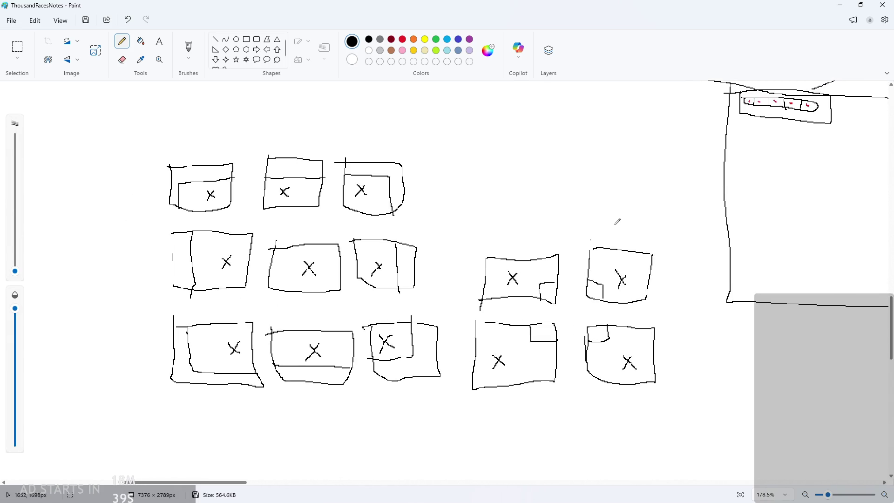
pyautogui.hotkey('alt', 'Tab')
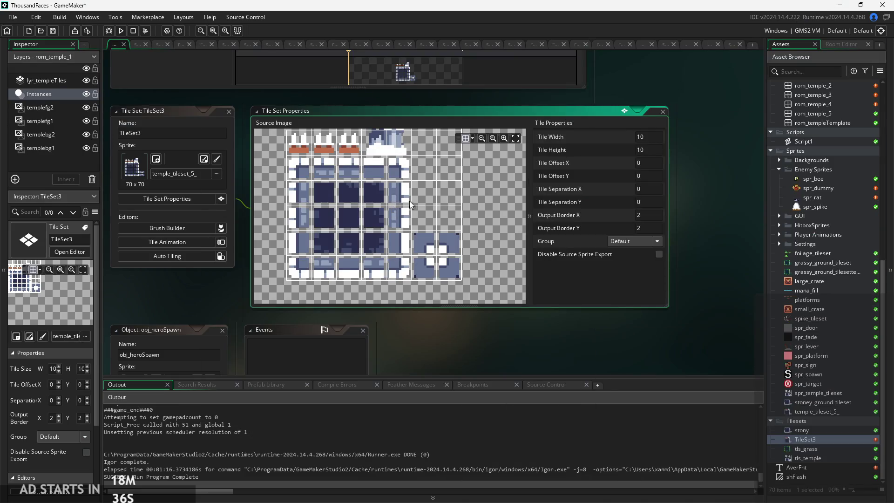
# - Check TileSet3's 10×10 tile size and output border of 2, then return to the Paint sketch
pyautogui.keyDown('ctrl'); pyautogui.scroll(2, 400, 216); pyautogui.keyUp('ctrl')
pyautogui.keyDown('ctrl'); pyautogui.scroll(-2, 407, 202); pyautogui.keyUp('ctrl')
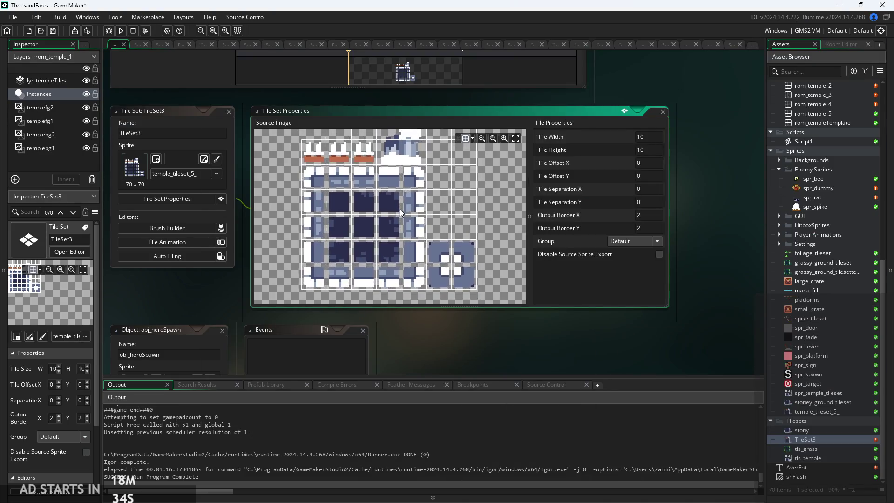
pyautogui.scroll(1, 372, 205)
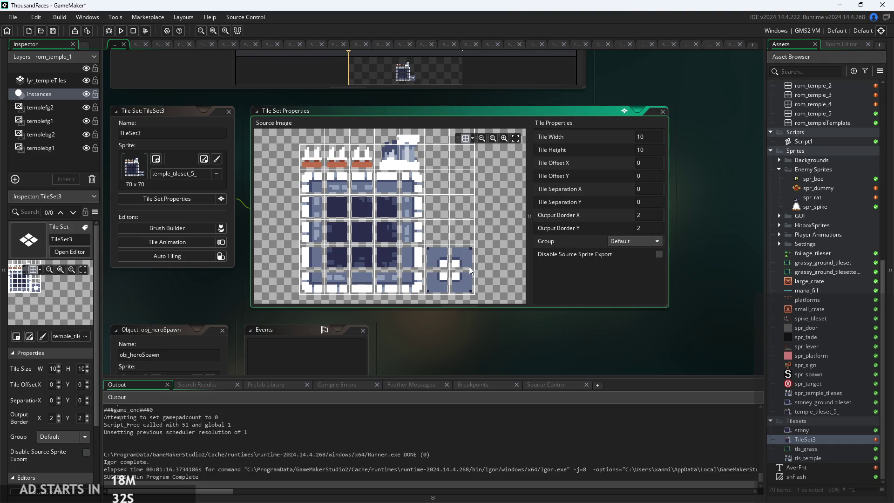
pyautogui.scroll(1, 461, 196)
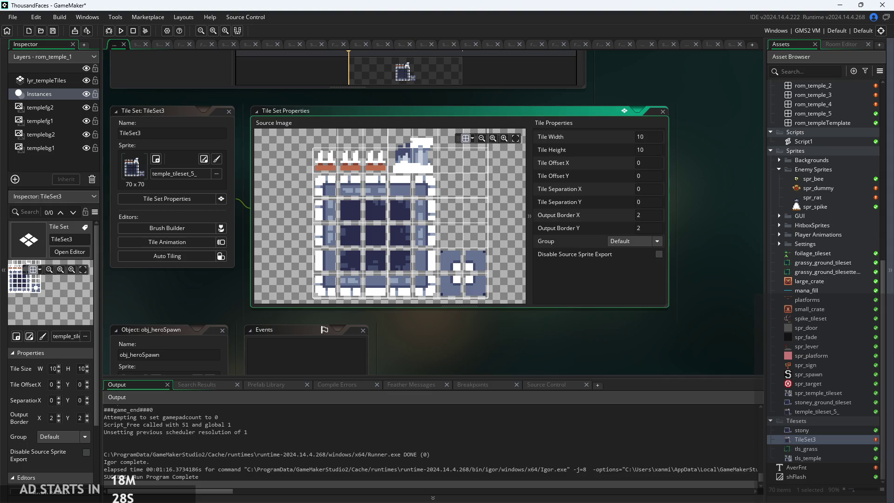
pyautogui.scroll(-3, 359, 202)
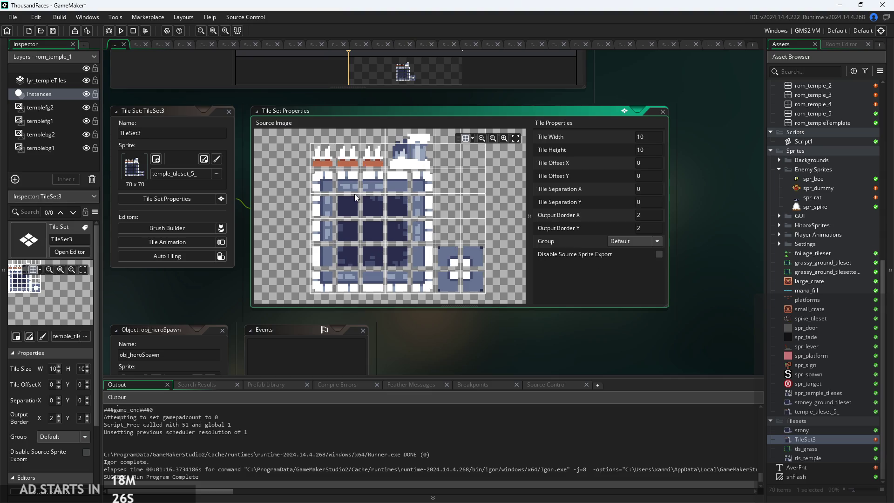
pyautogui.scroll(-4, 348, 200)
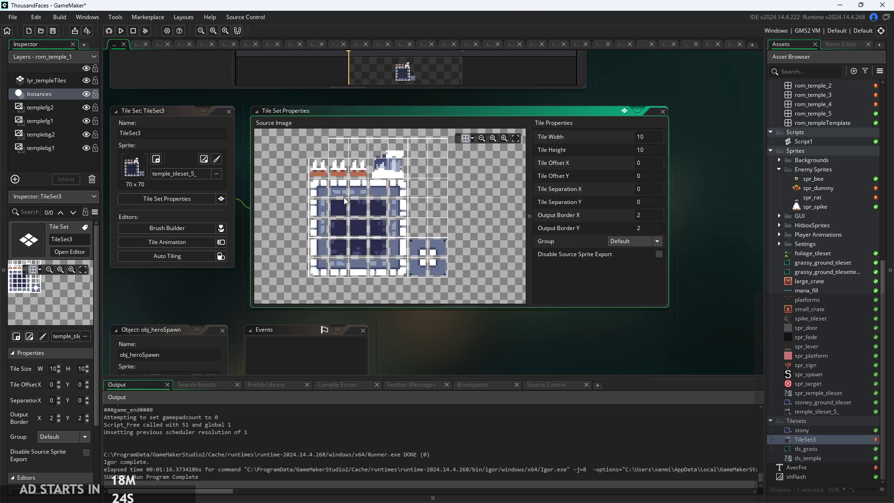
pyautogui.scroll(4, 379, 225)
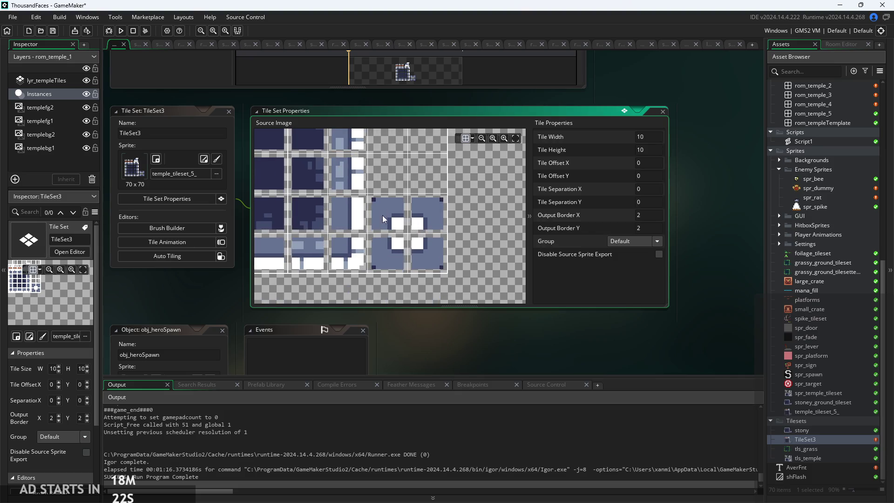
pyautogui.scroll(3, 377, 212)
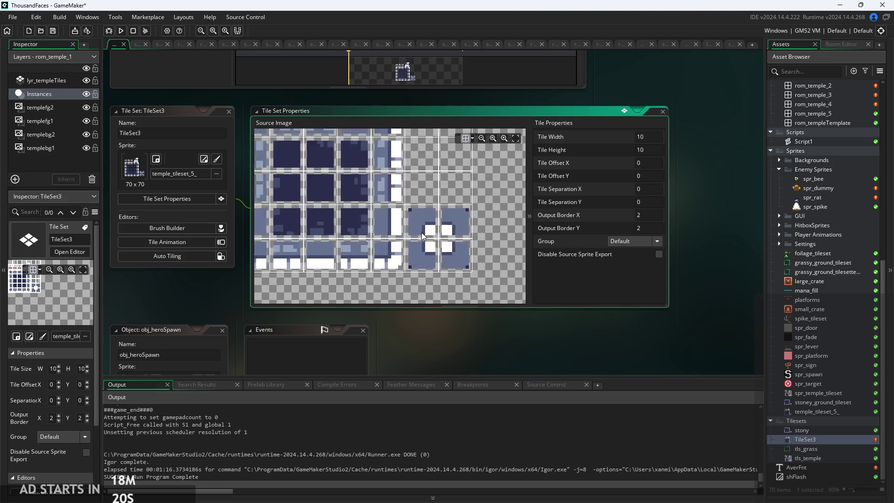
pyautogui.scroll(-3, 426, 231)
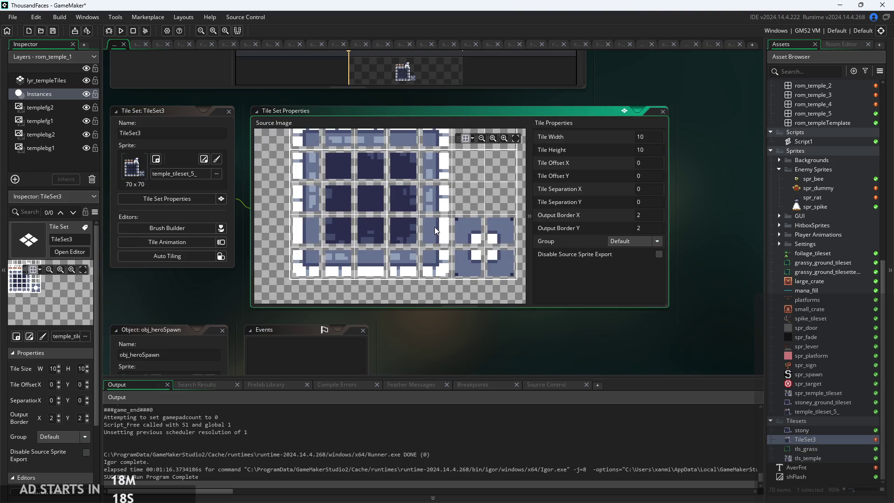
pyautogui.scroll(-2, 423, 237)
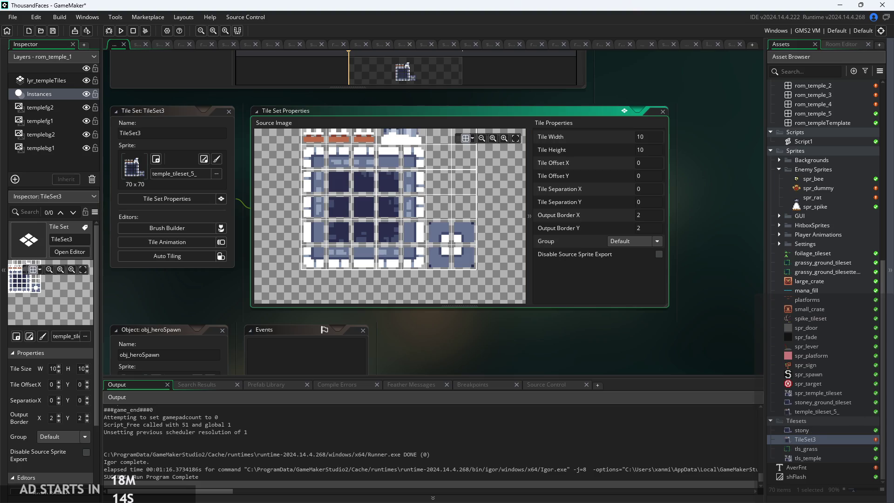
pyautogui.hotkey('alt', 'Tab')
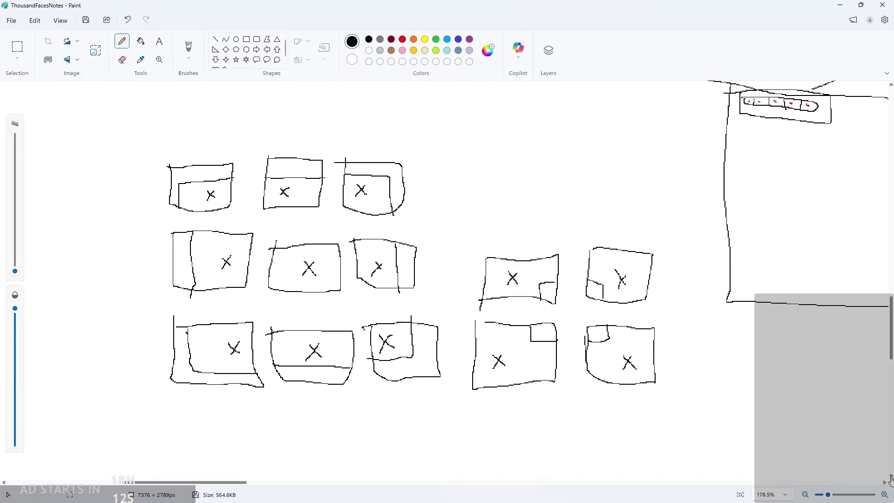
# - Zoom around the tile sketches and undo an accidental pencil stroke, leaving them unchanged
pyautogui.keyDown('ctrl'); pyautogui.scroll(2, 529, 212); pyautogui.keyUp('ctrl')
pyautogui.scroll(1, 505, 212)
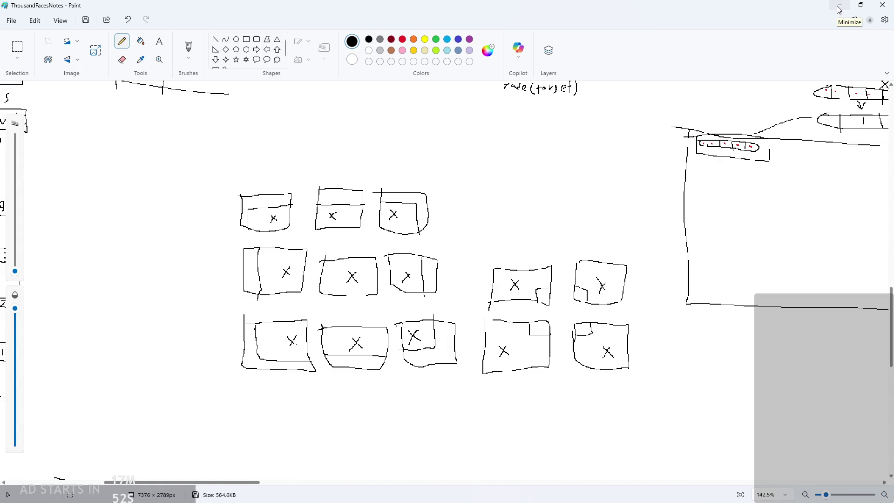
pyautogui.keyDown('ctrl'); pyautogui.scroll(1, 466, 210); pyautogui.keyUp('ctrl')
pyautogui.keyDown('ctrl'); pyautogui.scroll(-1, 497, 196); pyautogui.keyUp('ctrl')
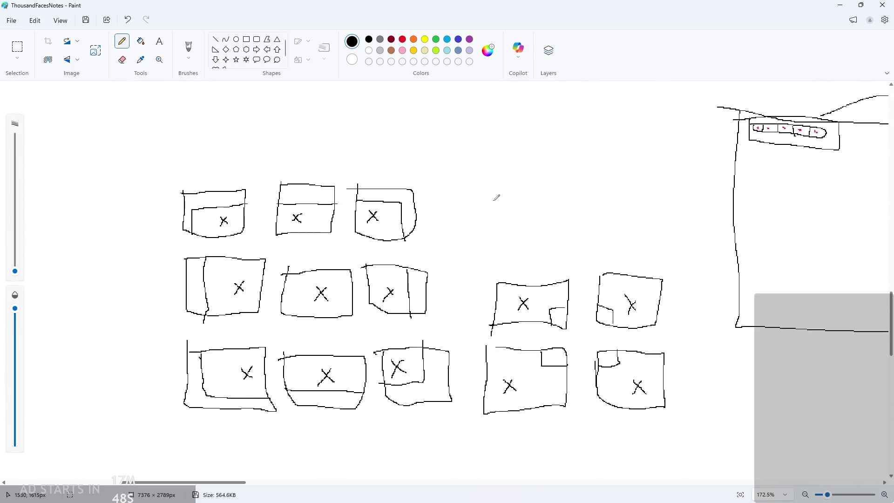
pyautogui.scroll(-2, 494, 195)
pyautogui.moveTo(219, 284)
pyautogui.mouseDown()
pyautogui.moveTo(642, 296)
pyautogui.moveTo(657, 217)
pyautogui.mouseUp()
pyautogui.hotkey('ctrl', 'z')
pyautogui.keyDown('ctrl'); pyautogui.scroll(-2, 372, 200); pyautogui.keyUp('ctrl')
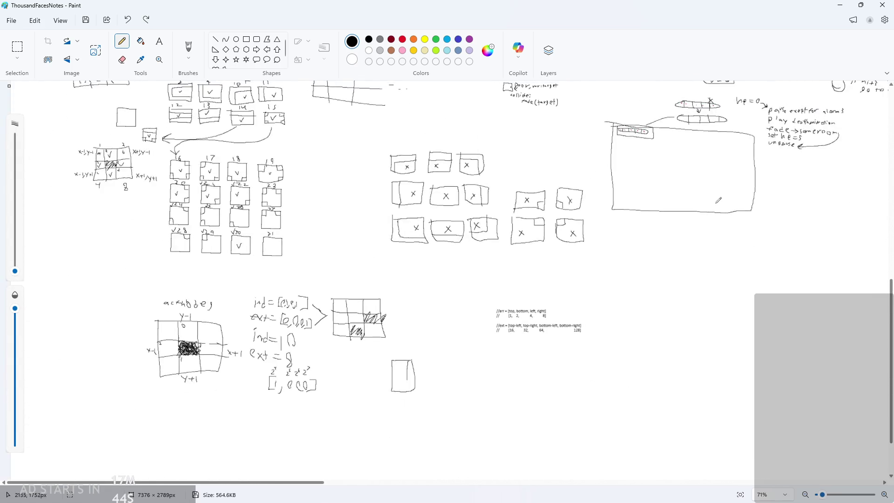
pyautogui.scroll(1, 370, 199)
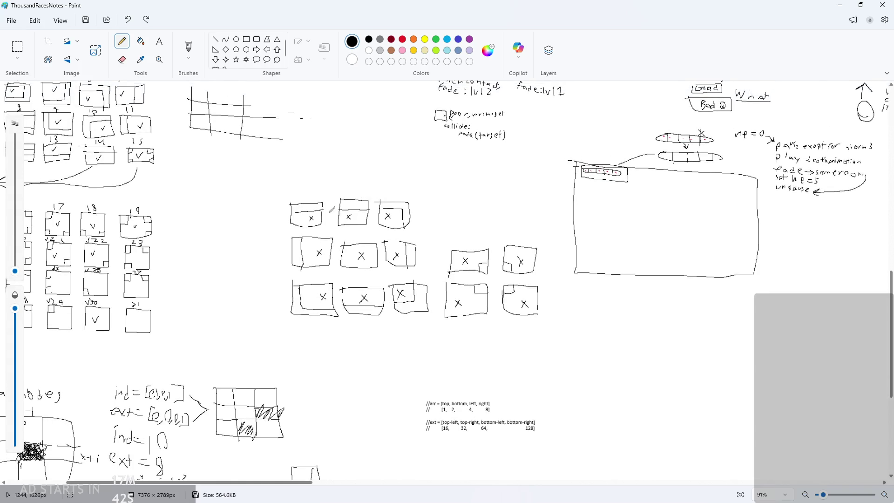
pyautogui.keyDown('ctrl'); pyautogui.scroll(2, 332, 210); pyautogui.keyUp('ctrl')
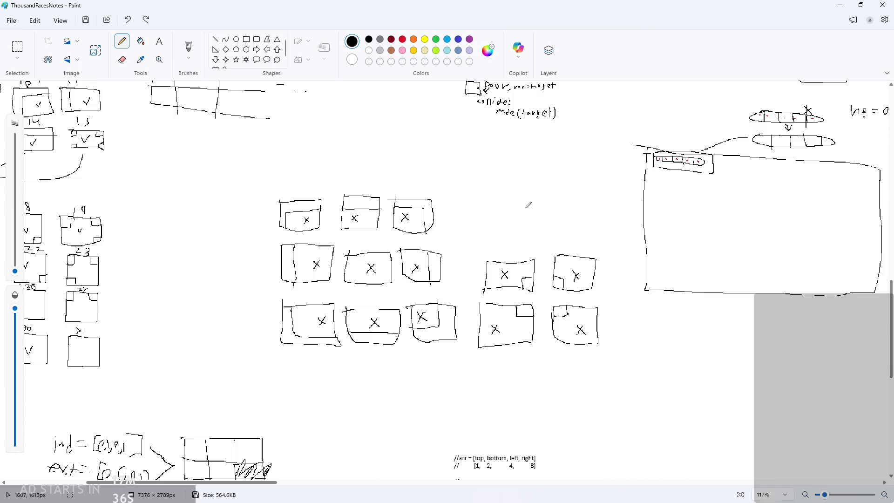
pyautogui.scroll(5, 512, 210)
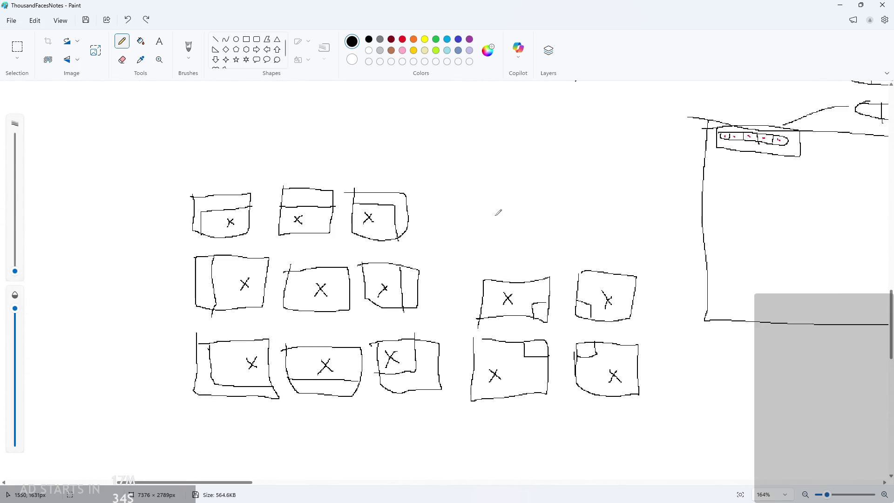
pyautogui.scroll(-1, 496, 212)
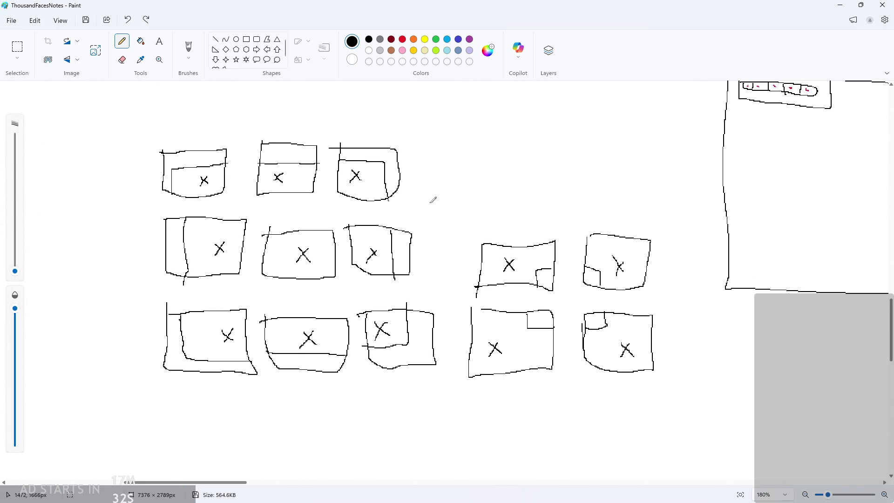
# - Shrink the Paint notes window to a floating size and hide it to return to GameMaker
pyautogui.moveTo(436, 9)
pyautogui.mouseDown()
pyautogui.moveTo(444, 44)
pyautogui.moveTo(348, 148)
pyautogui.moveTo(263, 104)
pyautogui.moveTo(364, 104)
pyautogui.moveTo(363, 77)
pyautogui.mouseUp()
pyautogui.keyDown('ctrl'); pyautogui.scroll(-4, 470, 252); pyautogui.keyUp('ctrl')
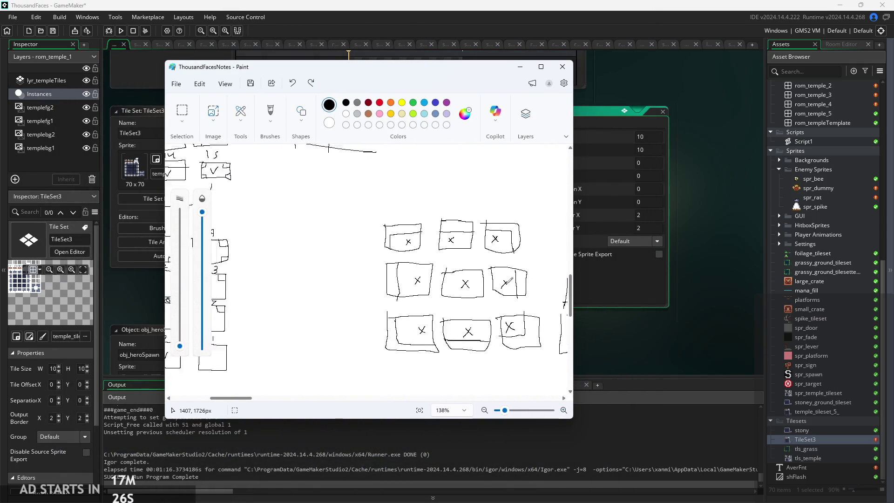
pyautogui.moveTo(246, 399); pyautogui.dragTo(262, 399)
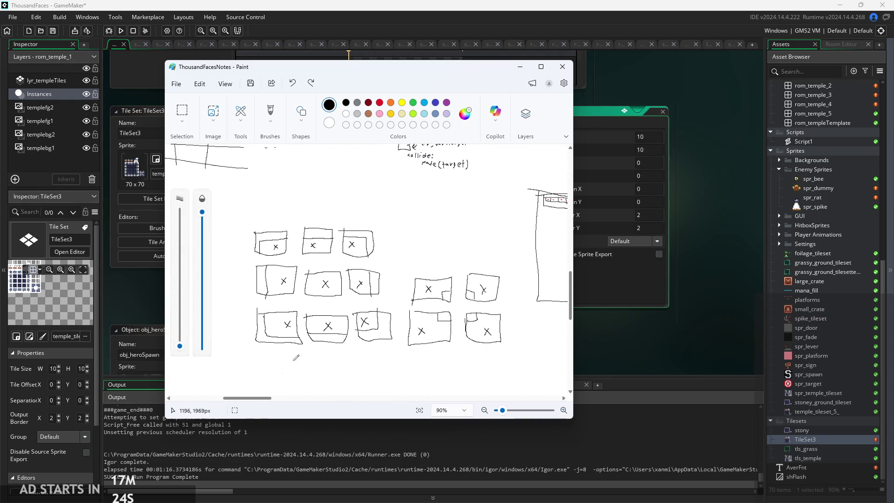
pyautogui.click(520, 67)
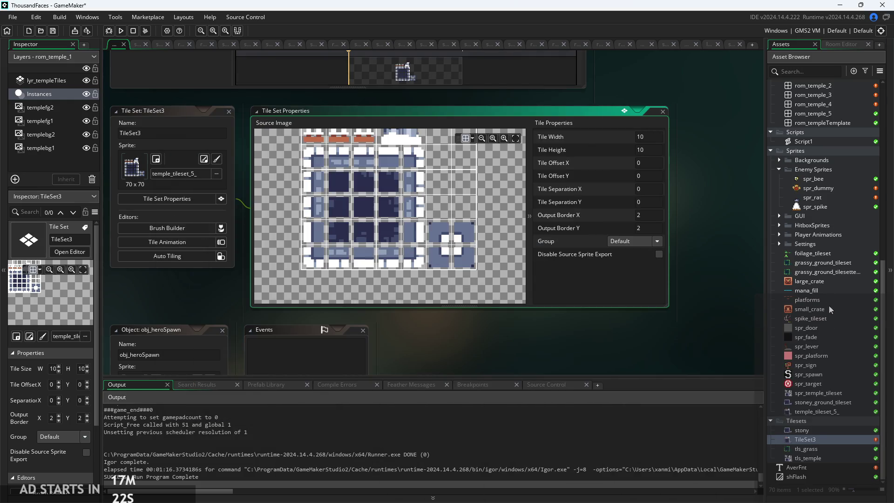
# - Open Script1 in the code editor and scroll to the correctMapping function
pyautogui.doubleClick(804, 141)
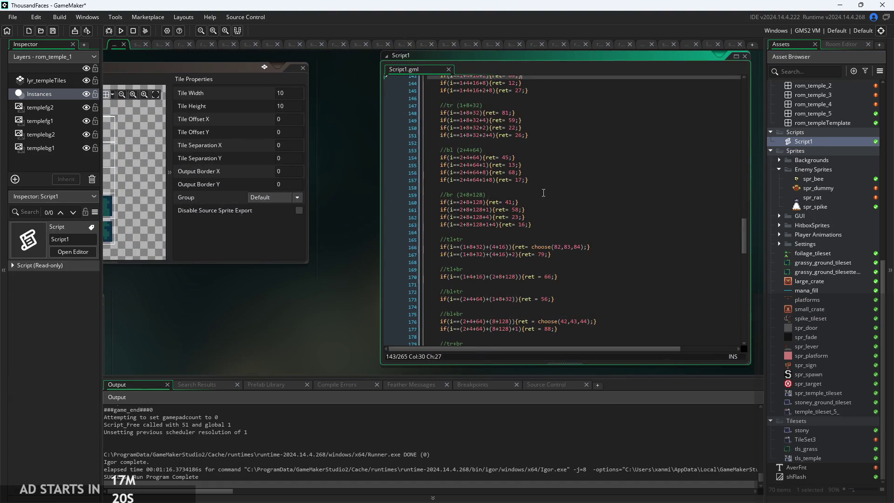
pyautogui.scroll(8, 545, 233)
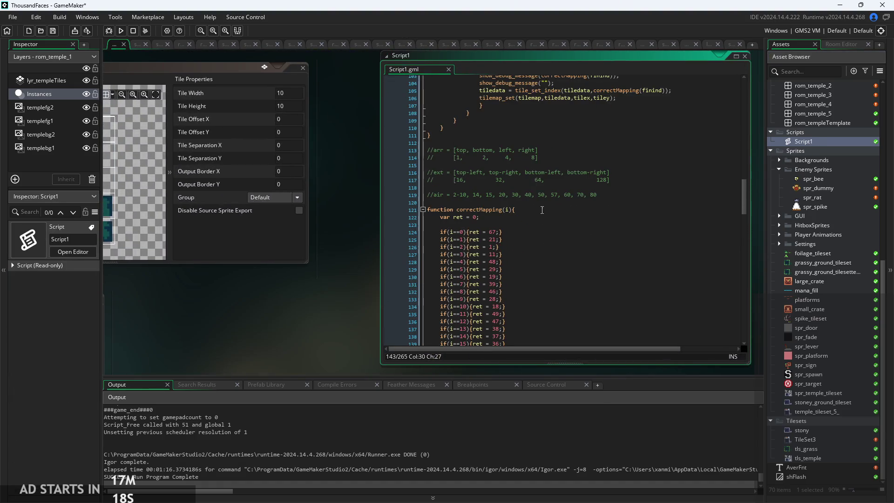
pyautogui.scroll(-4, 542, 210)
pyautogui.scroll(-20, 542, 209)
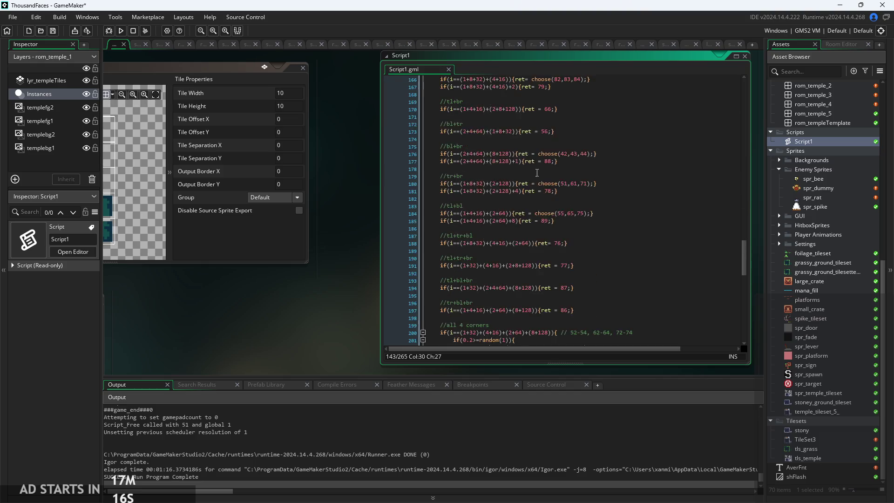
pyautogui.scroll(-1, 537, 201)
pyautogui.scroll(5, 360, 280)
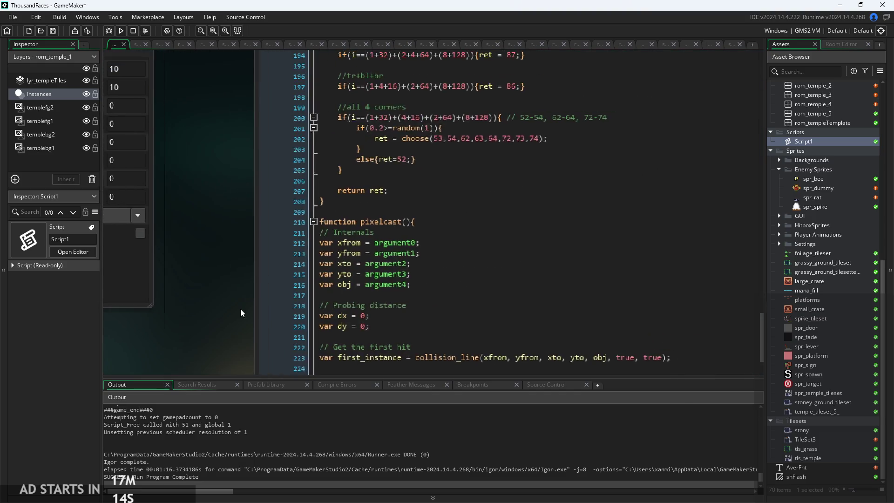
# - Move the 52-54, 62-64, 72-74 comment onto its own line and add a //Filled In comment
pyautogui.moveTo(626, 222)
pyautogui.mouseDown()
pyautogui.moveTo(400, 233)
pyautogui.moveTo(511, 223)
pyautogui.mouseUp()
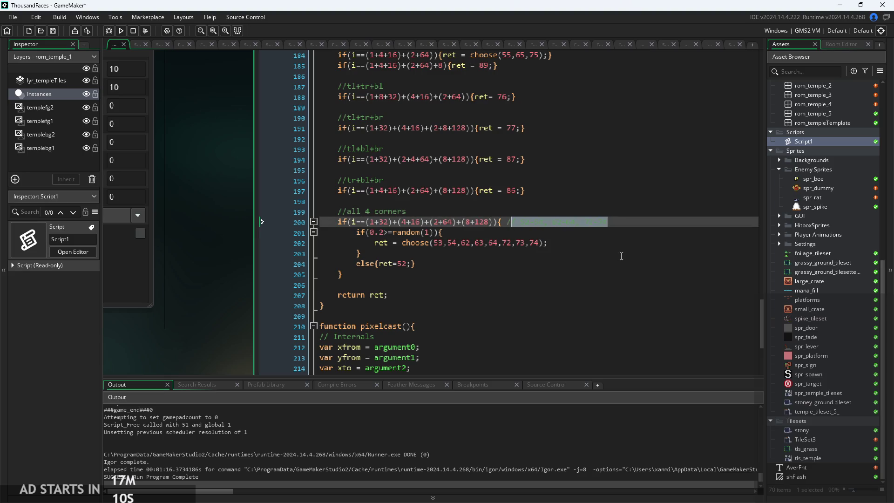
pyautogui.press('Right')
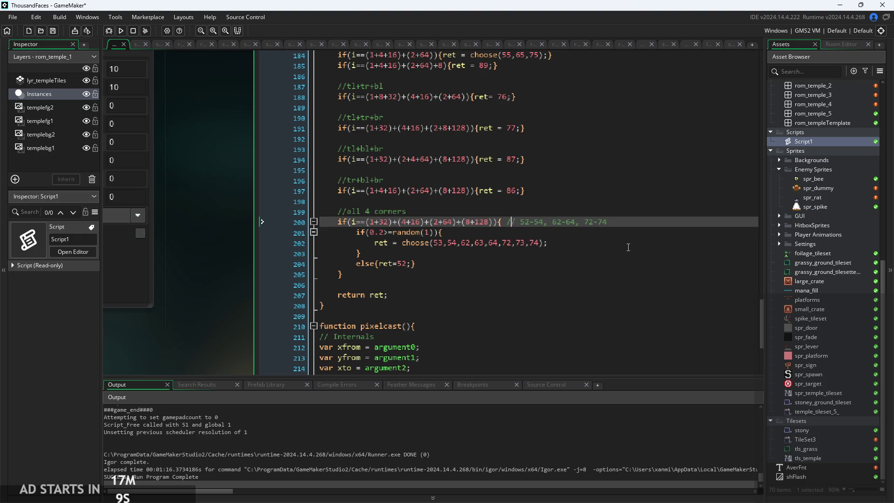
pyautogui.press('Return')
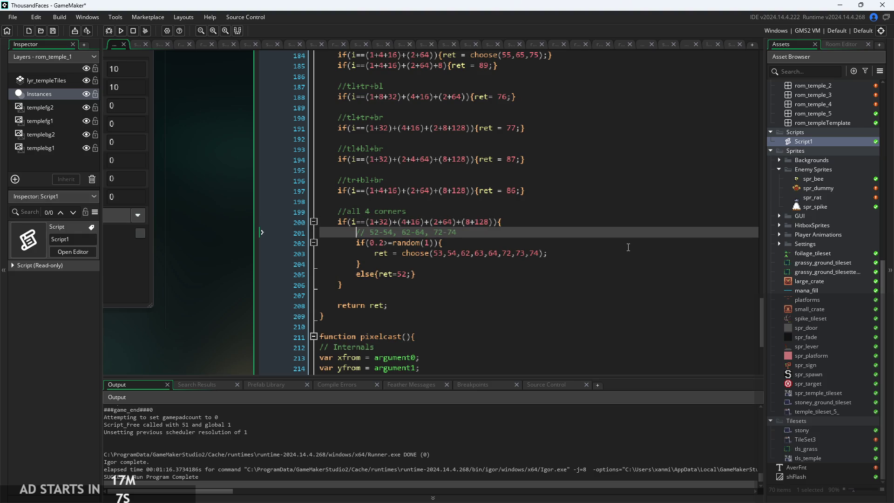
pyautogui.click(615, 220)
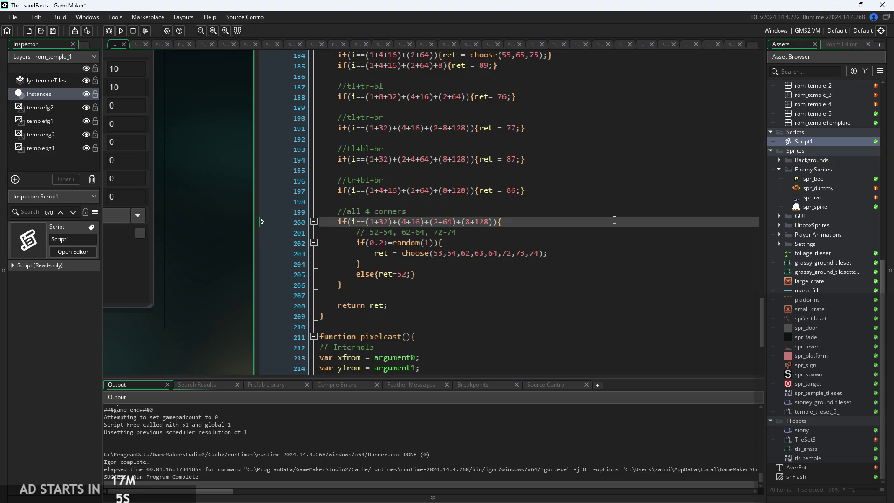
pyautogui.write('//')
pyautogui.write('l')
pyautogui.write('l')
pyautogui.write('Filled')
# - Review the index 0 mapping line and the side-bit and corner-bit comments near the top
pyautogui.click(595, 195)
pyautogui.scroll(1, 595, 196)
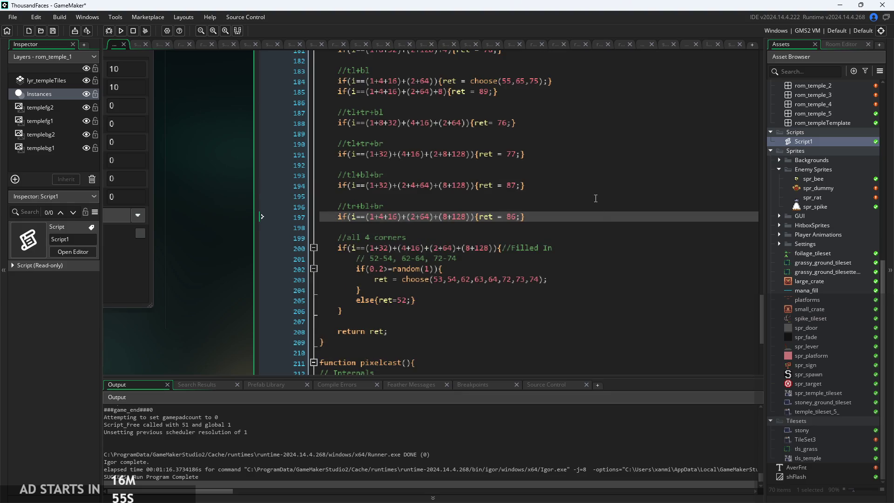
pyautogui.scroll(10, 592, 219)
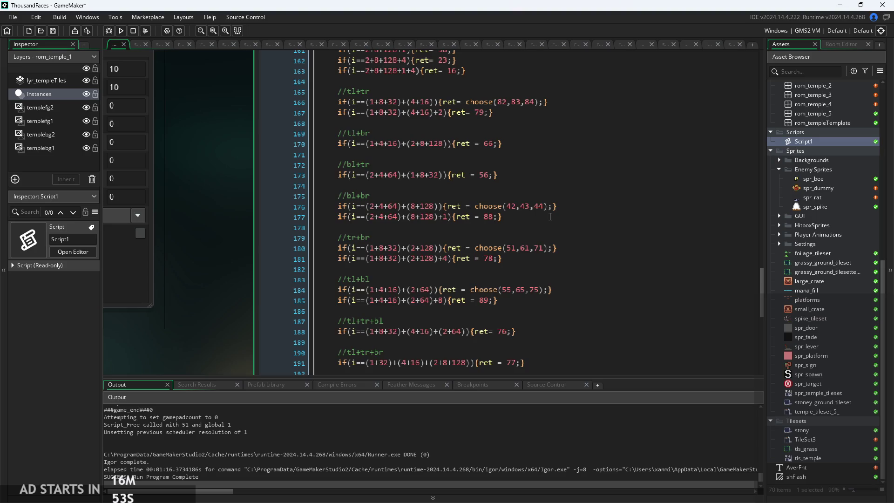
pyautogui.scroll(11, 550, 217)
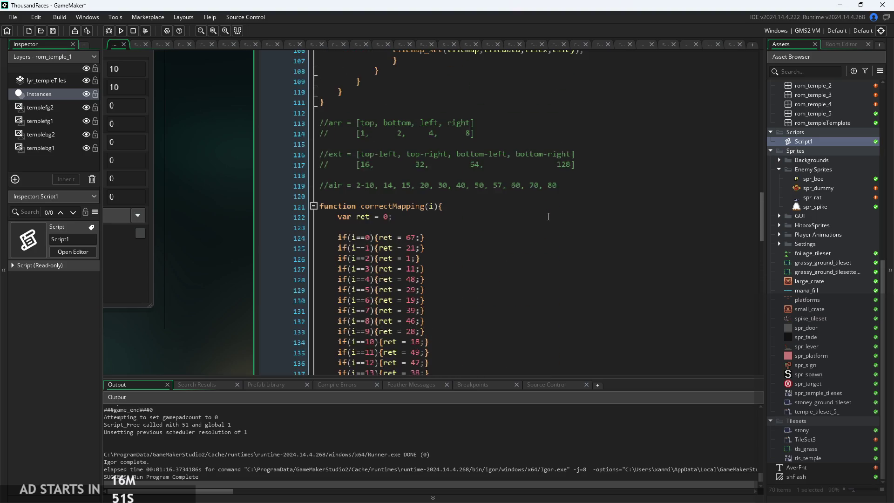
pyautogui.click(425, 107)
pyautogui.moveTo(340, 97); pyautogui.dragTo(447, 102)
pyautogui.click(446, 103)
pyautogui.scroll(3, 456, 126)
pyautogui.click(375, 106)
pyautogui.click(419, 139)
pyautogui.click(419, 212)
pyautogui.click(448, 191)
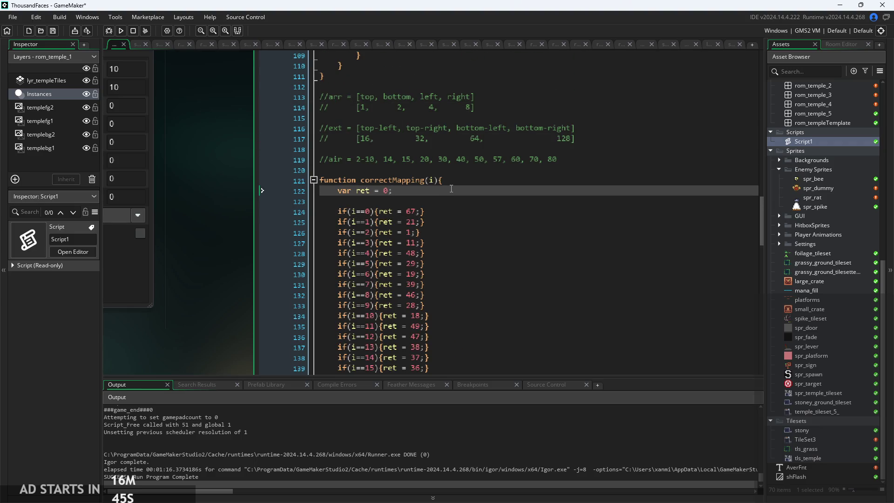
pyautogui.click(439, 210)
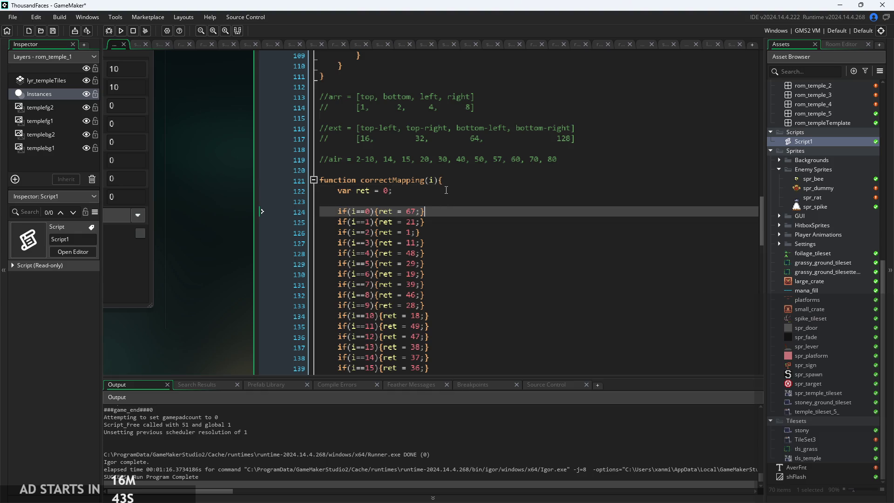
pyautogui.scroll(3, 186, 239)
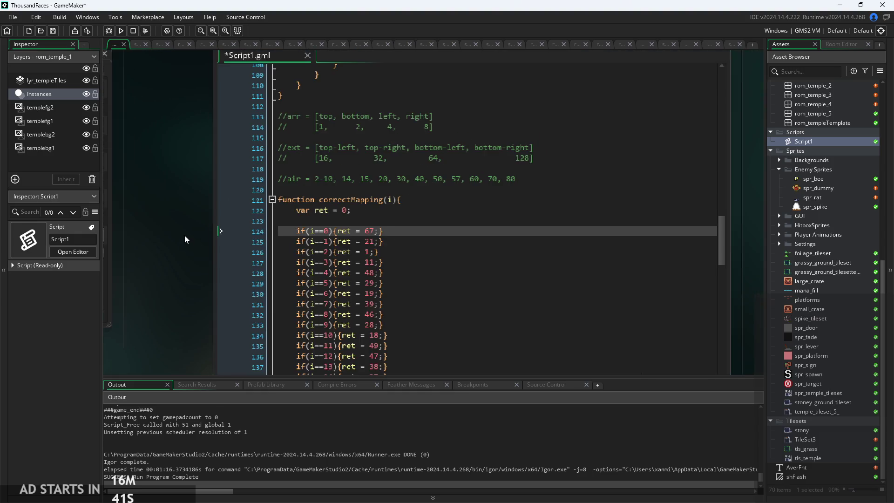
pyautogui.scroll(3, 512, 225)
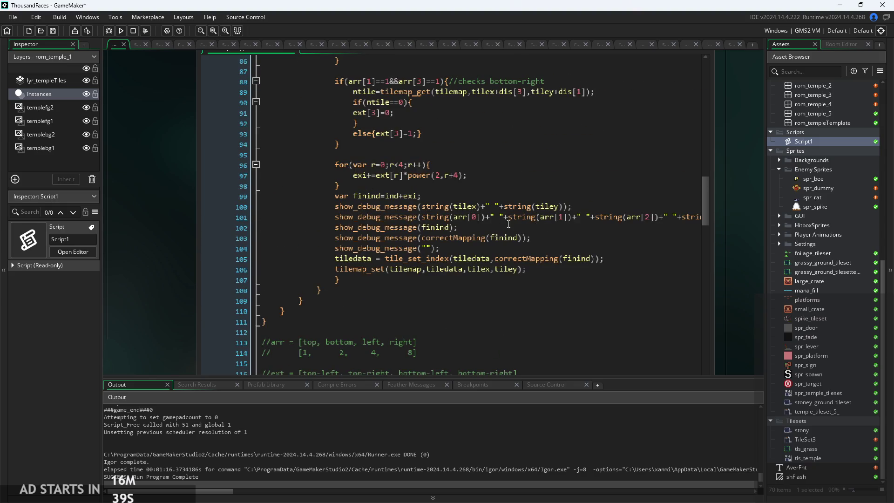
pyautogui.scroll(-5, 186, 218)
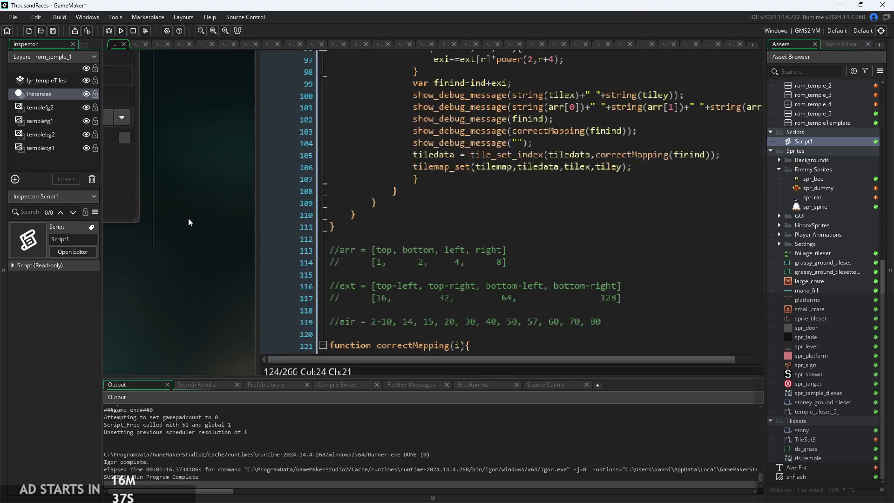
pyautogui.scroll(-3, 518, 199)
pyautogui.click(518, 199)
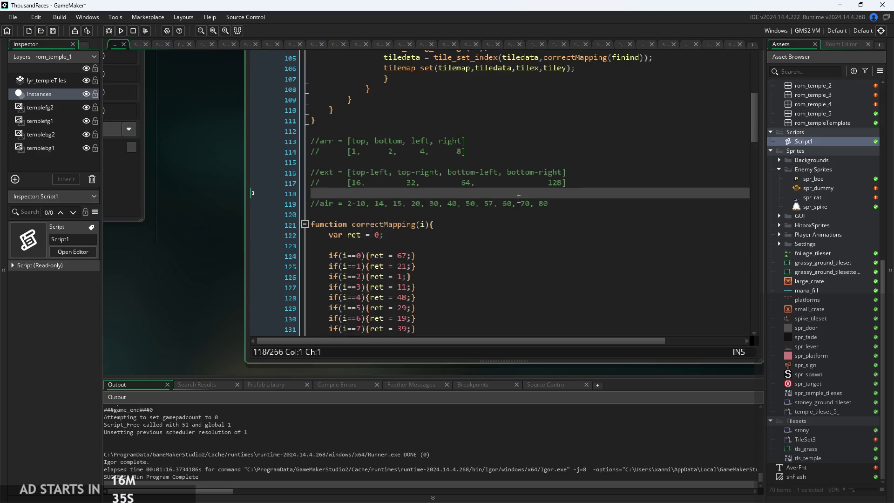
pyautogui.click(519, 224)
pyautogui.scroll(-4, 465, 224)
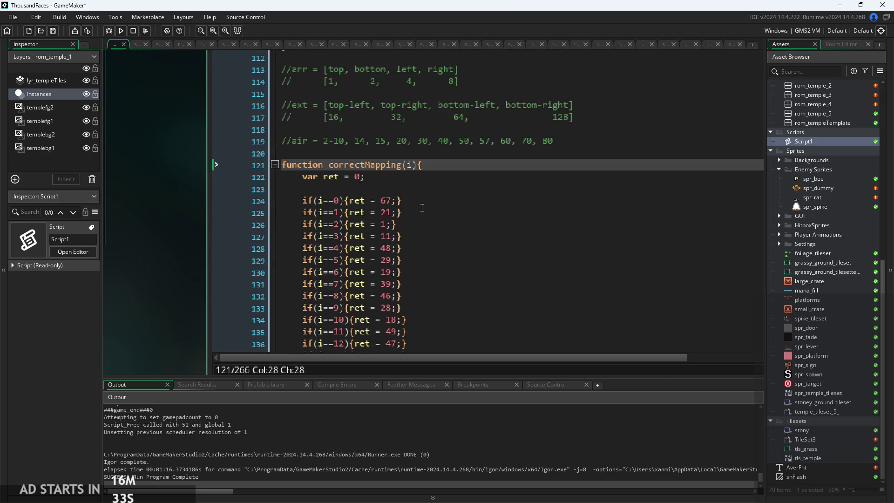
pyautogui.scroll(-2, 422, 208)
pyautogui.press('Down')
pyautogui.press('Down')
pyautogui.press('Down')
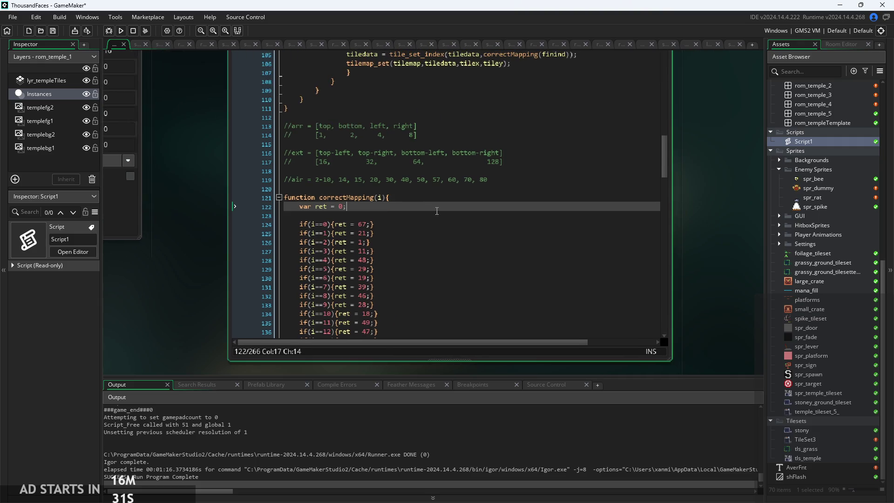
pyautogui.scroll(-1, 354, 135)
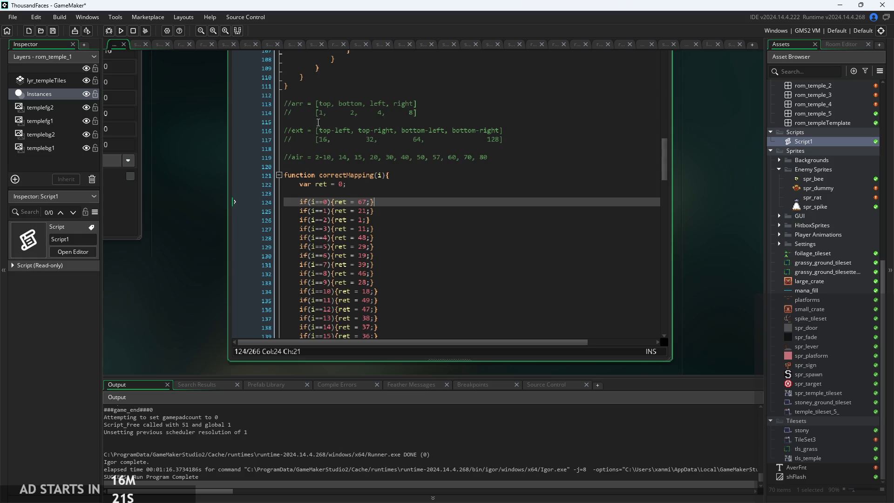
pyautogui.press('Down')
pyautogui.press('Up')
pyautogui.press('Down')
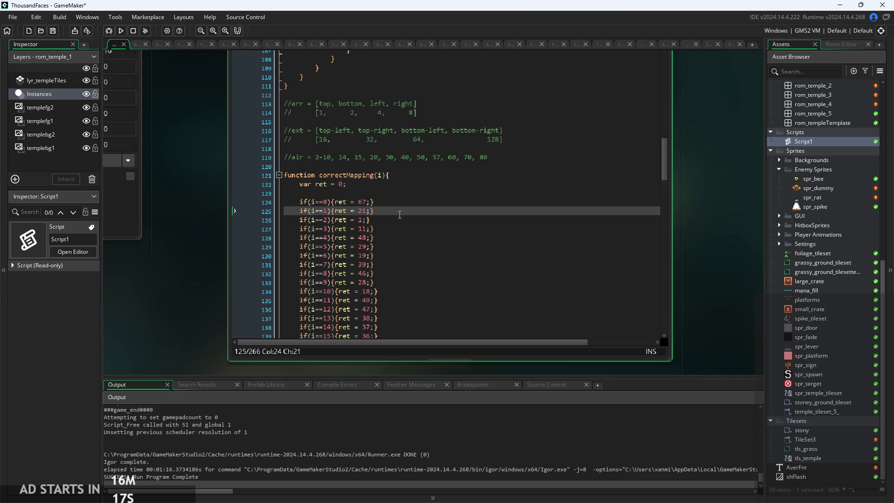
pyautogui.press('Up')
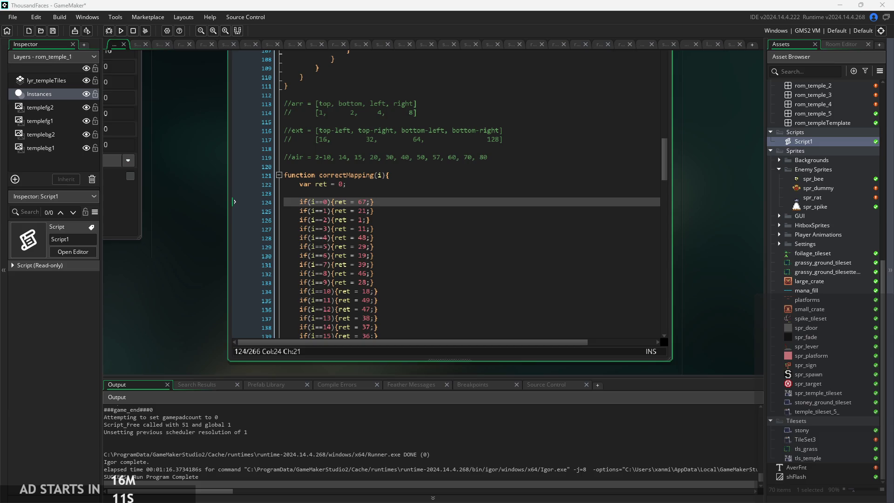
pyautogui.scroll(1, 396, 202)
pyautogui.press('Down')
pyautogui.scroll(-1, 410, 191)
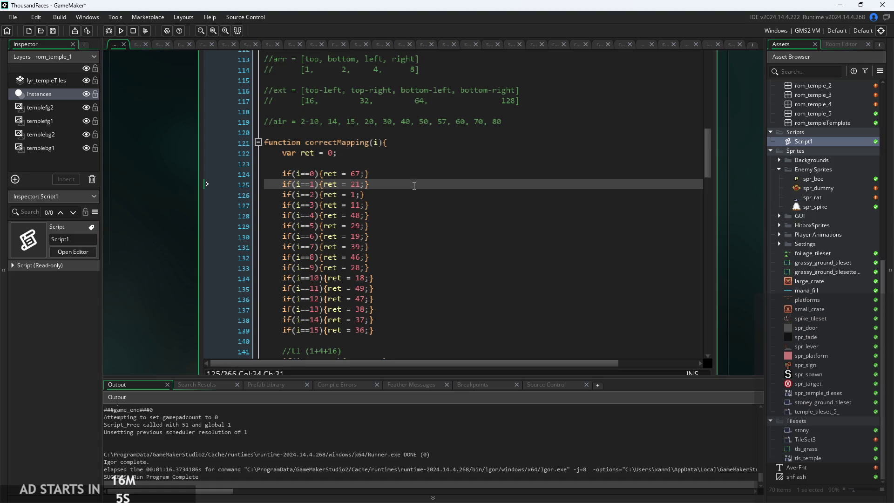
pyautogui.press('Up')
pyautogui.press('Down')
pyautogui.press('Down')
pyautogui.press('Up')
pyautogui.press('Up')
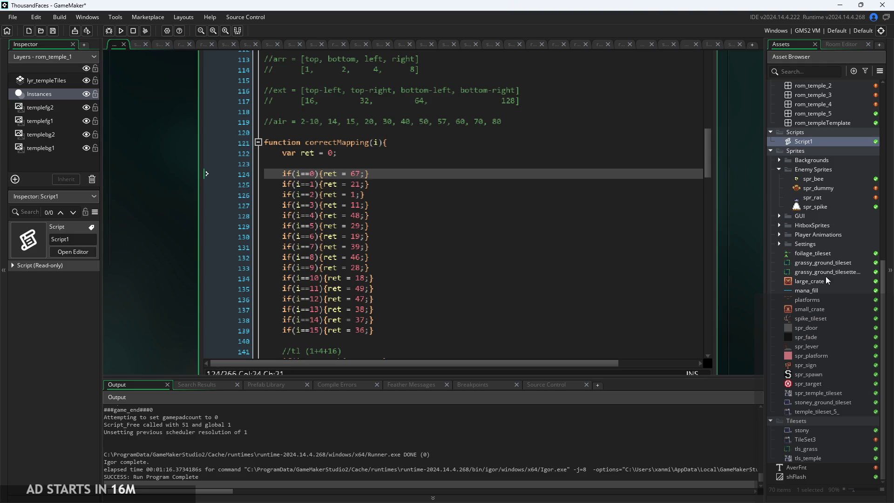
pyautogui.press('Down')
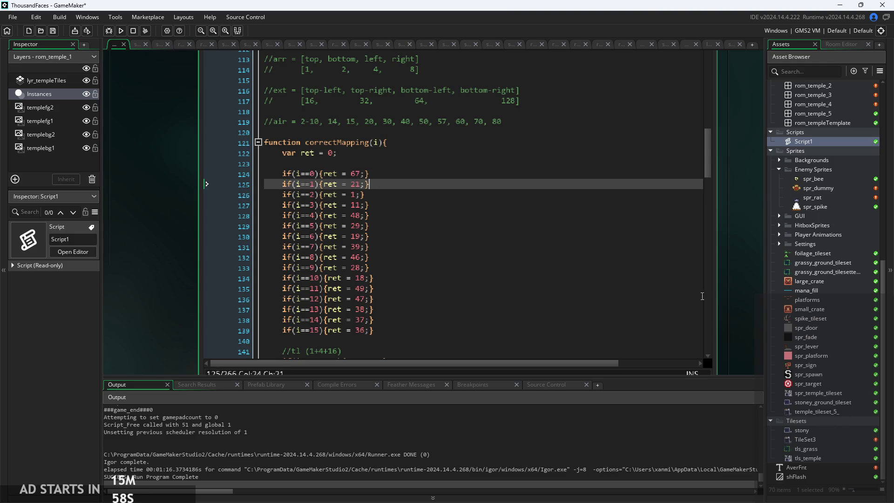
pyautogui.click(823, 412)
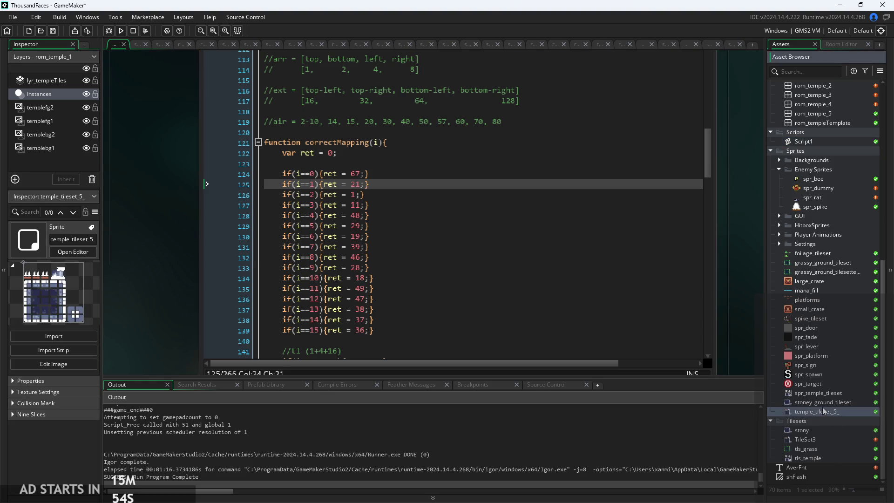
# - Duplicate the temple_tileset_5_ sprite and rename the copy spr_tilesetTemplate
pyautogui.doubleClick(822, 403)
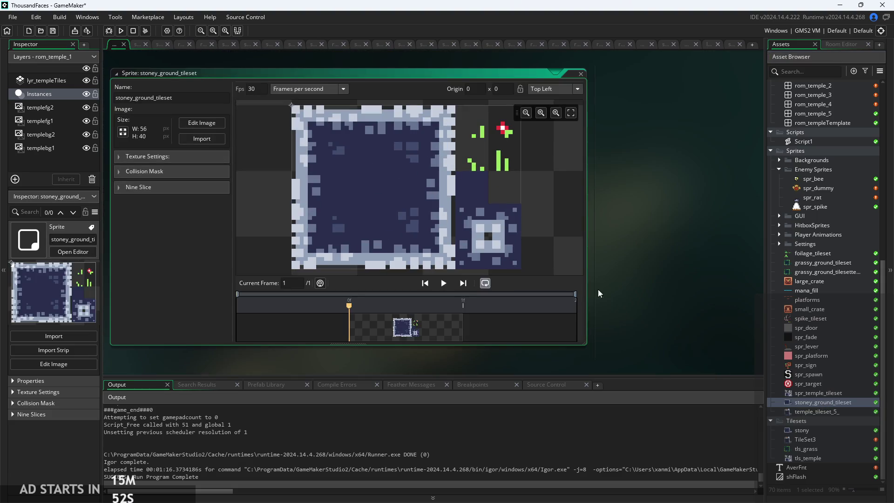
pyautogui.doubleClick(821, 412)
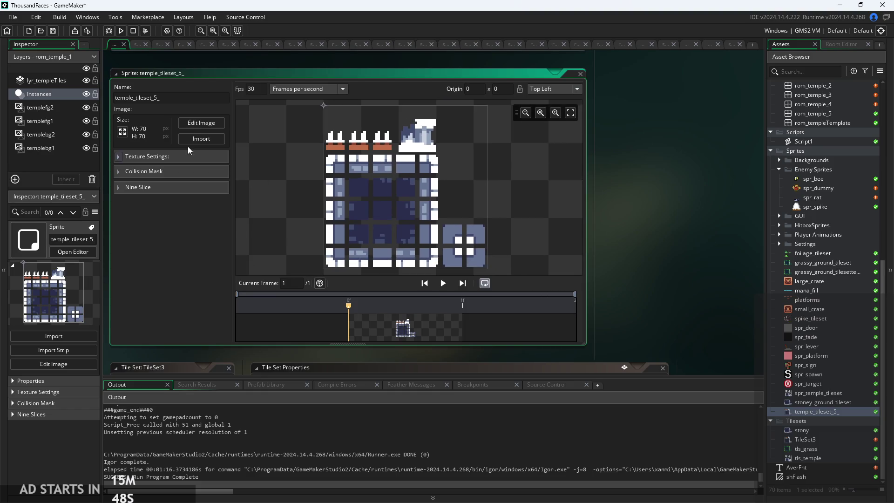
pyautogui.rightClick(827, 416)
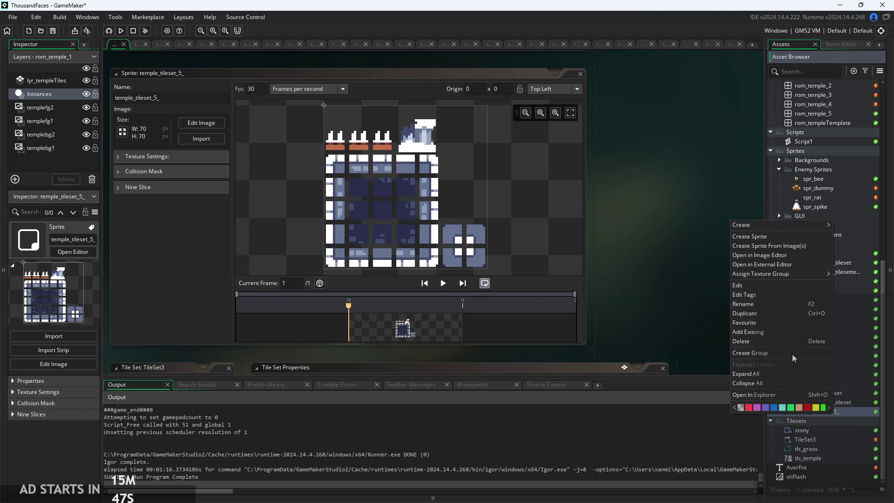
pyautogui.click(775, 313)
pyautogui.press('Home')
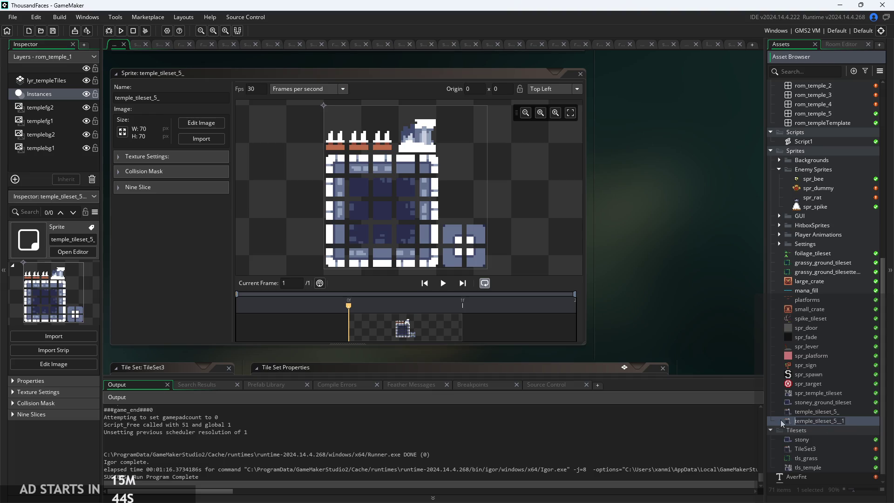
pyautogui.write('rls')
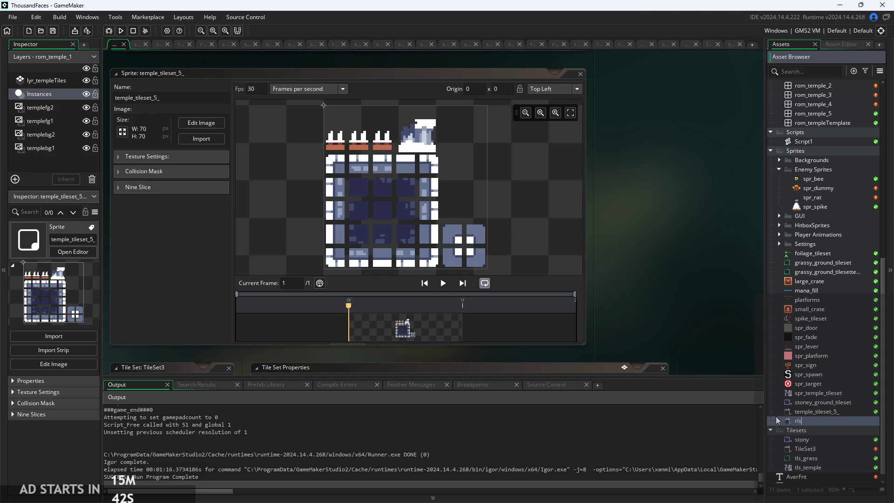
pyautogui.press('BackSpace')
pyautogui.write('pr_t')
pyautogui.write('iles')
pyautogui.write('etTemp')
pyautogui.press('Return')
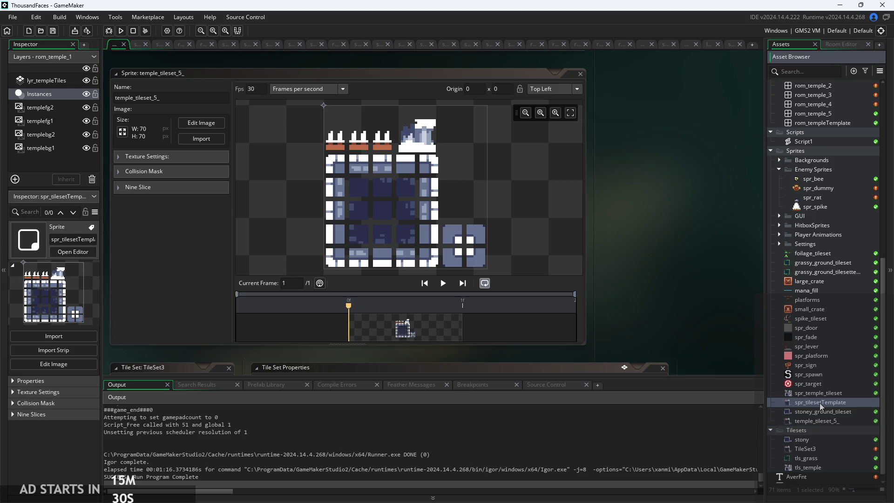
# - Open spr_tilesetTemplate in the image editor, zoom in, and paint one top-tile pixel white
pyautogui.doubleClick(820, 403)
pyautogui.click(336, 123)
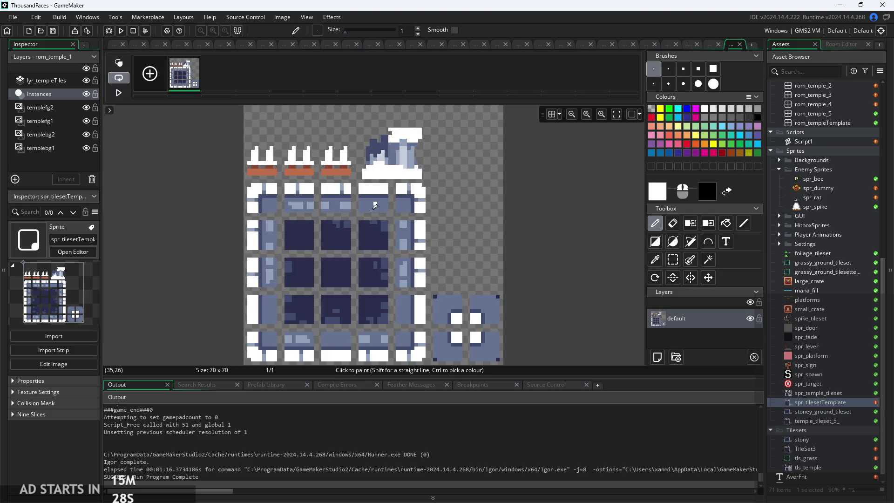
pyautogui.scroll(2, 348, 197)
pyautogui.scroll(1, 311, 173)
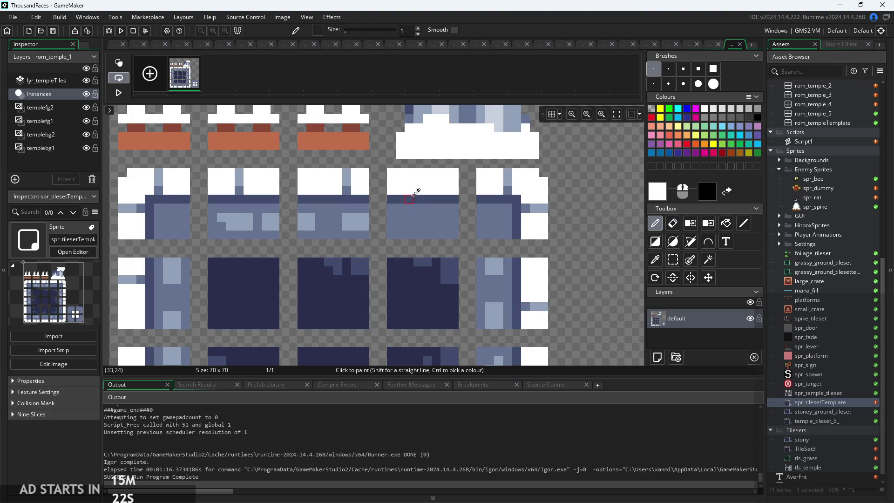
pyautogui.scroll(-1, 413, 196)
pyautogui.click(356, 245)
# - Zoom back out and bring up the image's Resize Properties, showing its 70×70 size
pyautogui.scroll(-1, 357, 242)
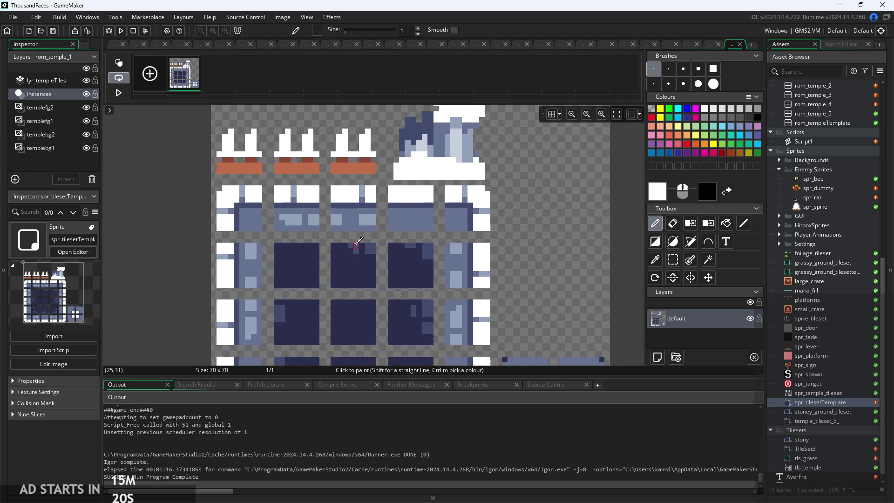
pyautogui.scroll(-1, 315, 195)
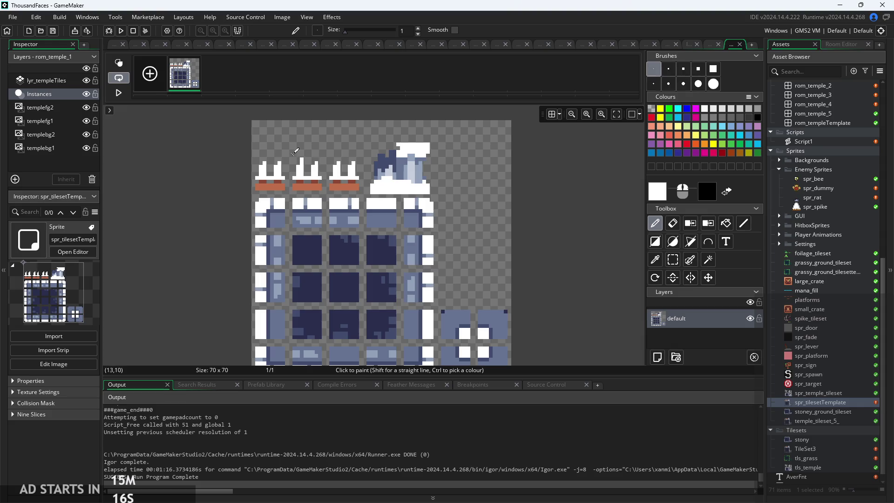
pyautogui.click(117, 54)
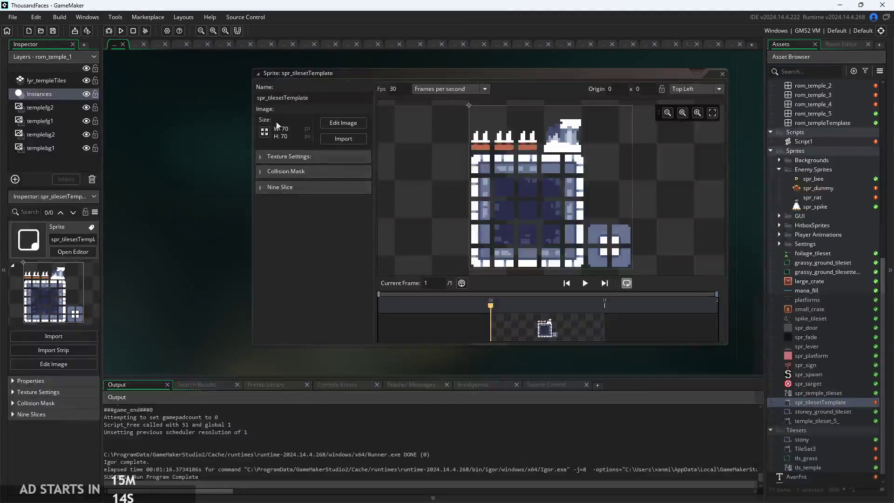
pyautogui.click(266, 133)
# - Widen the canvas to 80×70 pixels with the left-middle anchor so the image isn't scaled
pyautogui.click(150, 106)
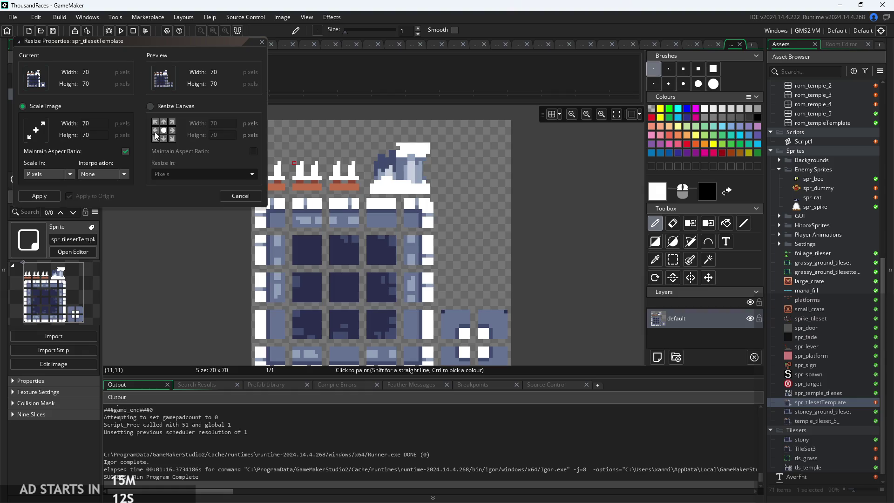
pyautogui.moveTo(225, 123); pyautogui.dragTo(189, 127)
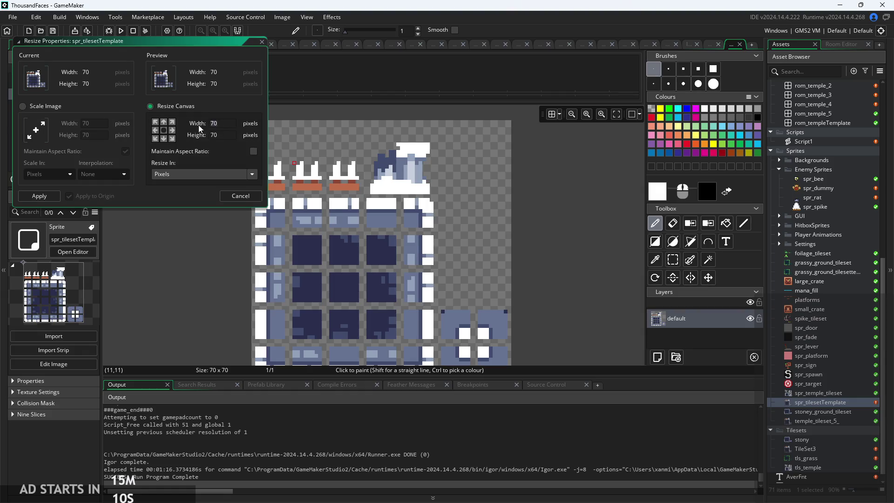
pyautogui.scroll(-2, 223, 296)
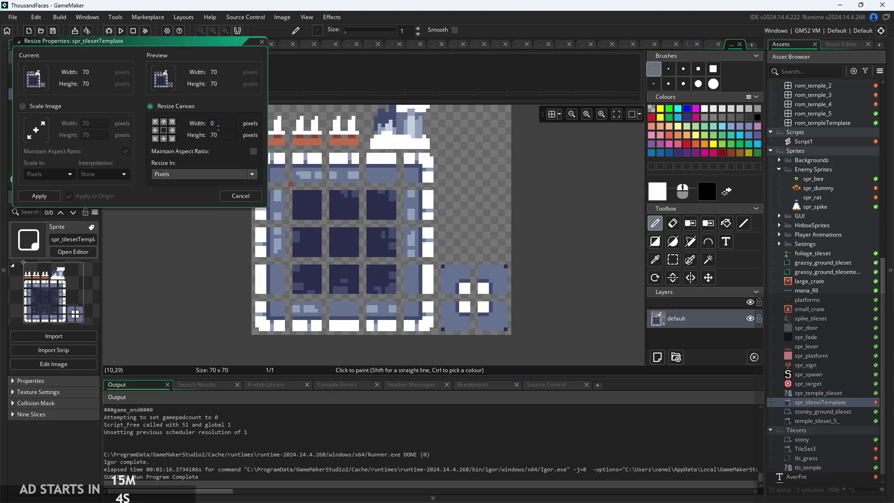
pyautogui.write('80')
pyautogui.click(155, 130)
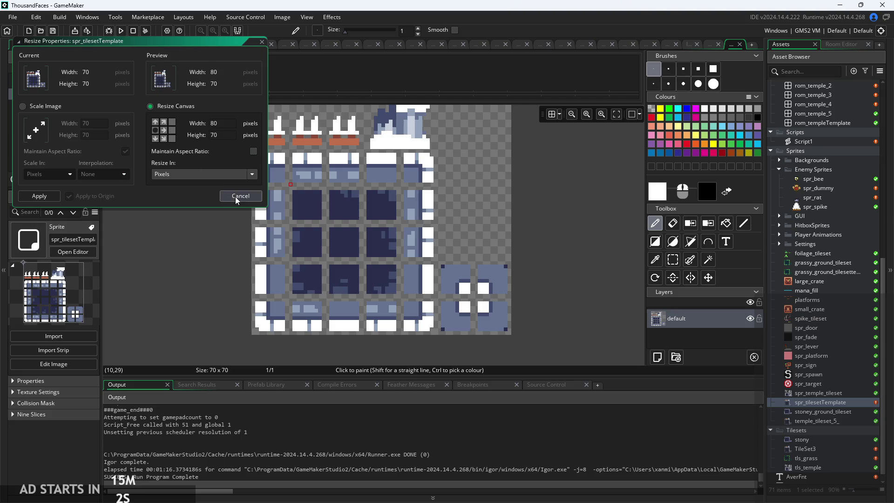
pyautogui.click(29, 197)
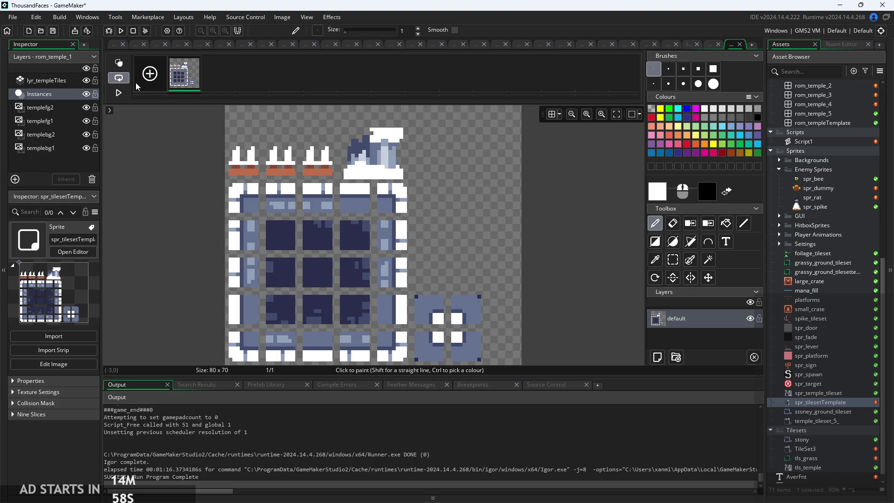
# - Resize the canvas back to 70×70 pixels, anchored on the left
pyautogui.click(673, 260)
pyautogui.scroll(-1, 592, 265)
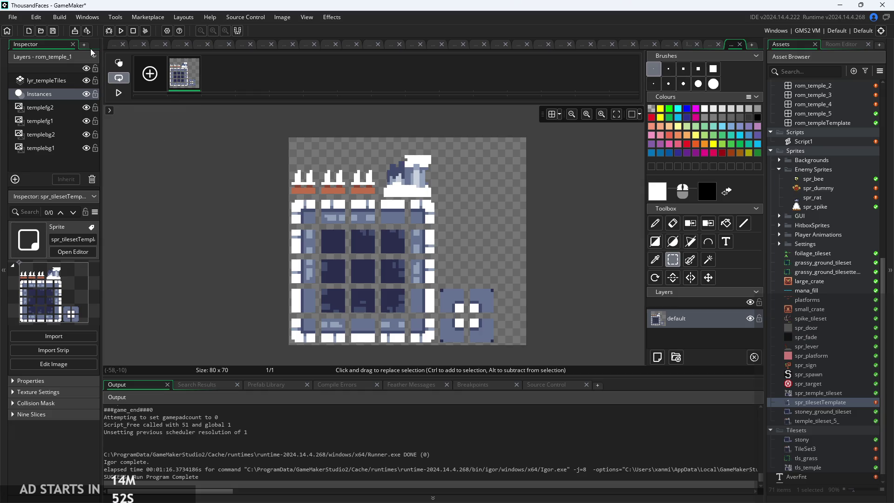
pyautogui.click(112, 49)
pyautogui.click(261, 134)
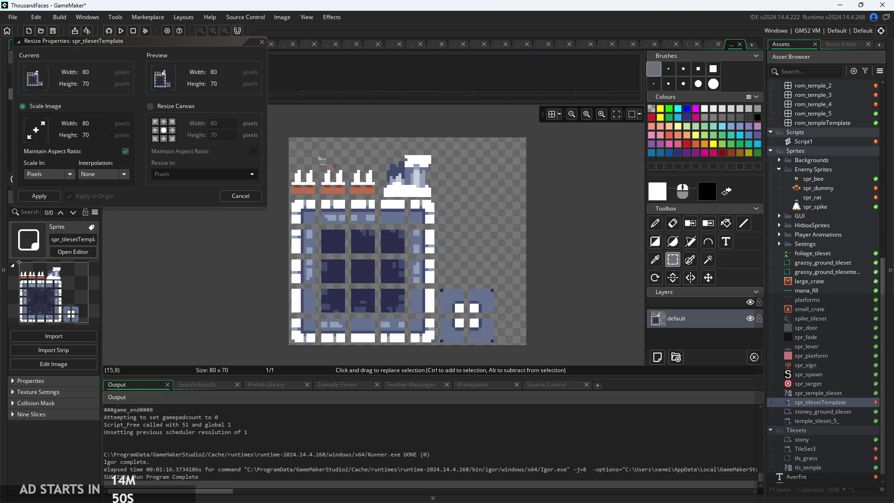
pyautogui.click(172, 130)
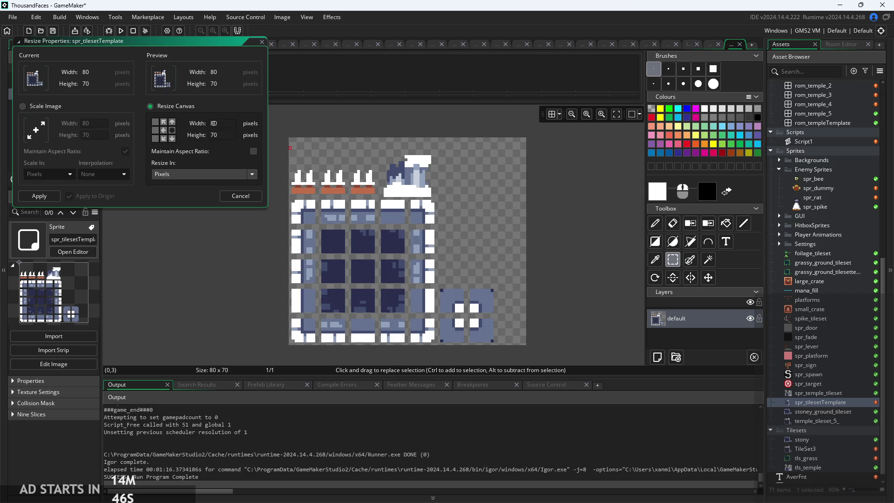
pyautogui.doubleClick(211, 123)
pyautogui.write('70')
pyautogui.click(155, 131)
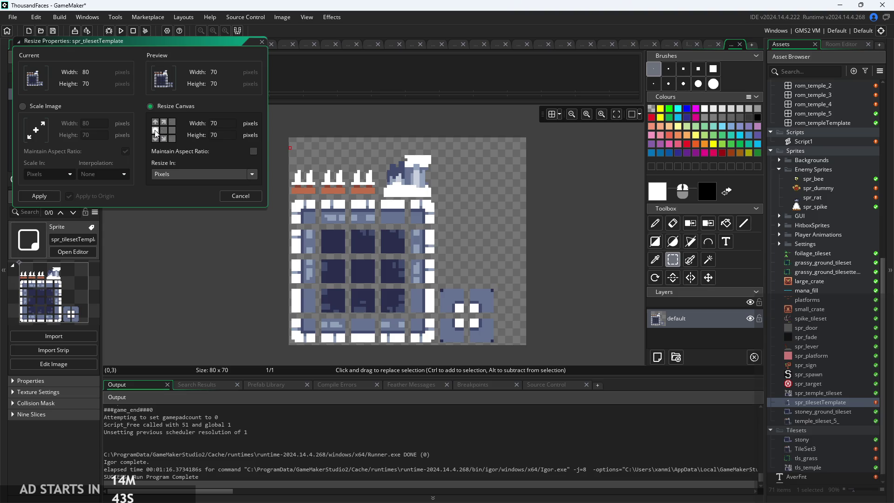
pyautogui.click(56, 196)
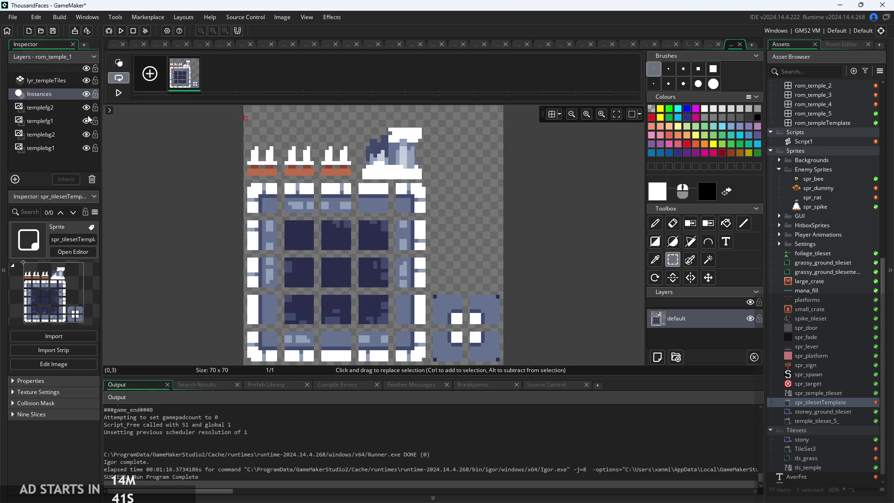
# - Resize the canvas, not the image, to 80 pixels wide, making it 80×70
pyautogui.click(119, 45)
pyautogui.click(267, 136)
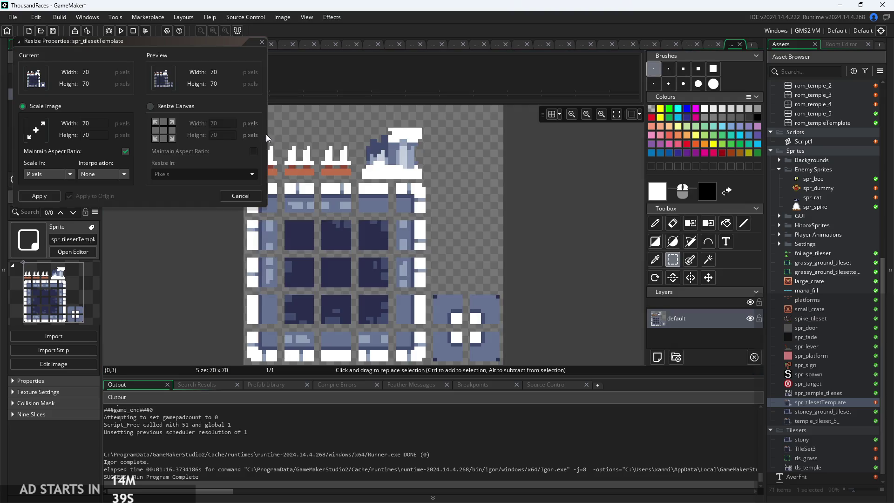
pyautogui.click(149, 106)
pyautogui.click(217, 123)
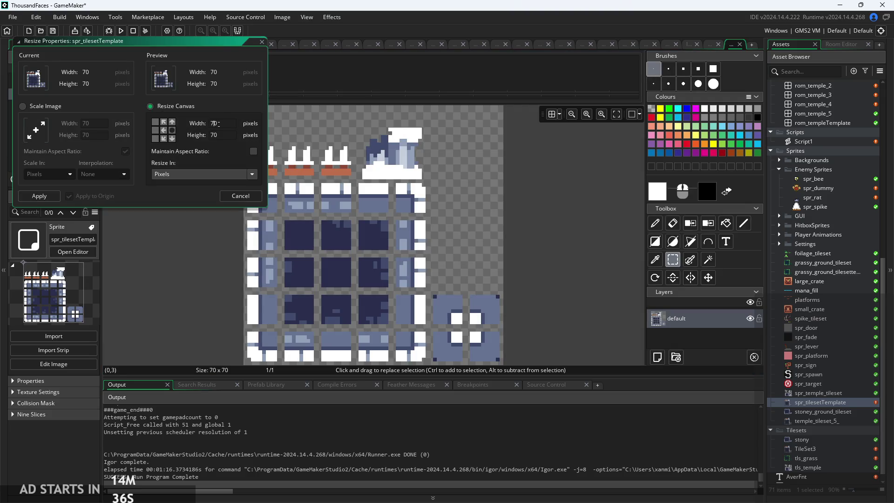
pyautogui.click(39, 195)
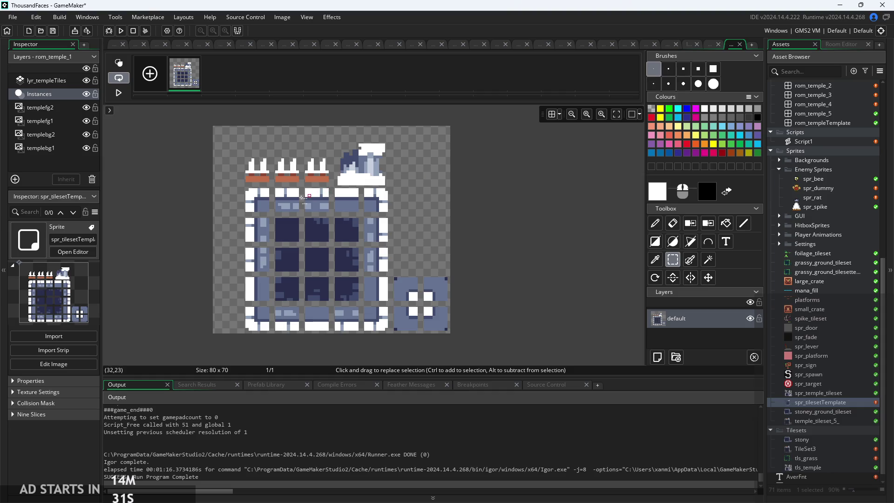
# - Zoom in on the canvas and select the Pencil tool
pyautogui.moveTo(189, 80)
pyautogui.scroll(2, 340, 167)
pyautogui.scroll(4, 210, 189)
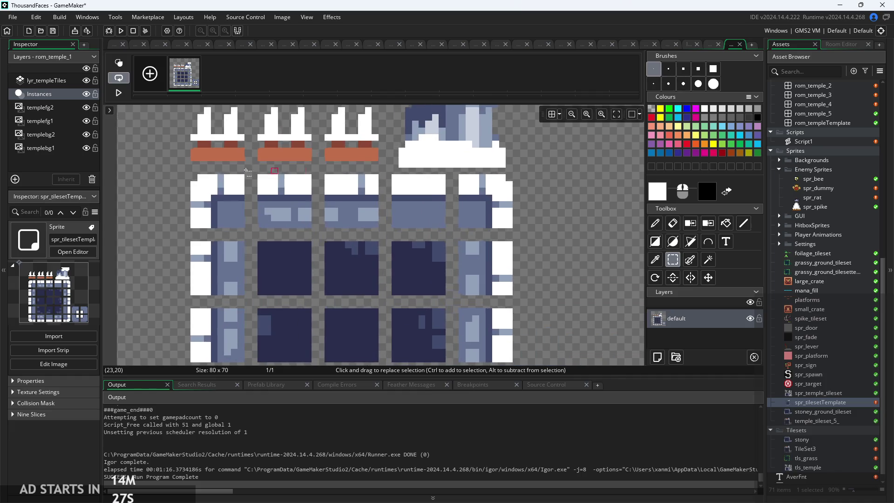
pyautogui.click(654, 223)
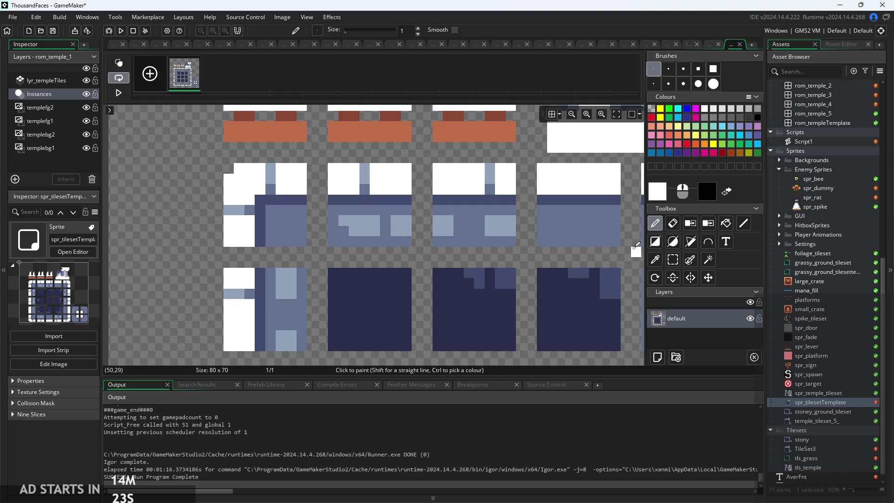
pyautogui.scroll(-1, 489, 227)
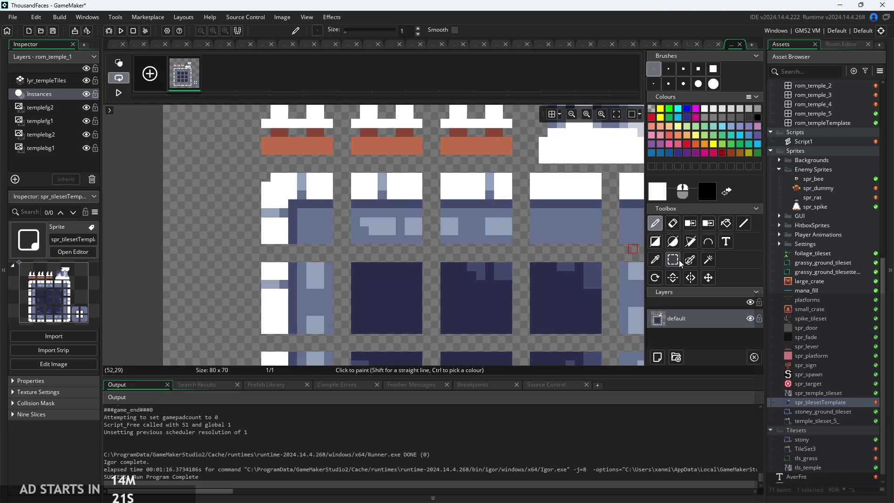
pyautogui.scroll(-2, 273, 192)
pyautogui.scroll(-1, 273, 193)
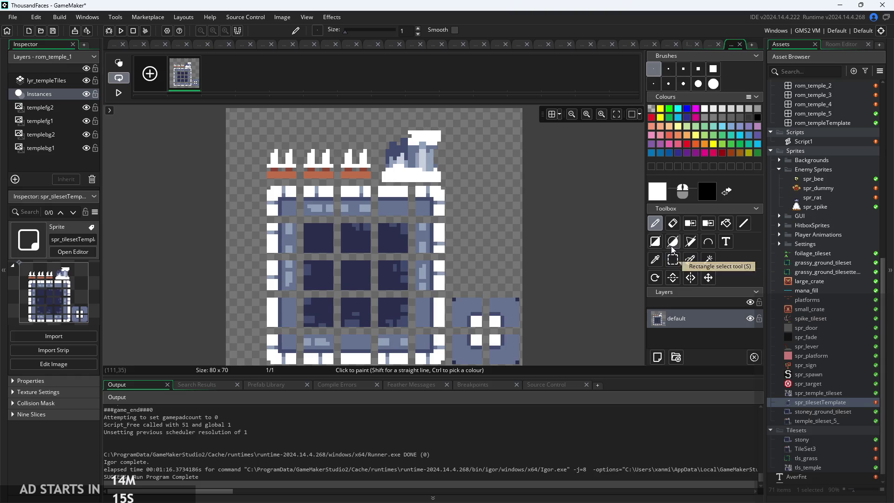
# - Flood-fill the transparent background with light grey E5E5E5
pyautogui.click(655, 241)
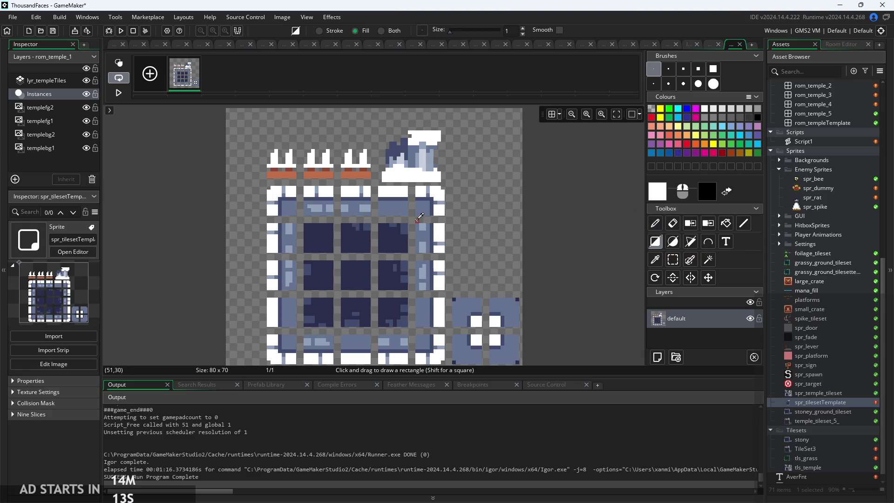
pyautogui.click(726, 223)
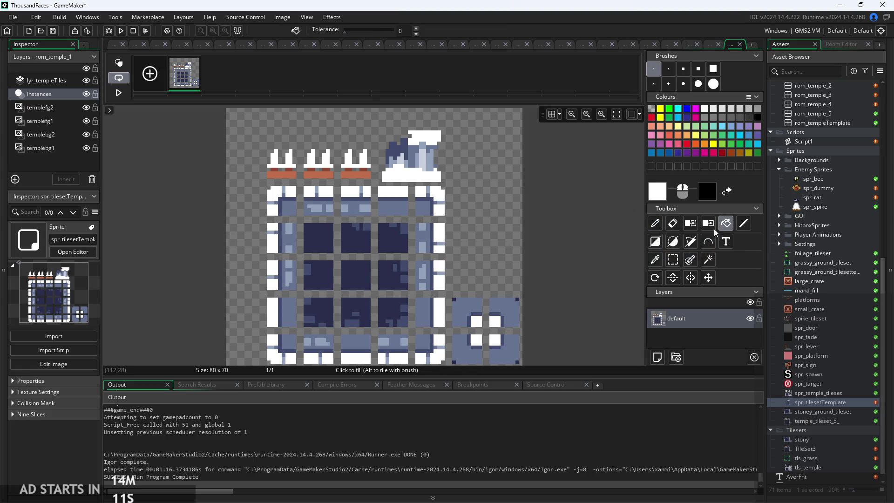
pyautogui.click(659, 195)
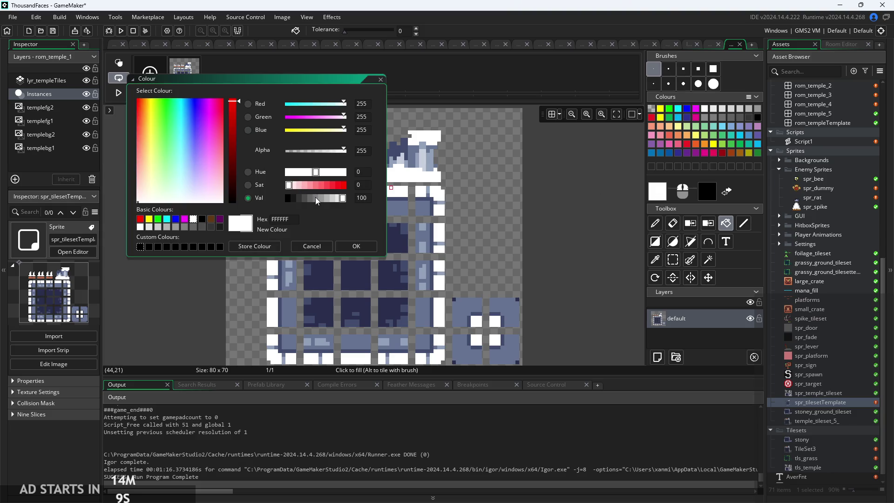
pyautogui.moveTo(339, 200)
pyautogui.mouseDown()
pyautogui.moveTo(329, 198)
pyautogui.moveTo(337, 199)
pyautogui.mouseUp()
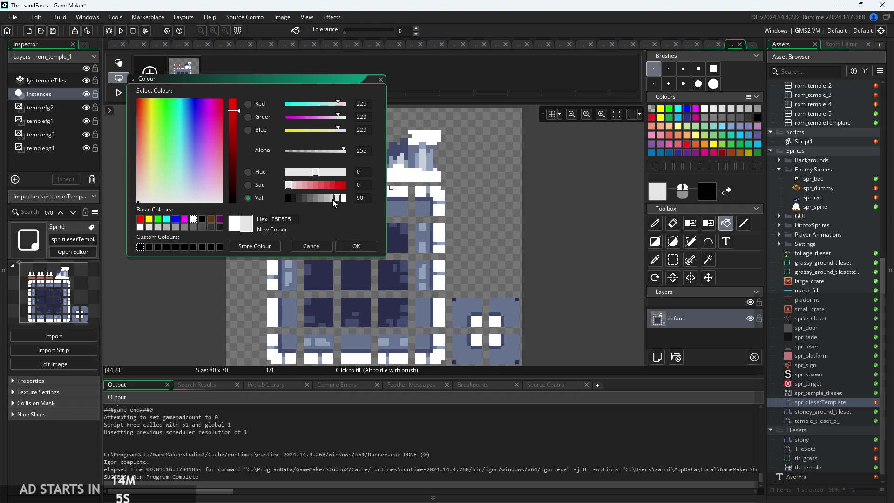
pyautogui.click(354, 246)
pyautogui.click(246, 229)
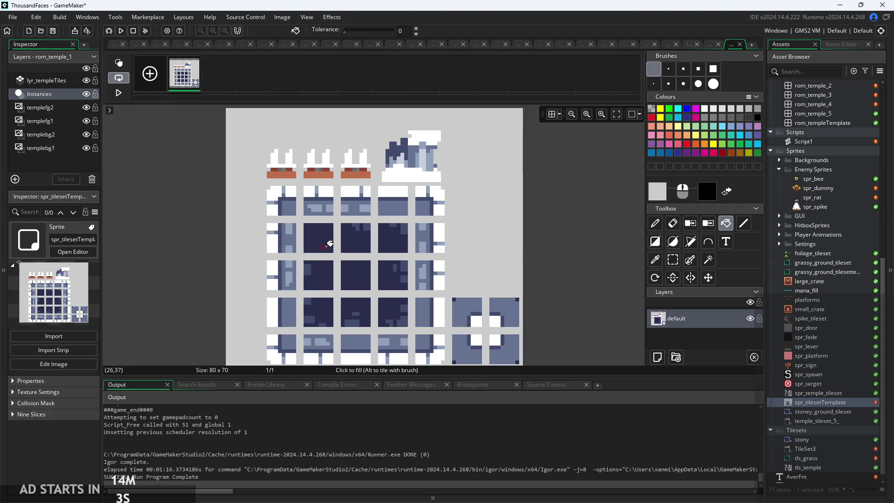
# - Zoom around to inspect the grey background and switch to the Rectangle outline tool
pyautogui.scroll(1, 318, 203)
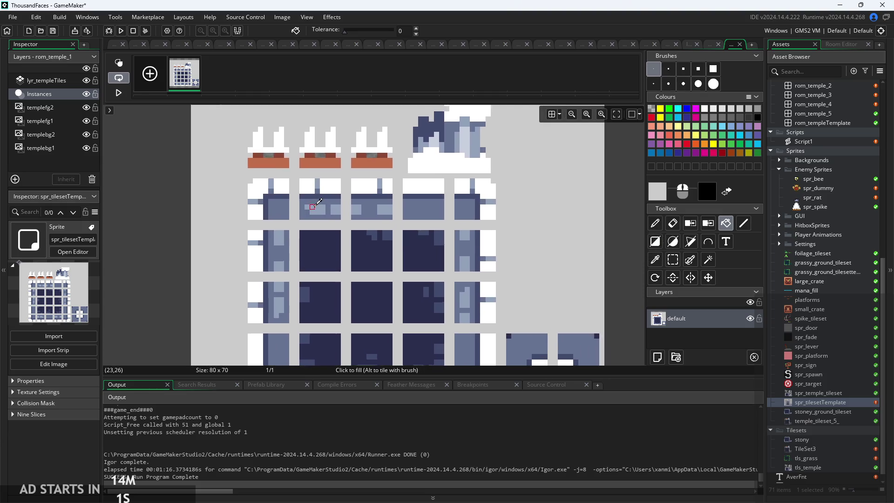
pyautogui.scroll(3, 318, 203)
pyautogui.scroll(-2, 230, 215)
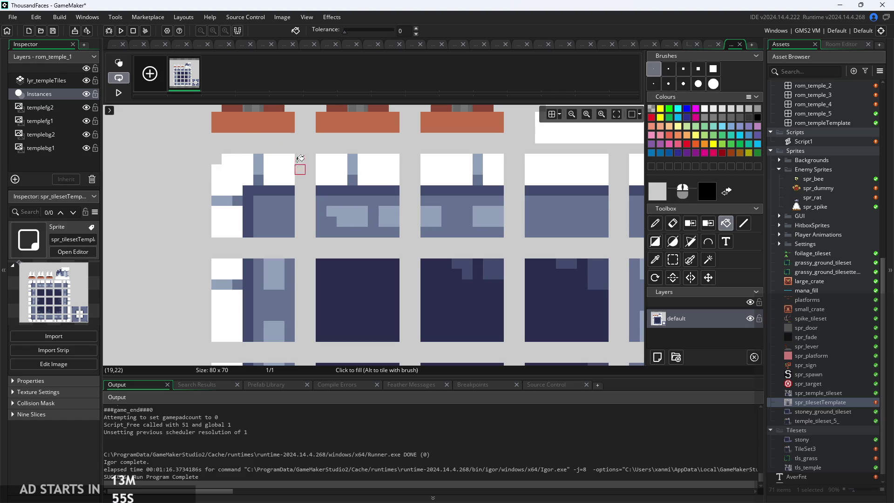
pyautogui.scroll(-1, 291, 157)
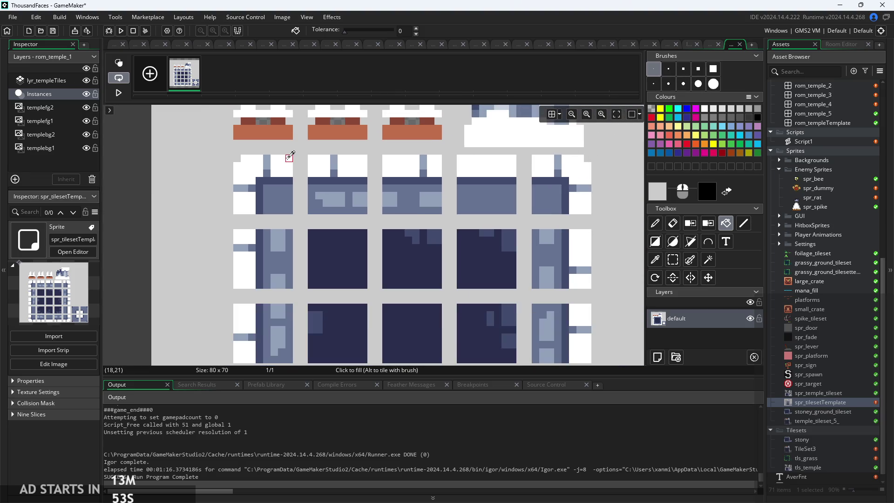
pyautogui.scroll(-1, 291, 157)
pyautogui.scroll(-1, 480, 250)
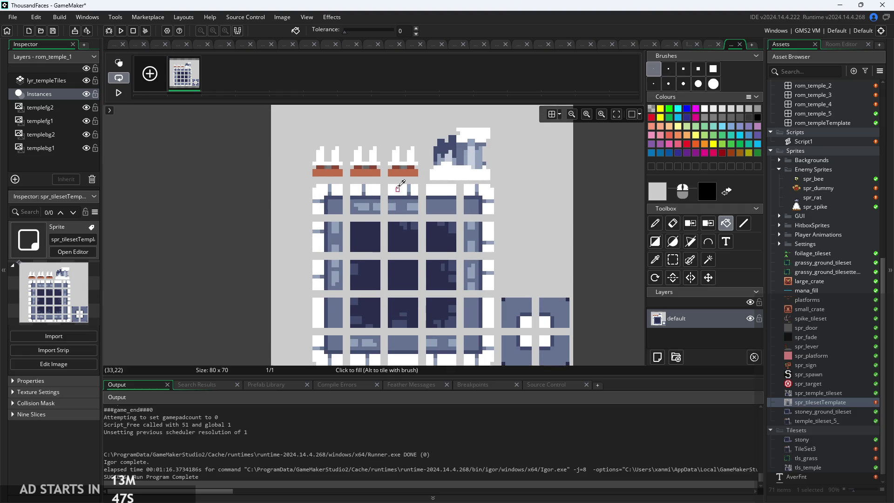
pyautogui.scroll(2, 403, 175)
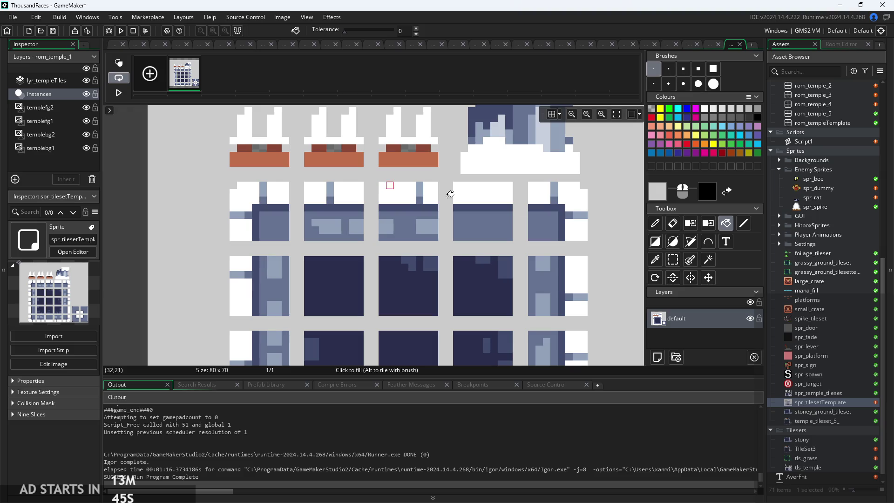
pyautogui.click(657, 240)
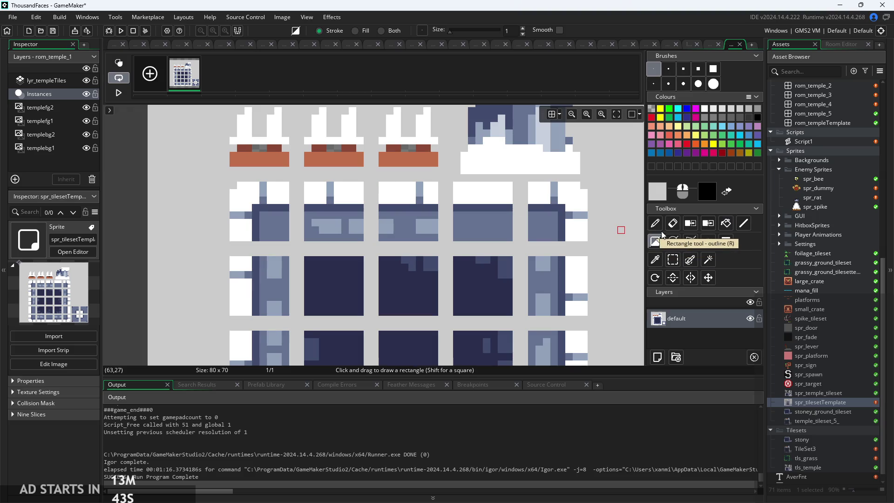
# - Outline the third blue wall tile in the first row with a 999999 grey square
pyautogui.click(664, 197)
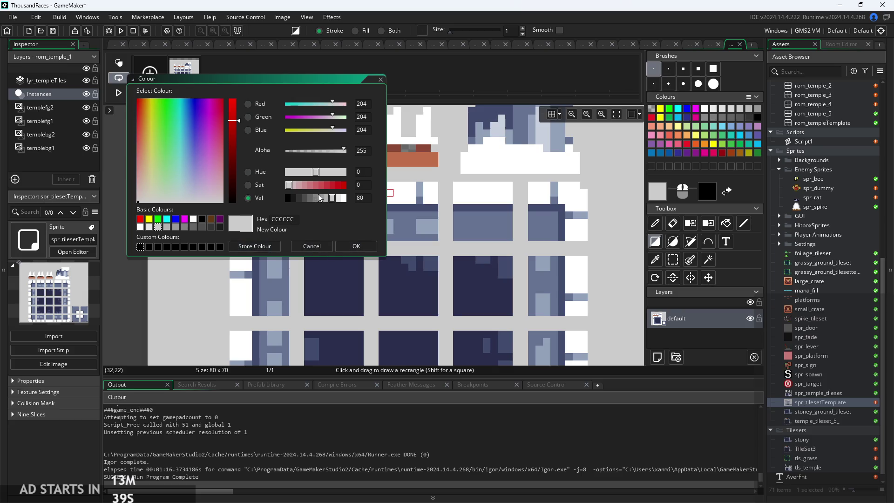
pyautogui.click(321, 198)
pyautogui.click(351, 250)
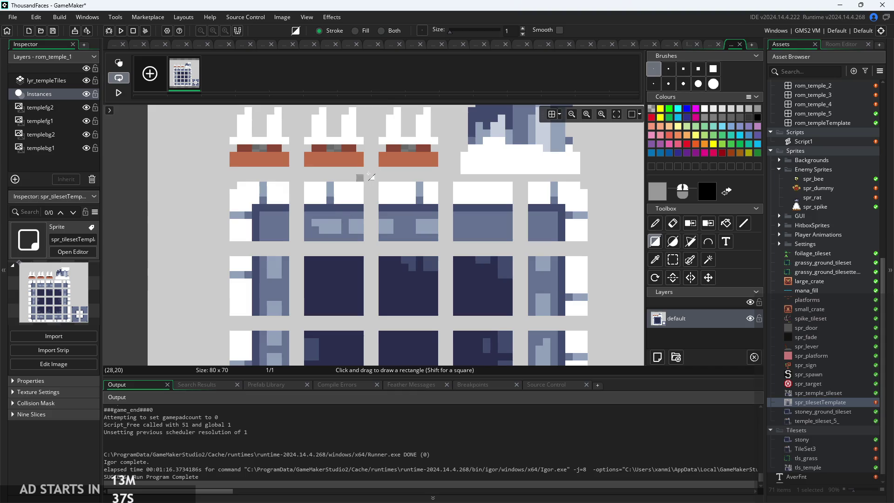
pyautogui.moveTo(374, 177); pyautogui.dragTo(447, 251)
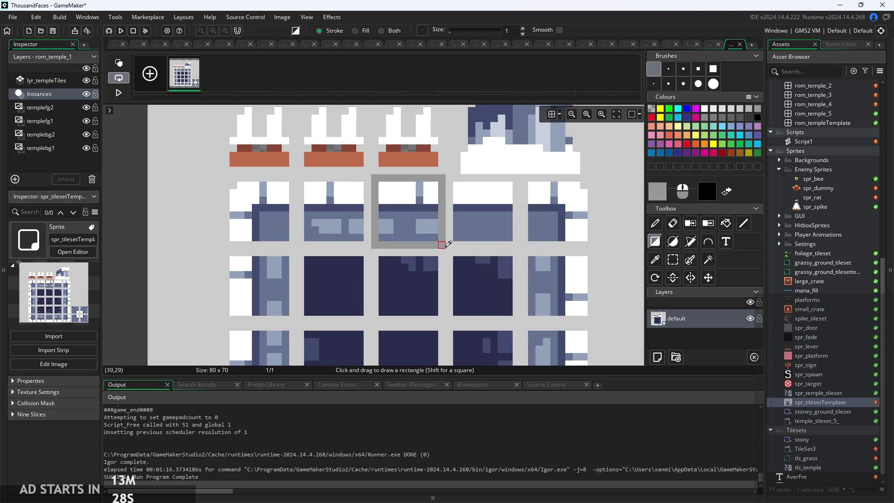
pyautogui.scroll(-2, 445, 245)
pyautogui.scroll(3, 446, 227)
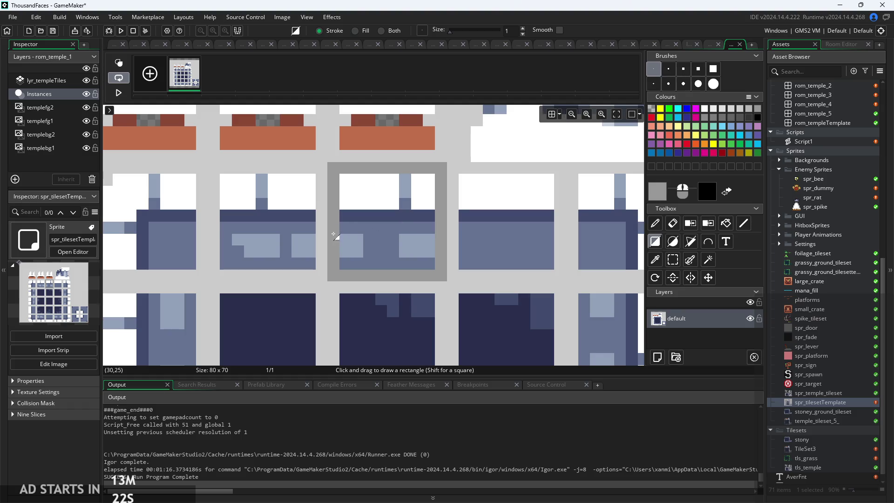
pyautogui.scroll(-1, 364, 226)
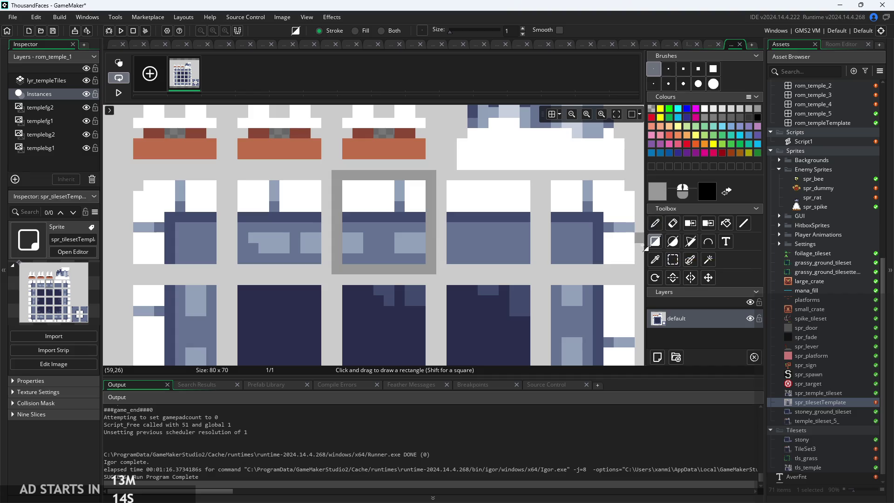
pyautogui.scroll(-1, 510, 217)
pyautogui.scroll(-1, 510, 217)
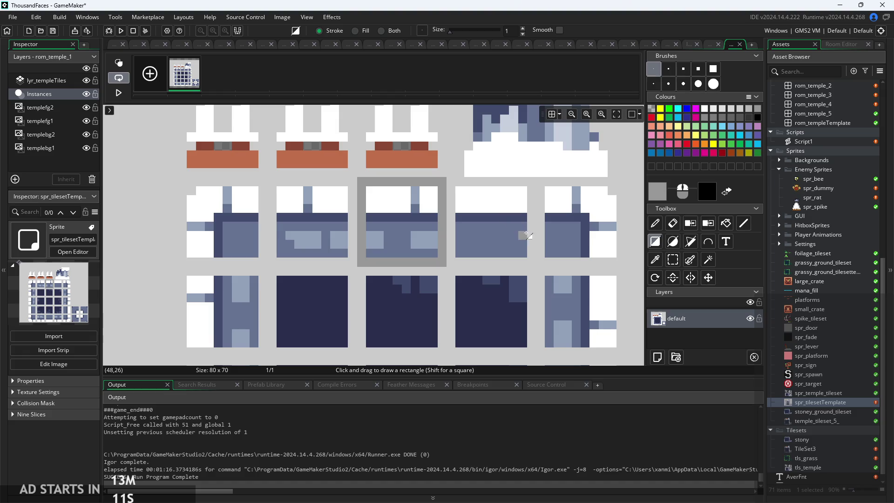
# - Pick the light grey background as secondary colour and refill the background with the darker grey
pyautogui.click(732, 224)
pyautogui.click(657, 262)
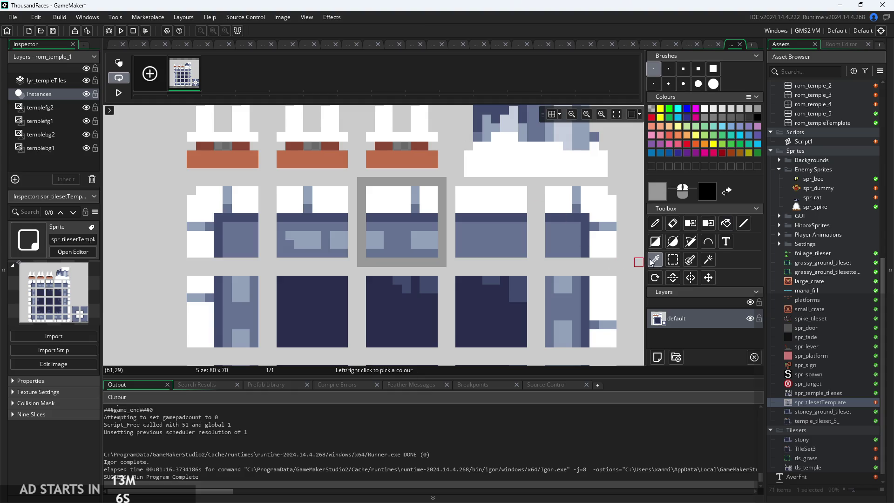
pyautogui.rightClick(440, 143)
pyautogui.click(723, 225)
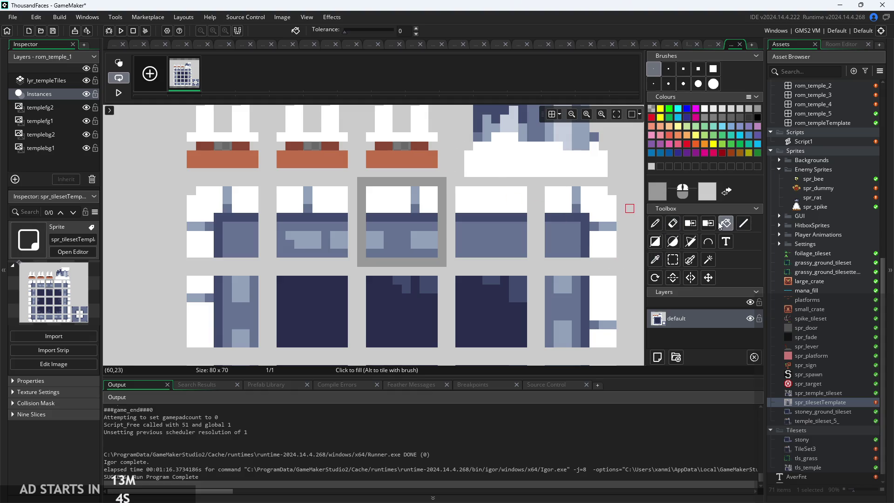
pyautogui.click(450, 136)
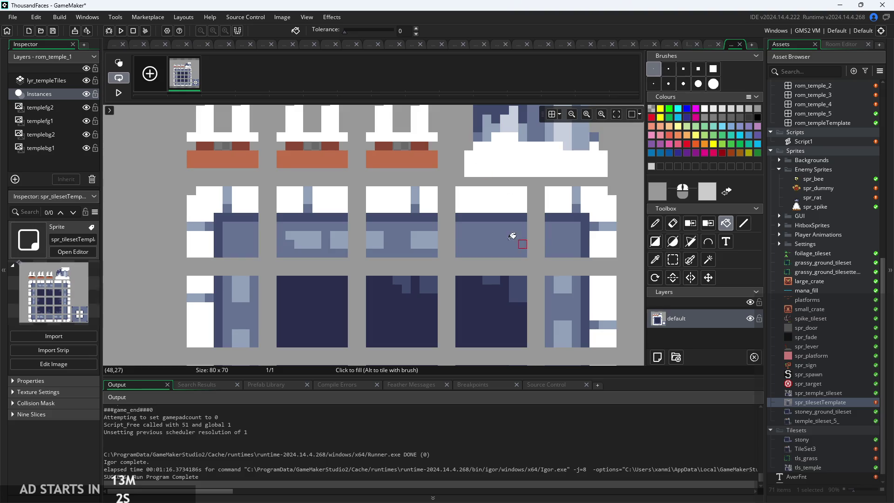
# - Fill the six row cells and the next row's first cell with light-grey rectangles
pyautogui.scroll(1, 479, 205)
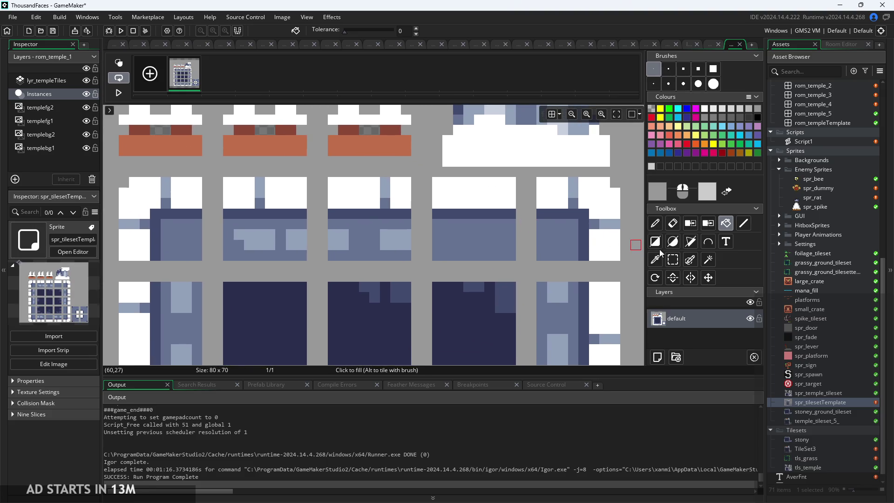
pyautogui.click(656, 242)
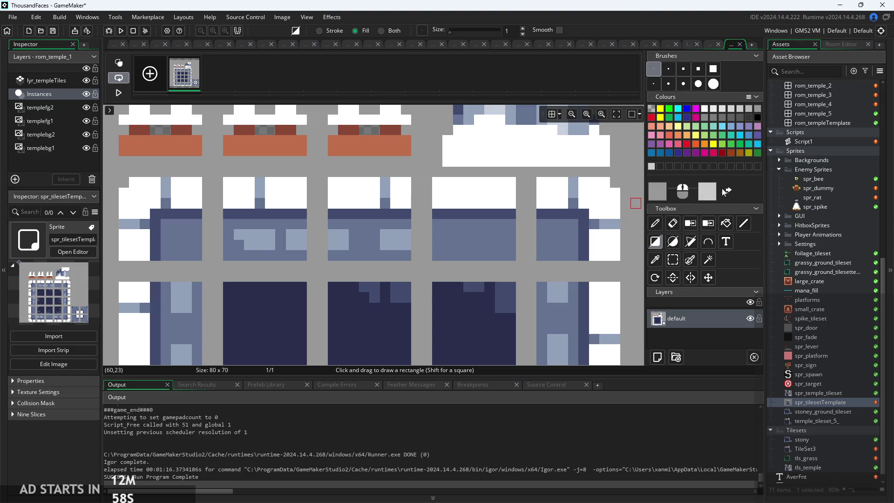
pyautogui.moveTo(435, 179); pyautogui.dragTo(517, 262)
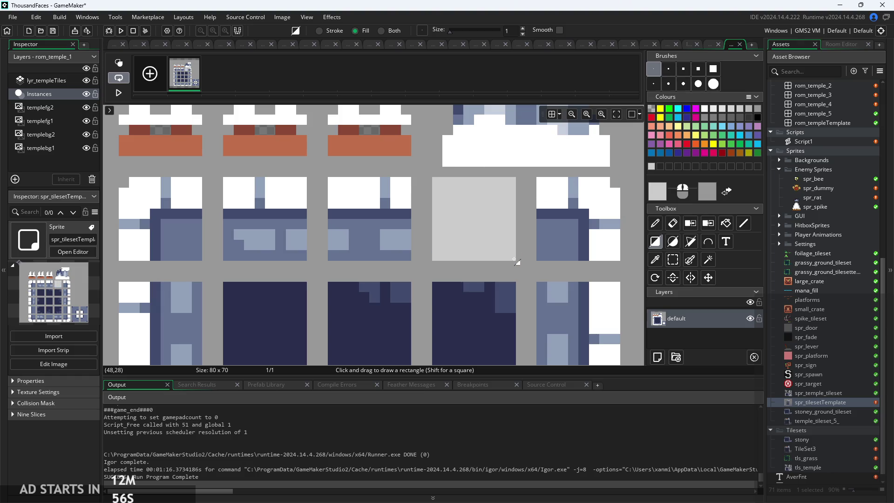
pyautogui.moveTo(543, 183); pyautogui.dragTo(621, 255)
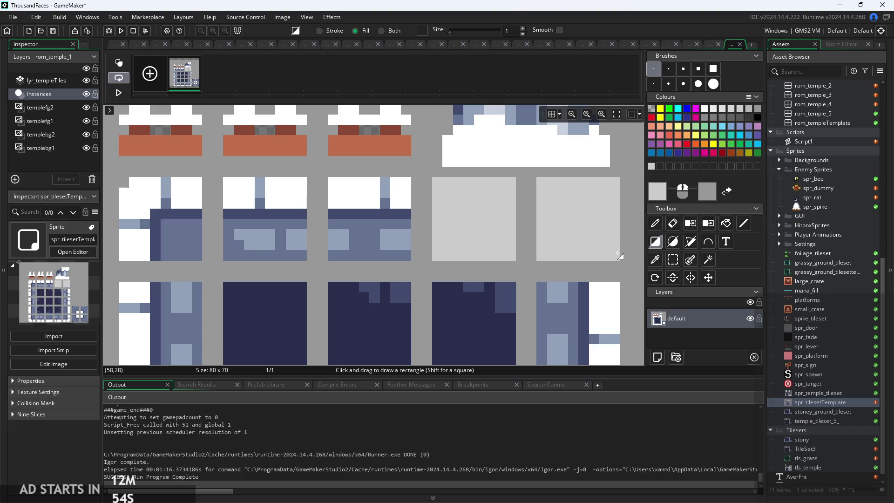
pyautogui.moveTo(328, 178); pyautogui.dragTo(413, 261)
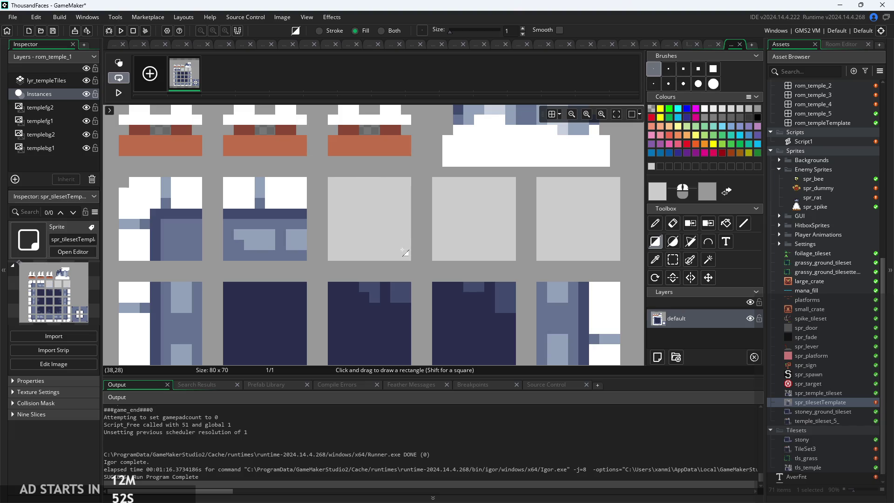
pyautogui.moveTo(224, 178); pyautogui.dragTo(306, 260)
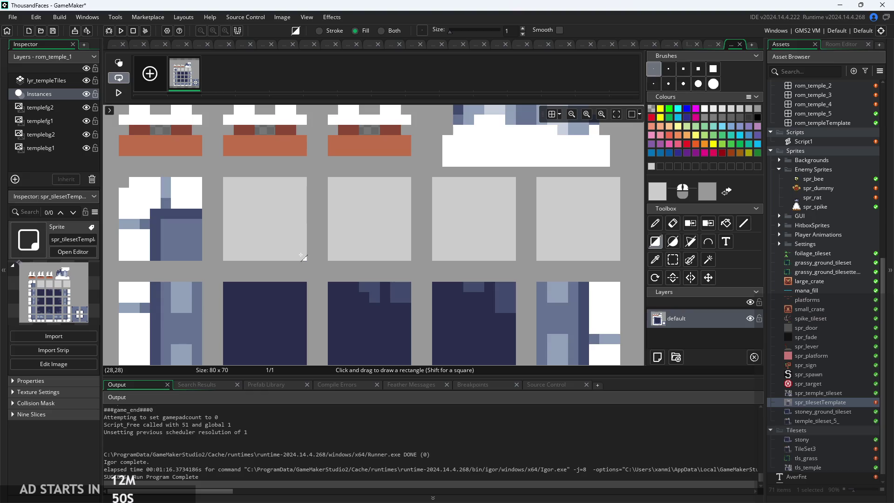
pyautogui.moveTo(120, 178); pyautogui.dragTo(201, 259)
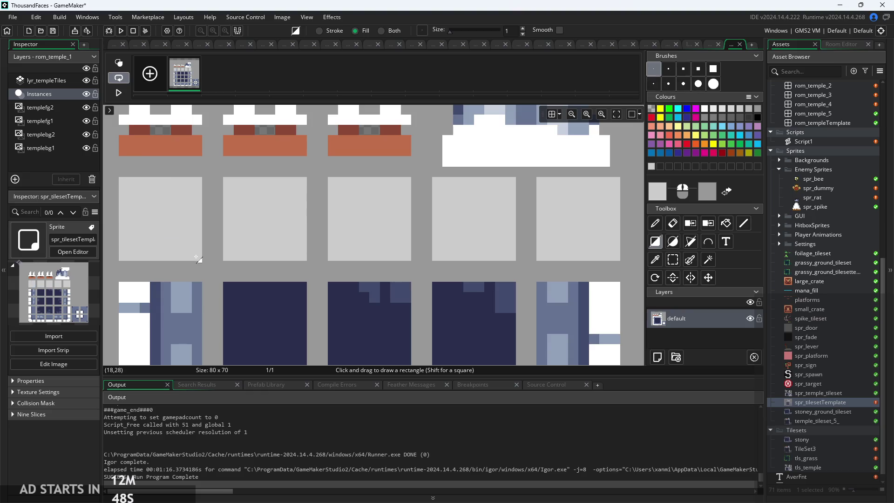
pyautogui.scroll(-2, 201, 250)
pyautogui.moveTo(121, 199); pyautogui.dragTo(199, 278)
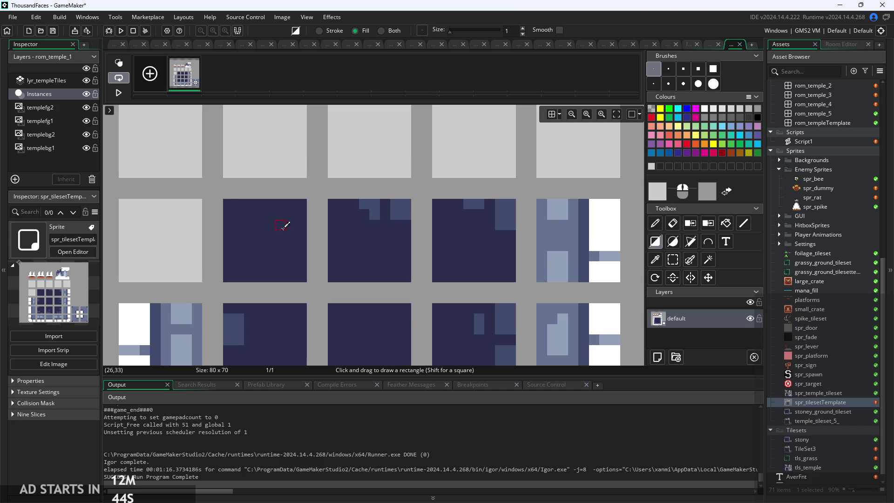
# - Undo all the light-grey tile fills to restore the original artwork
pyautogui.hotkey('ctrl', 'z')
pyautogui.hotkey('ctrl', 'z')
pyautogui.scroll(-2, 283, 223)
pyautogui.hotkey('ctrl', 'z')
pyautogui.hotkey('ctrl', 'z')
pyautogui.hotkey('ctrl', 'z')
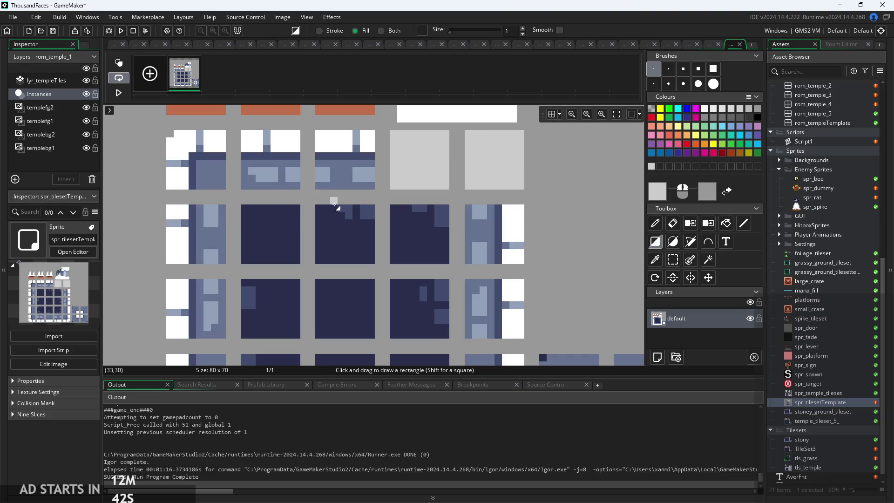
pyautogui.scroll(1, 424, 148)
pyautogui.scroll(1, 423, 148)
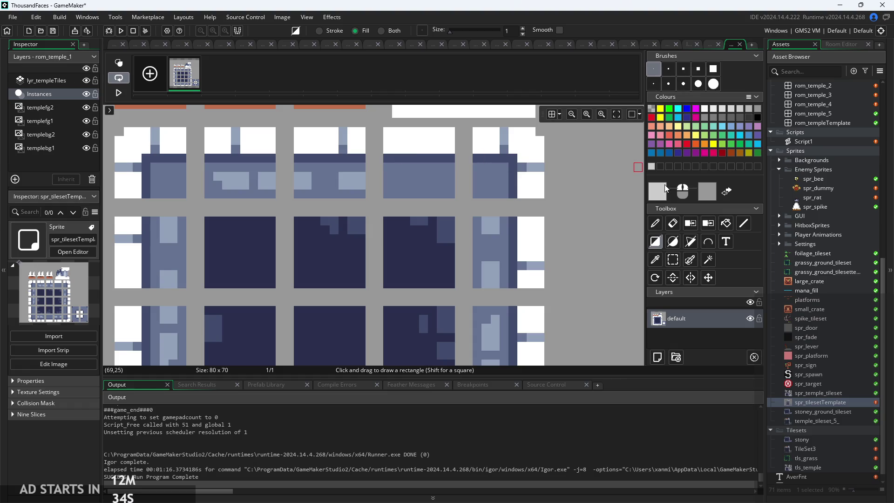
pyautogui.scroll(-1, 427, 174)
pyautogui.scroll(1, 419, 169)
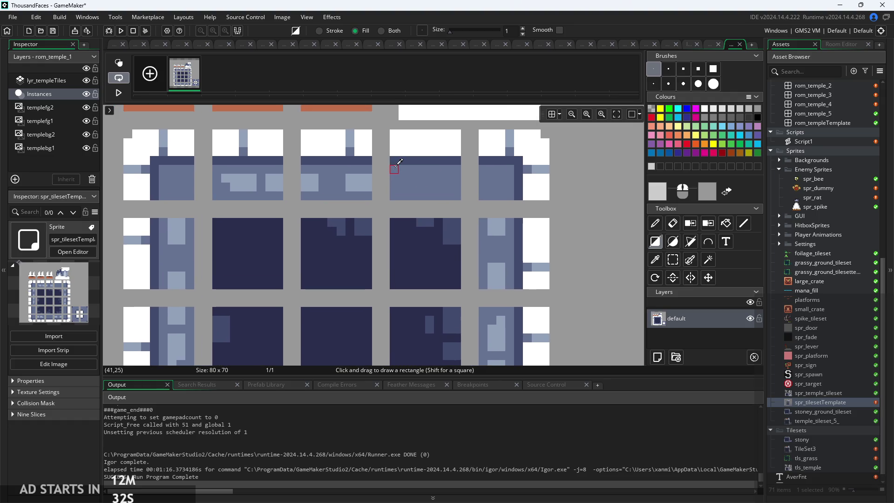
pyautogui.scroll(-2, 401, 164)
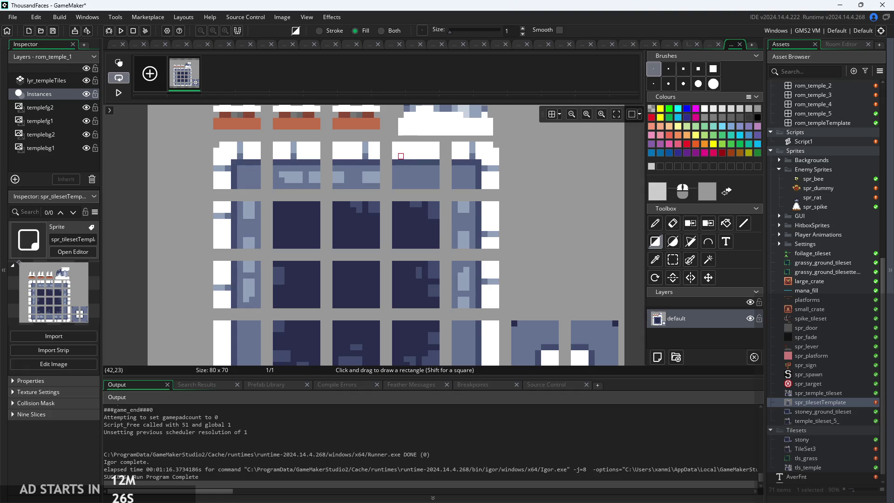
pyautogui.scroll(-1, 283, 168)
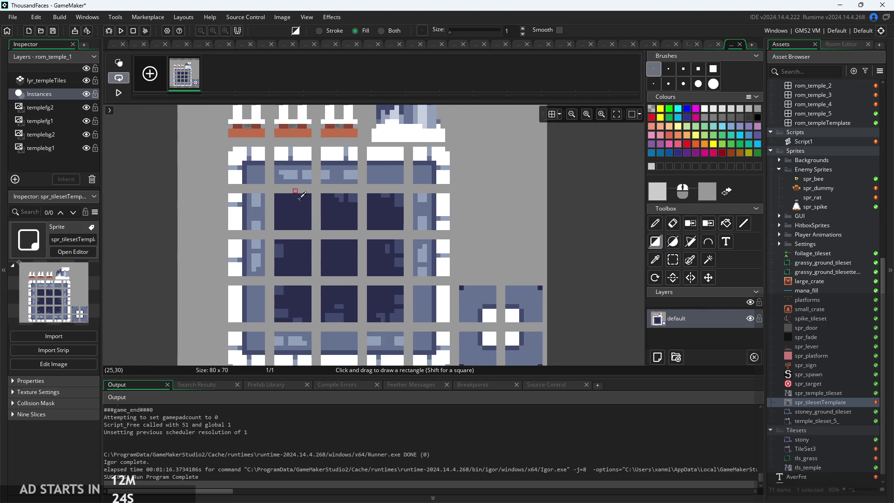
pyautogui.scroll(2, 298, 193)
pyautogui.scroll(-1, 274, 191)
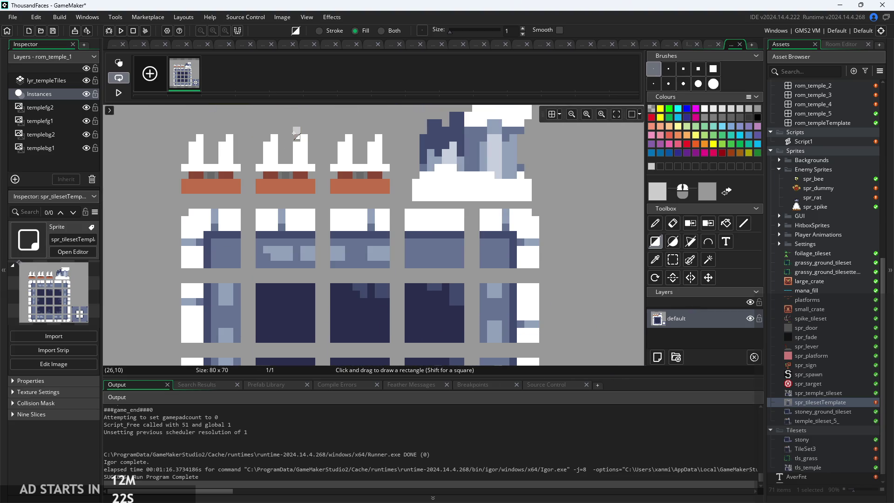
pyautogui.scroll(1, 296, 145)
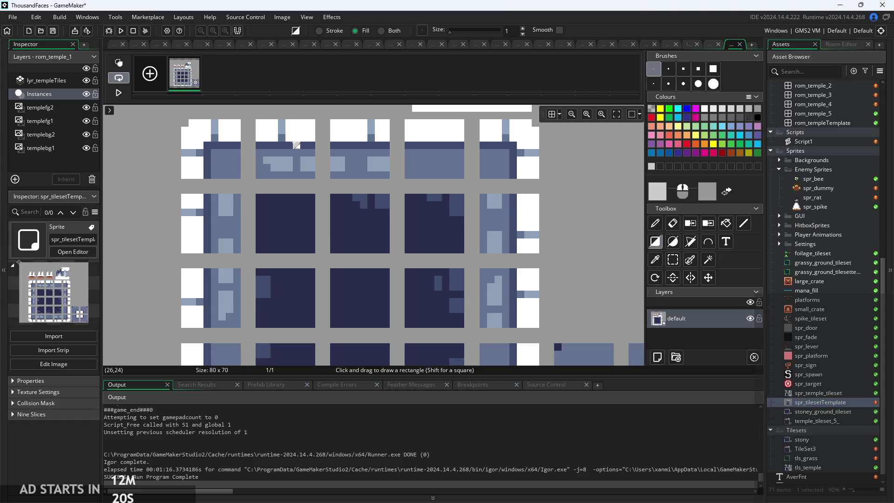
pyautogui.scroll(1, 270, 135)
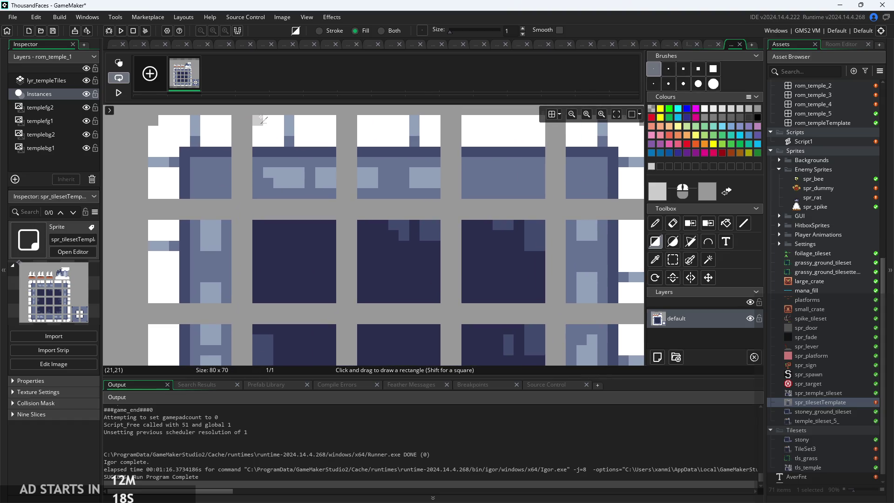
pyautogui.scroll(-1, 268, 230)
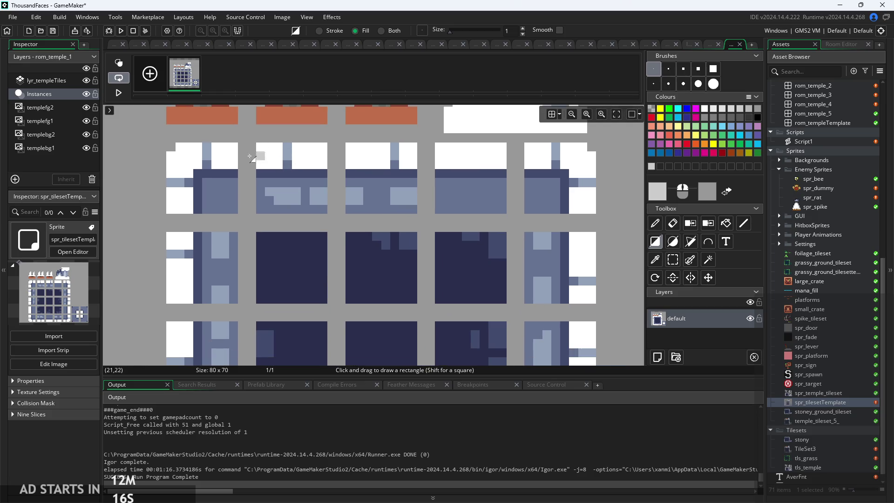
pyautogui.scroll(1, 279, 146)
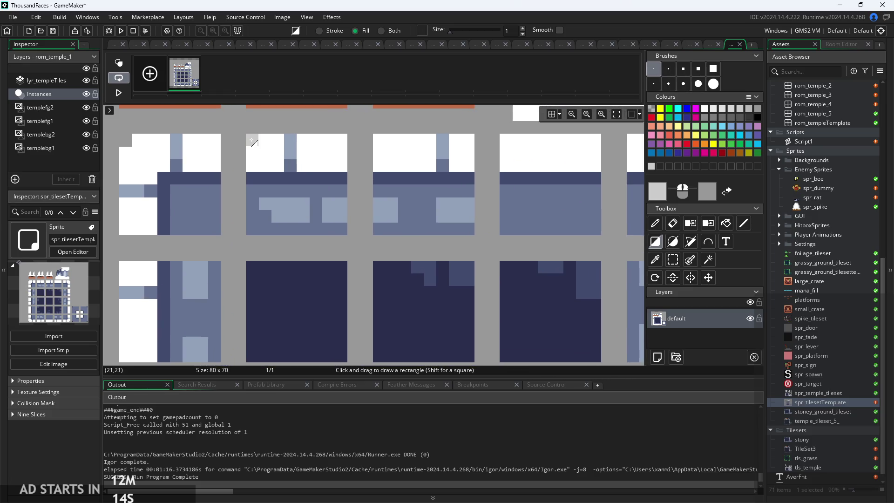
# - Try a light-grey strip across the top white tile, undo it, and return to the sprite
pyautogui.moveTo(260, 144)
pyautogui.mouseDown()
pyautogui.moveTo(284, 159)
pyautogui.moveTo(359, 165)
pyautogui.moveTo(342, 163)
pyautogui.moveTo(344, 148)
pyautogui.mouseUp()
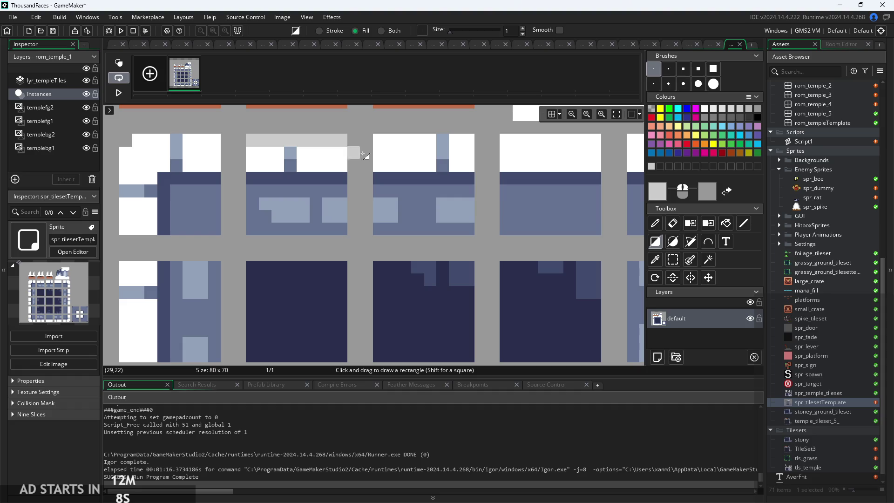
pyautogui.hotkey('ctrl', 'z')
pyautogui.scroll(-2, 393, 156)
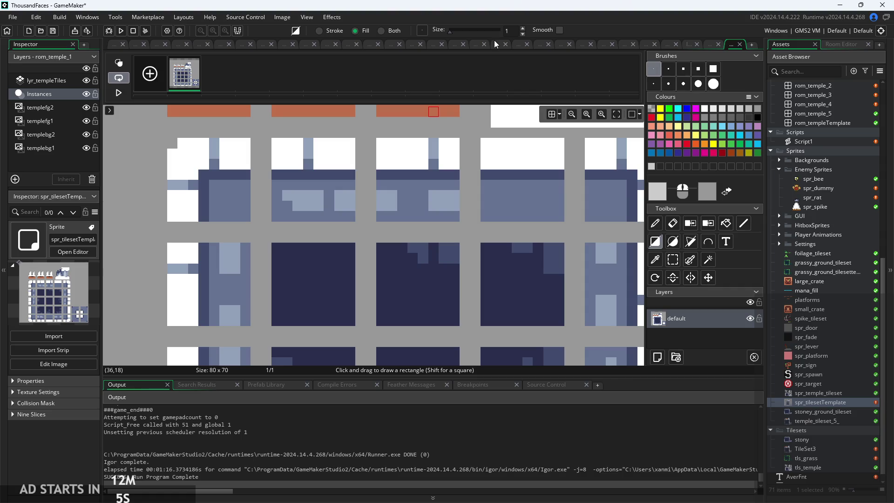
pyautogui.click(116, 47)
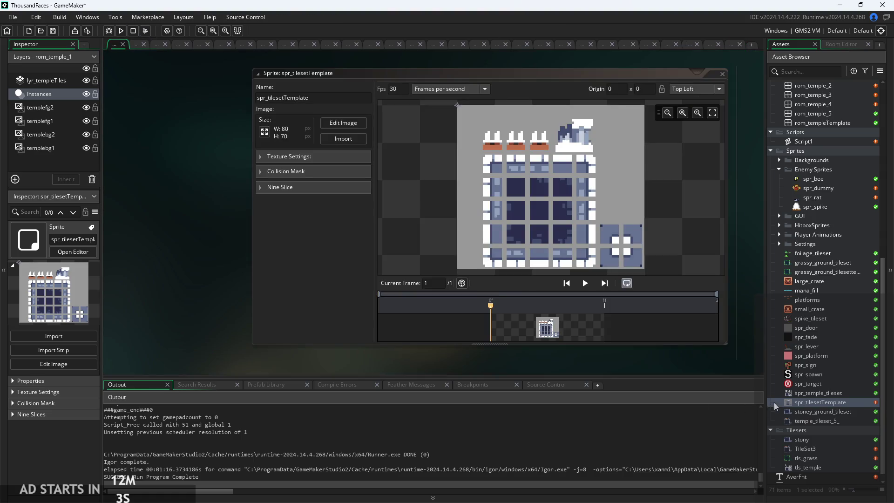
# - Open the tls_grass tileset and dismiss its context menu without choosing anything
pyautogui.scroll(-1, 840, 429)
pyautogui.click(825, 450)
pyautogui.doubleClick(825, 450)
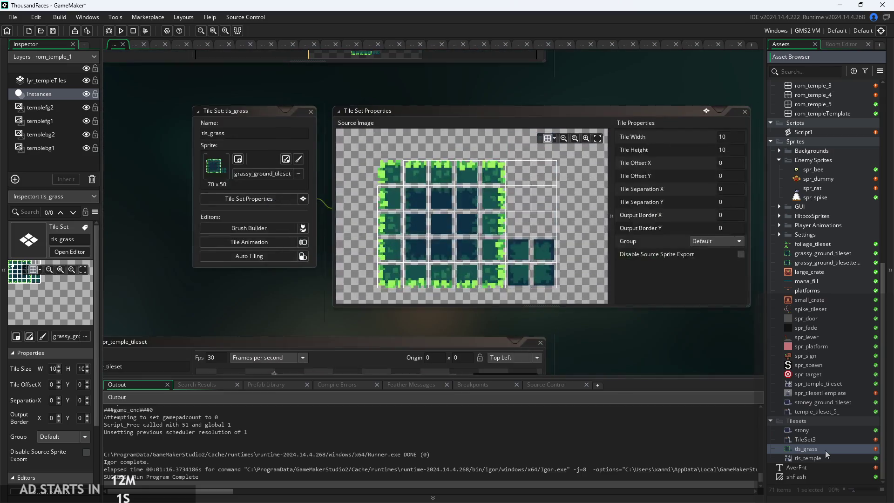
pyautogui.rightClick(825, 451)
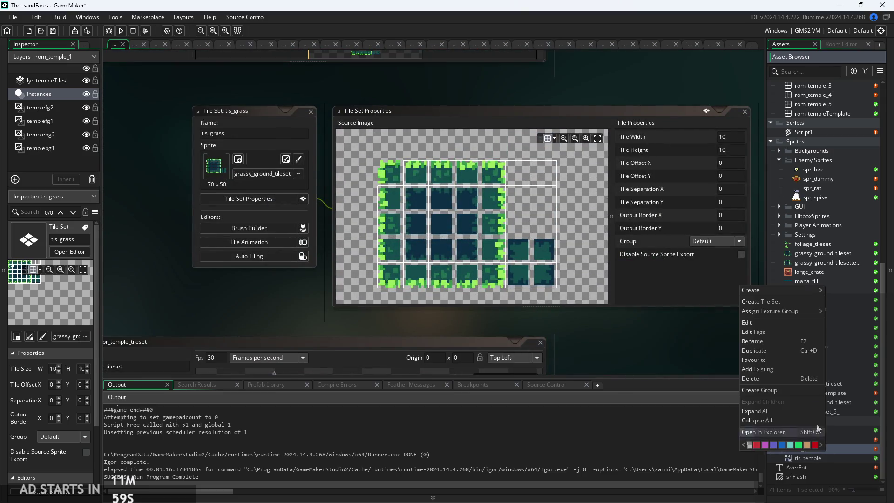
pyautogui.click(701, 345)
# - Open the grassy_ground_tilesettesting sprite and begin renaming it to spr_tilesetTemplate
pyautogui.click(828, 260)
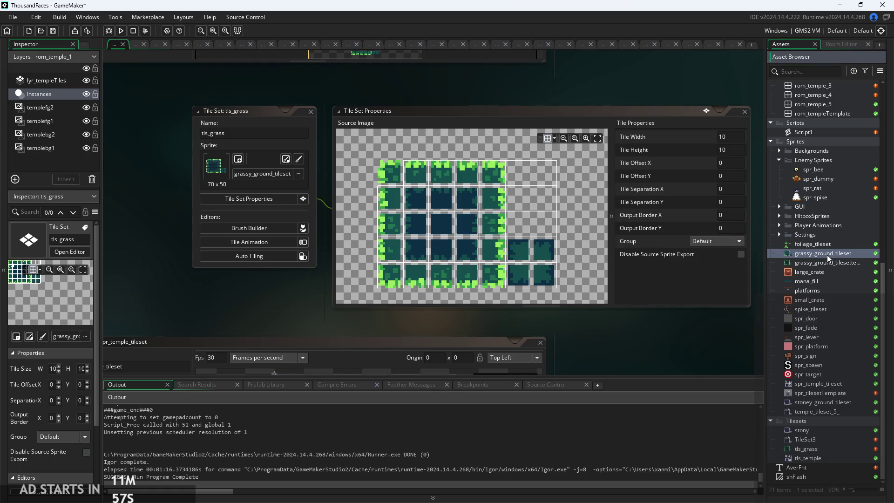
pyautogui.doubleClick(831, 264)
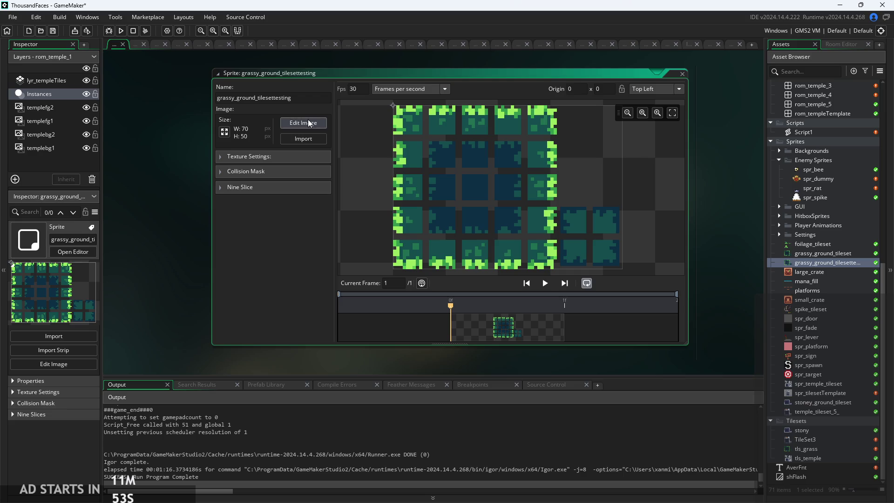
pyautogui.click(229, 98)
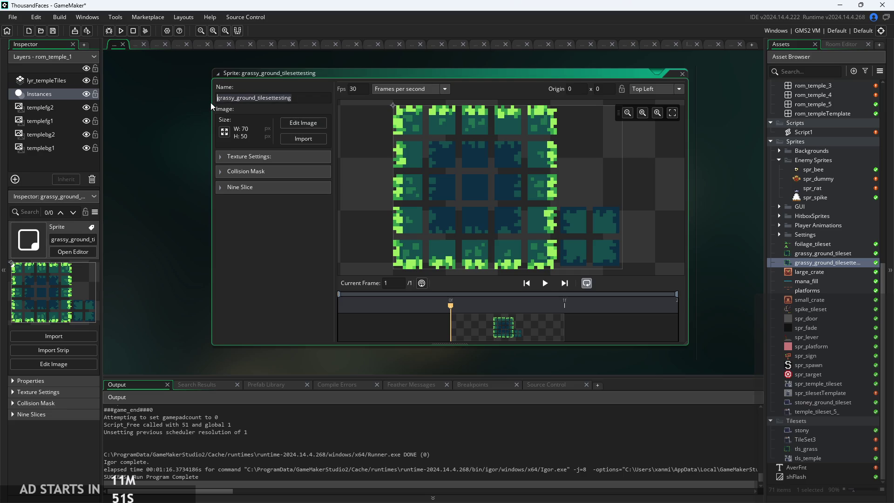
pyautogui.write('spr_ti')
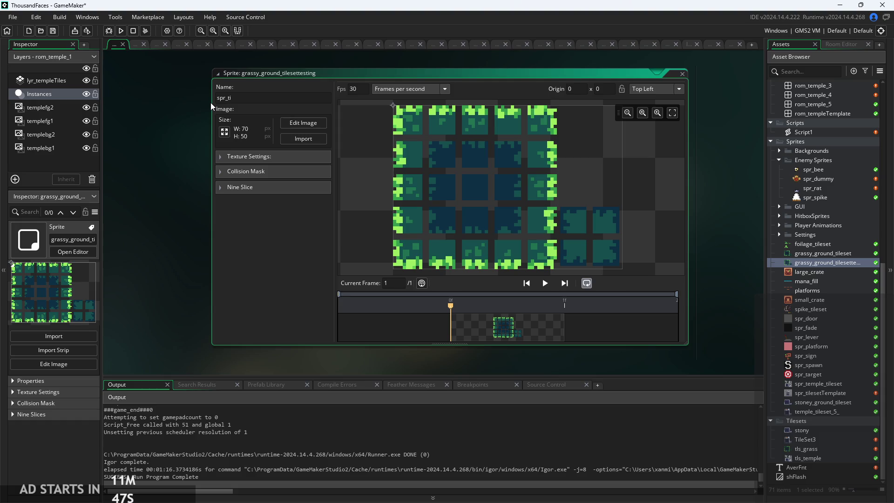
pyautogui.write('lesetTempl')
# - Confirm the new sprite name and delete the old spr_tilesetTemplate sprite
pyautogui.press('Return')
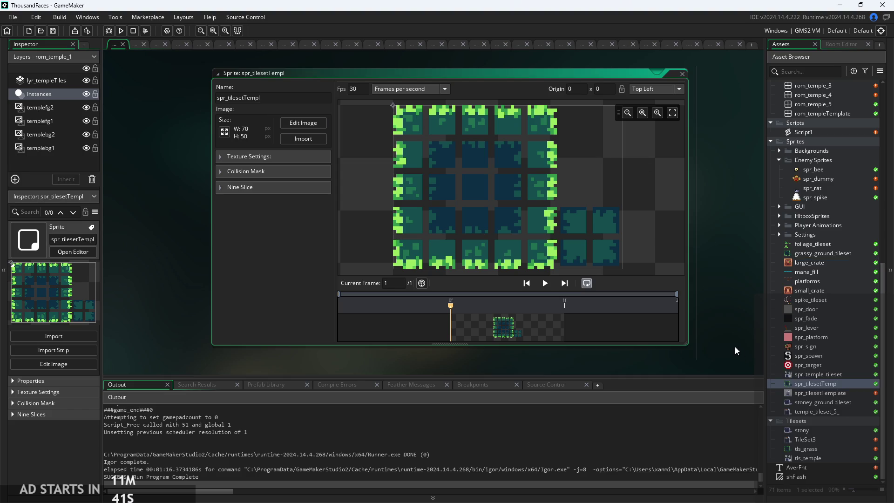
pyautogui.click(822, 393)
pyautogui.rightClick(821, 394)
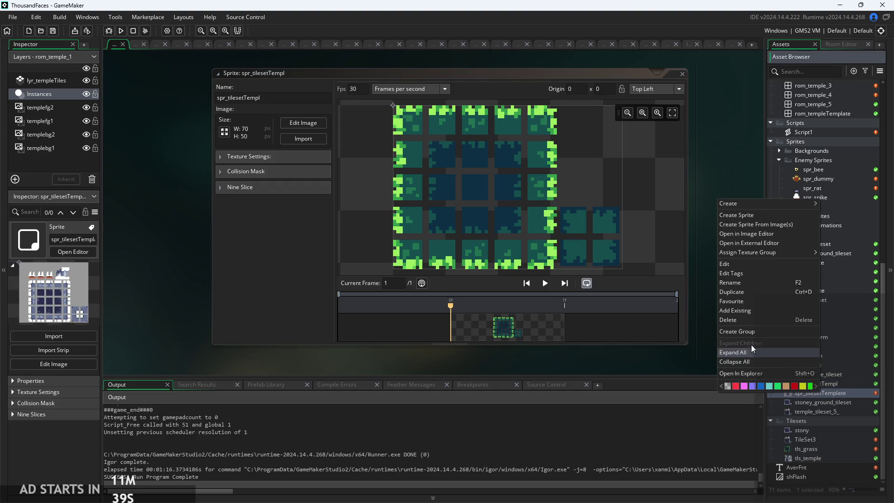
pyautogui.click(740, 320)
pyautogui.click(471, 274)
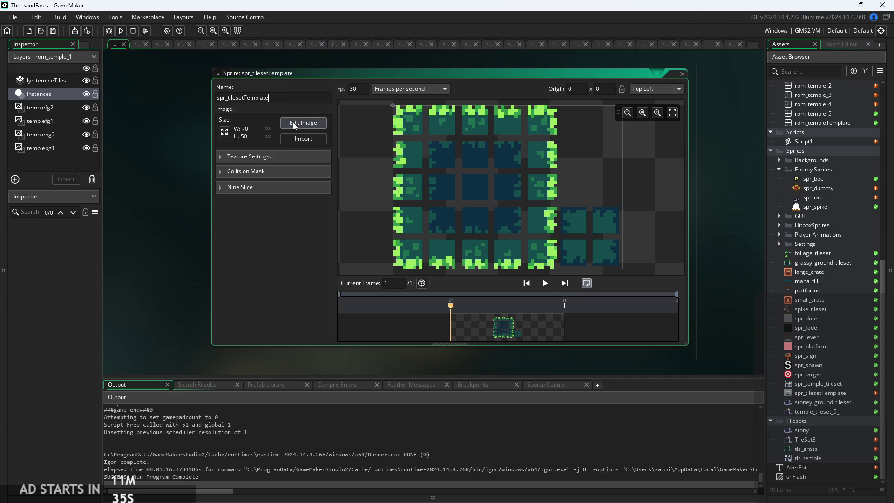
# - Widen the canvas to 80×50 pixels with a side anchor, then open the image for editing
pyautogui.click(224, 132)
pyautogui.click(149, 106)
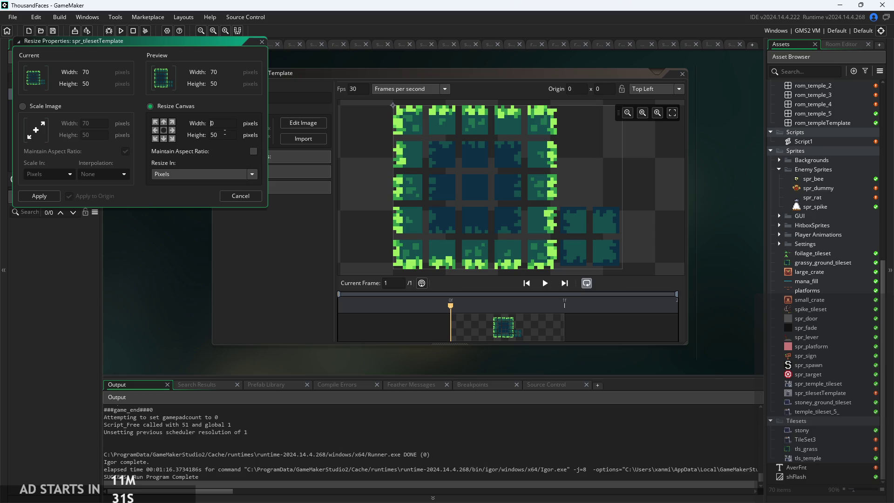
pyautogui.click(172, 130)
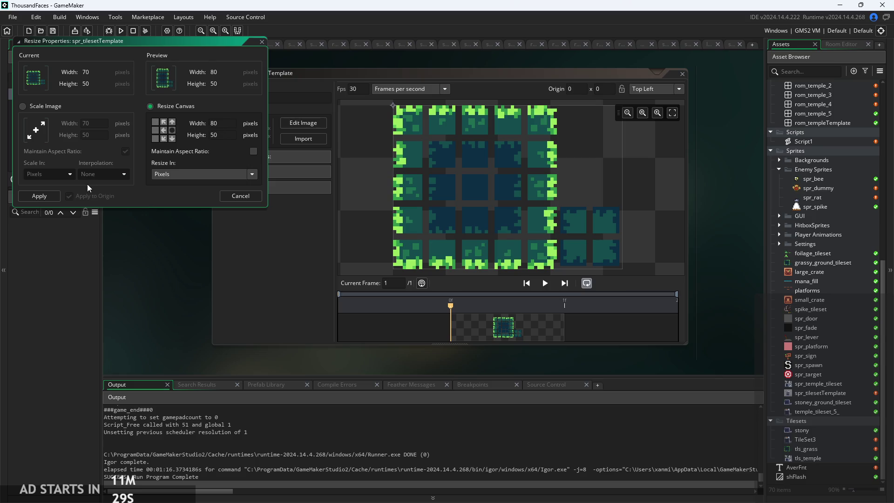
pyautogui.click(40, 196)
pyautogui.click(298, 122)
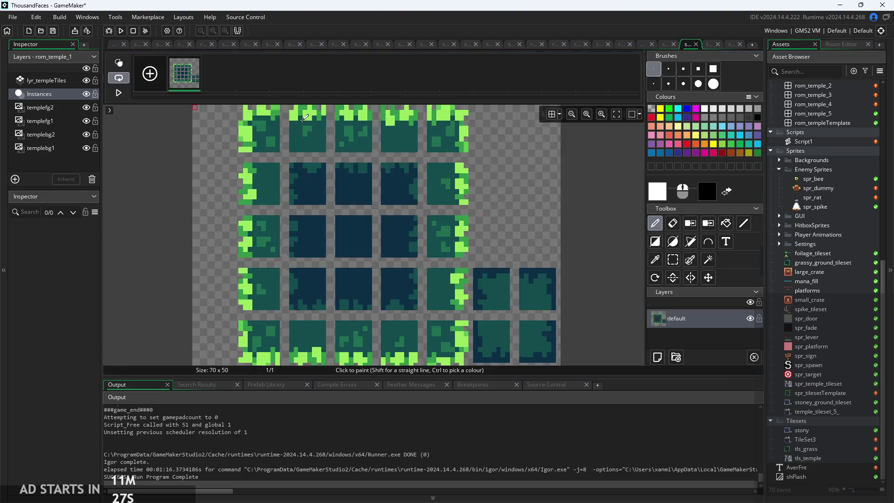
pyautogui.scroll(1, 286, 140)
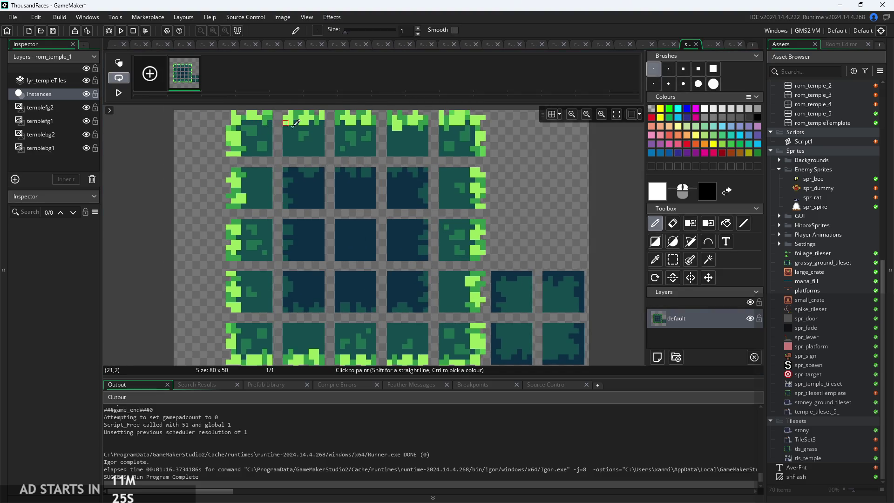
pyautogui.scroll(1, 282, 142)
pyautogui.scroll(4, 209, 291)
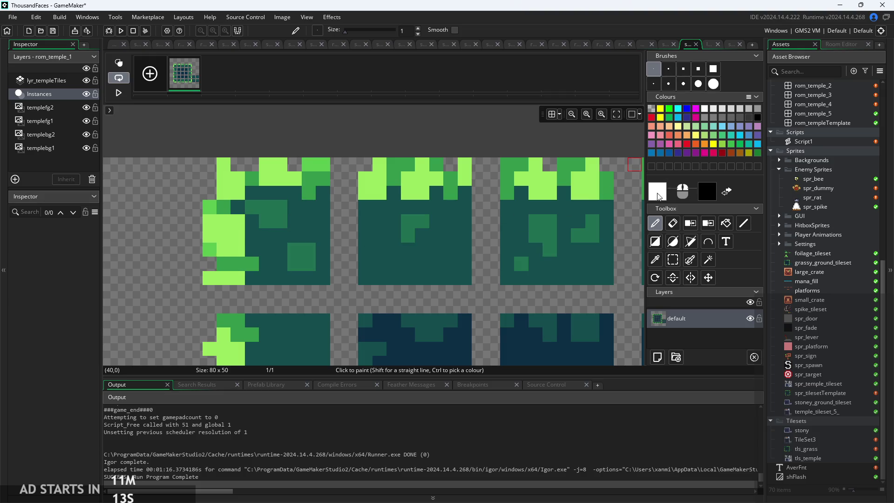
# - Set the primary painting colour to light grey CCCCCC
pyautogui.click(658, 197)
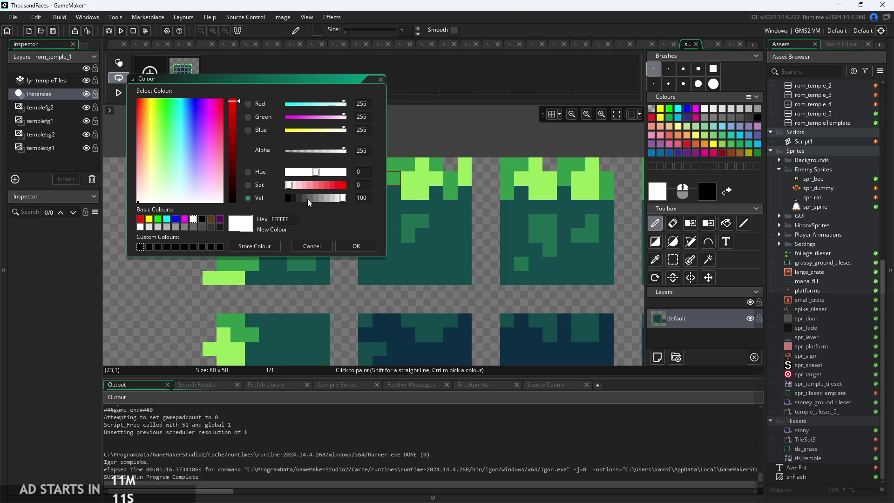
pyautogui.click(326, 197)
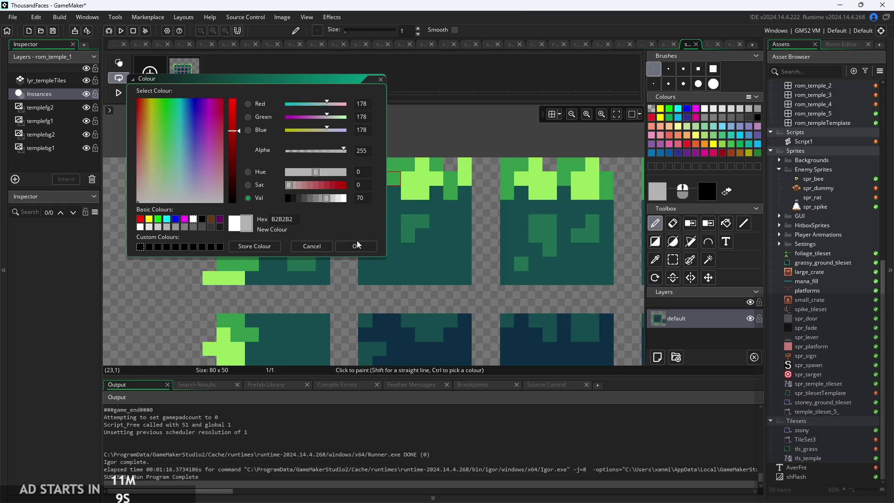
pyautogui.click(334, 198)
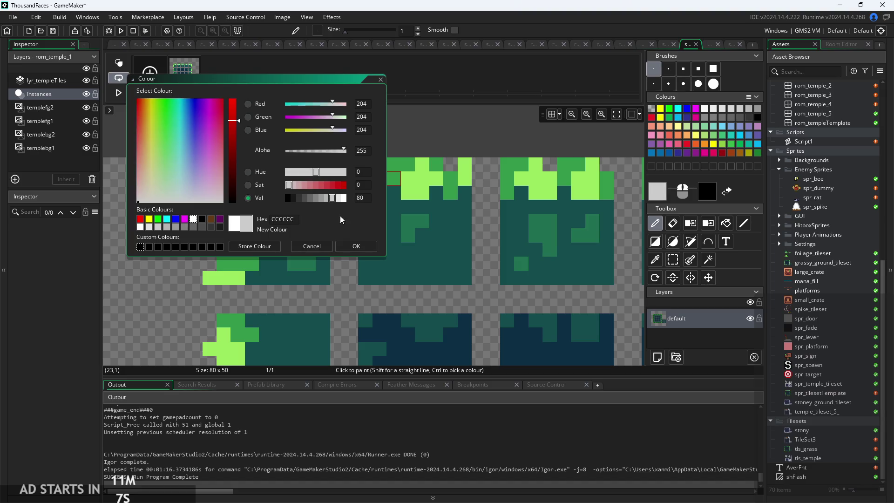
pyautogui.click(352, 245)
# - Set the secondary painting colour to mid grey 7F7F7F
pyautogui.click(710, 189)
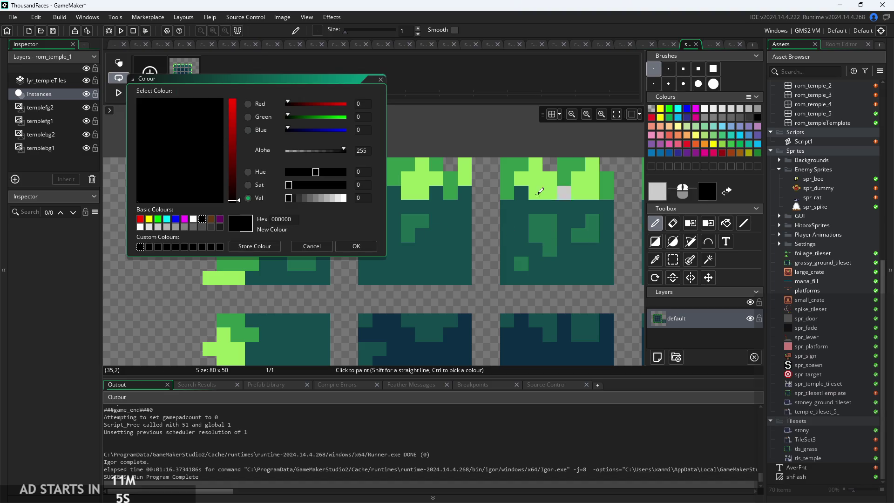
pyautogui.click(310, 198)
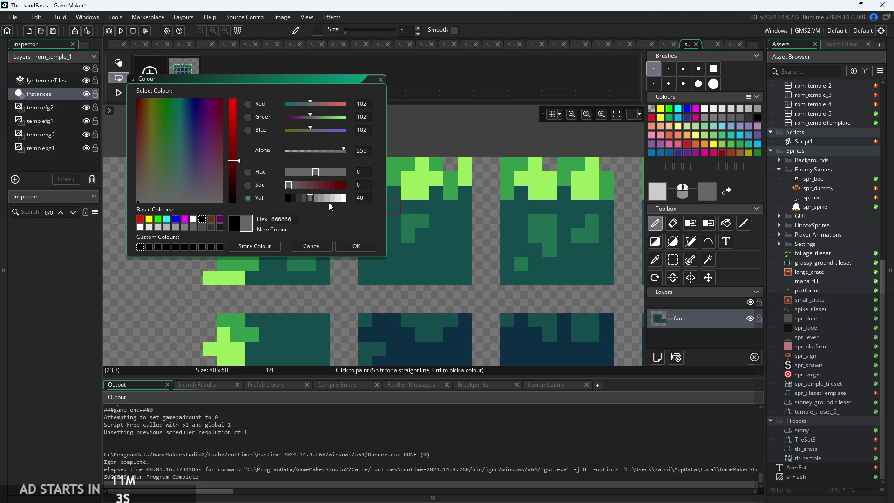
pyautogui.click(316, 199)
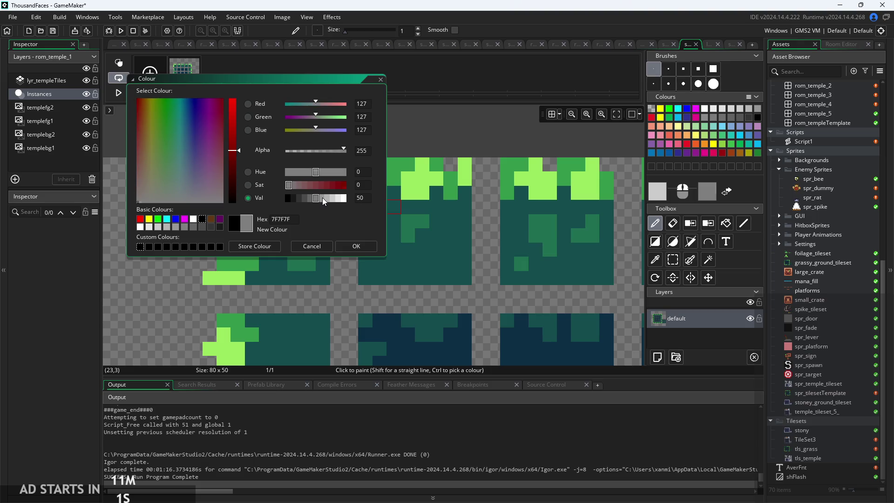
pyautogui.click(322, 197)
pyautogui.click(317, 197)
pyautogui.click(355, 247)
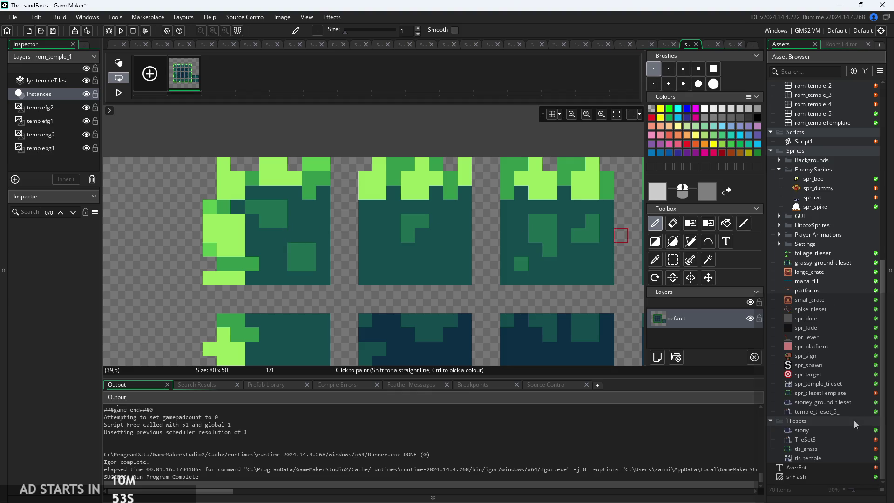
# - Add and delete an auto-tile template on the stony tileset, then reopen spr_tilesetTemplate
pyautogui.doubleClick(829, 434)
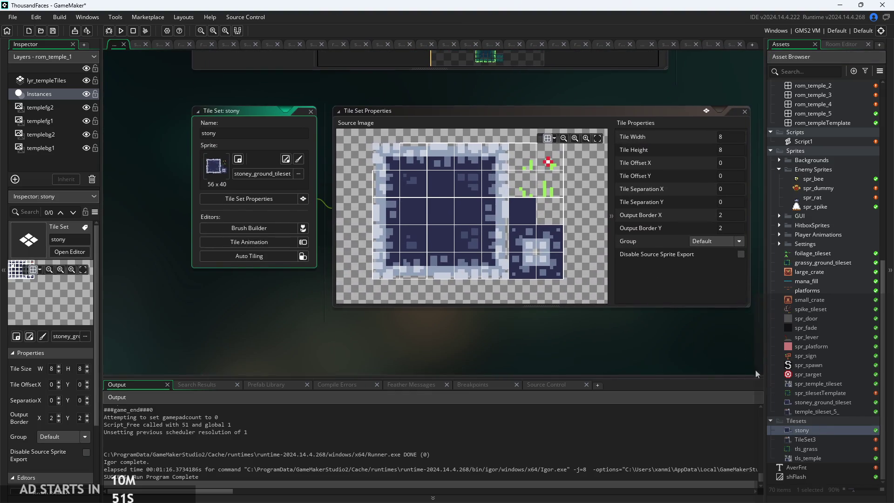
pyautogui.click(261, 255)
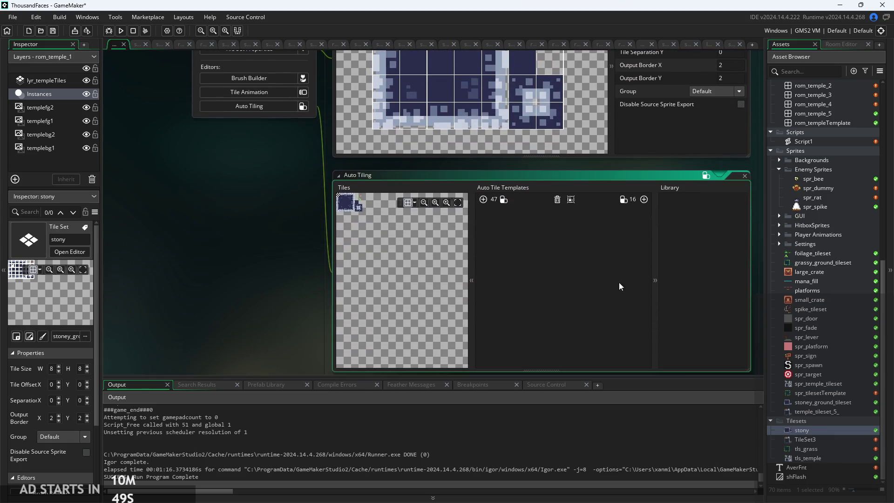
pyautogui.click(484, 199)
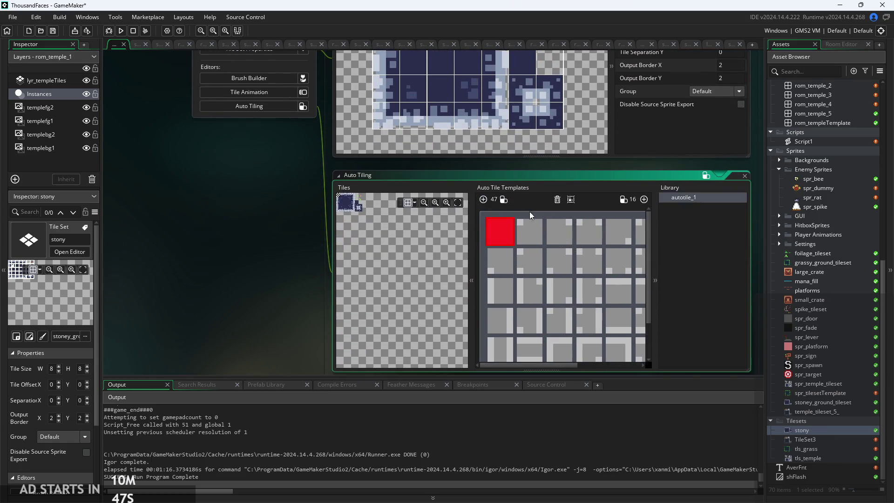
pyautogui.scroll(1, 539, 236)
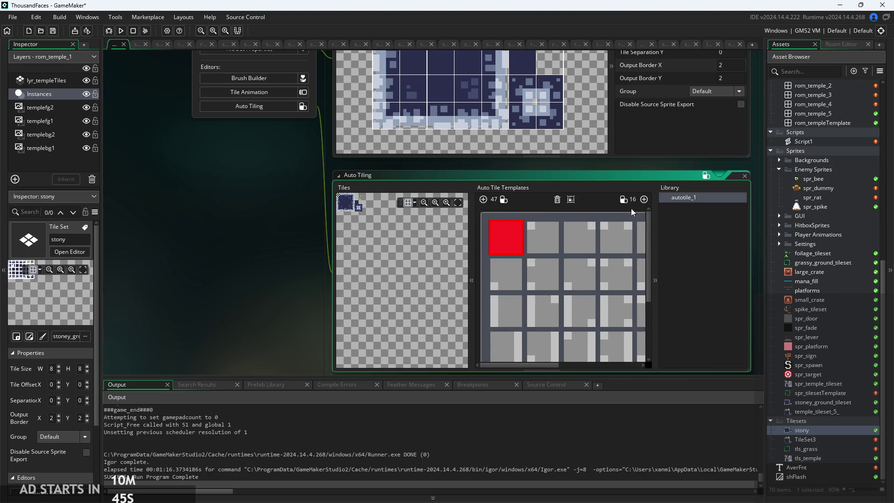
pyautogui.click(557, 199)
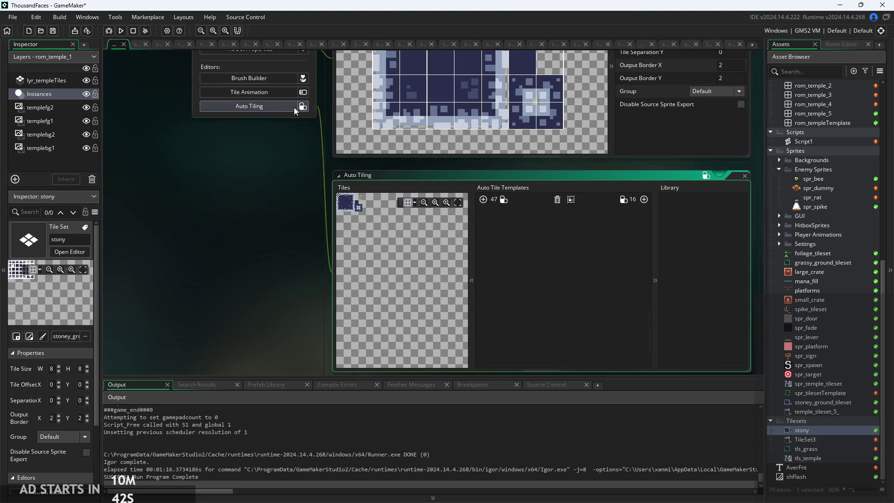
pyautogui.click(743, 176)
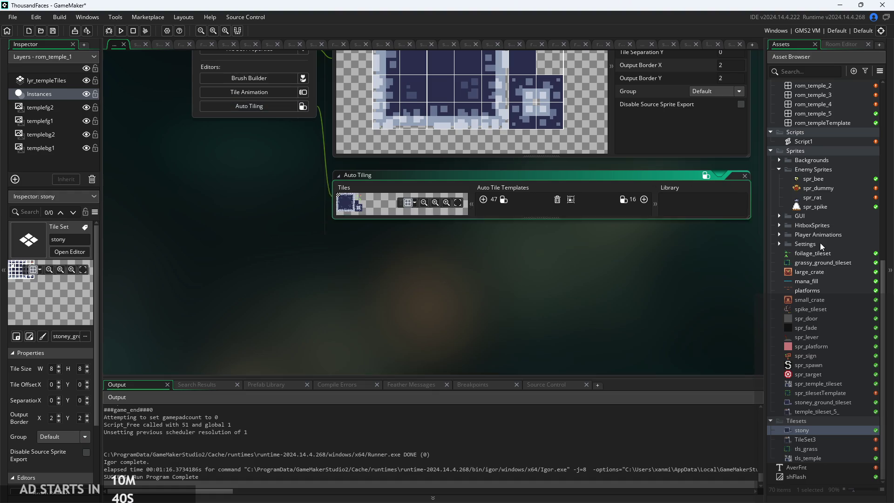
pyautogui.scroll(2, 821, 242)
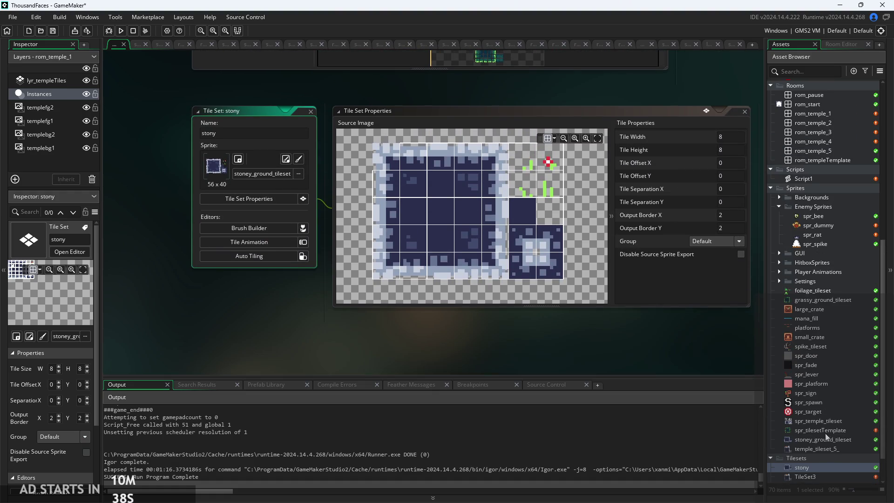
pyautogui.doubleClick(851, 432)
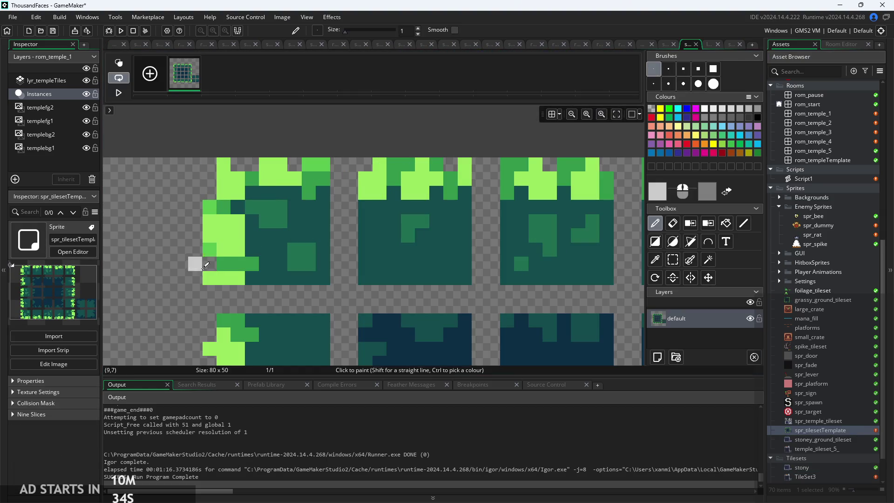
# - Pencil light-grey left and top edges on the first tile, then fill the first three tiles grey
pyautogui.moveTo(214, 278)
pyautogui.mouseDown()
pyautogui.moveTo(212, 161)
pyautogui.moveTo(327, 163)
pyautogui.mouseUp()
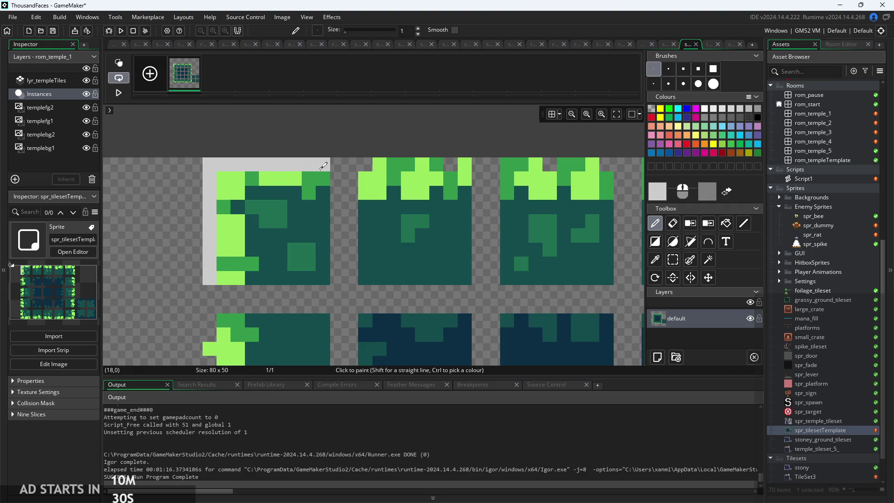
pyautogui.click(655, 242)
pyautogui.moveTo(219, 173); pyautogui.dragTo(325, 276)
pyautogui.moveTo(363, 174); pyautogui.dragTo(459, 274)
pyautogui.moveTo(502, 171)
pyautogui.mouseDown()
pyautogui.moveTo(542, 230)
pyautogui.moveTo(606, 280)
pyautogui.mouseUp()
# - Cover the green tiles on the right side with filled grey rectangles
pyautogui.scroll(-3, 606, 279)
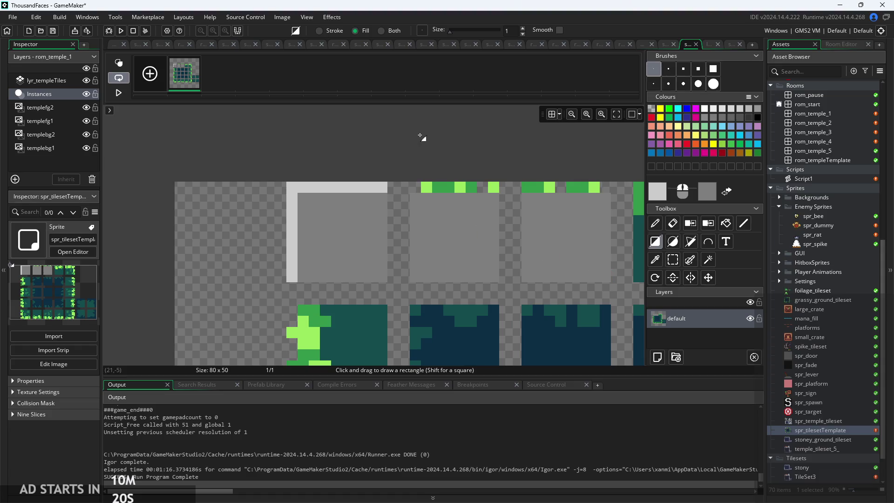
pyautogui.moveTo(509, 172); pyautogui.dragTo(589, 252)
pyautogui.scroll(-2, 578, 224)
pyautogui.hscroll(3, 480, 154)
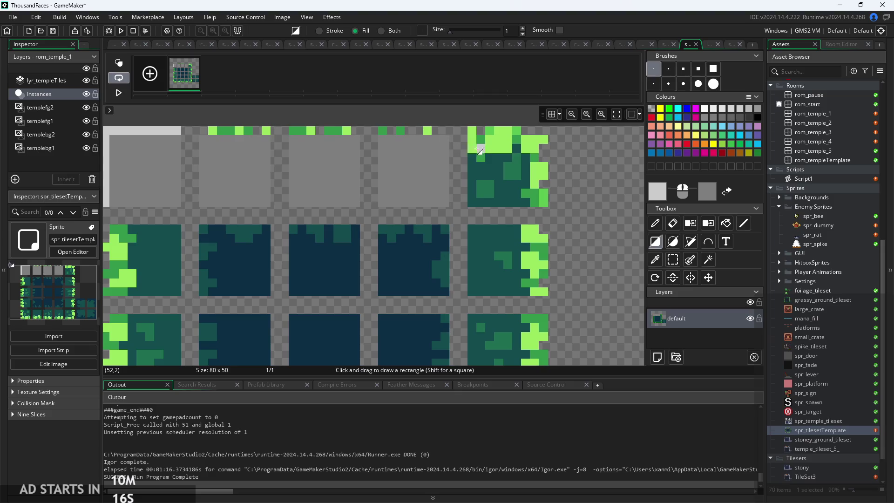
pyautogui.moveTo(471, 142); pyautogui.dragTo(538, 205)
pyautogui.scroll(-1, 525, 202)
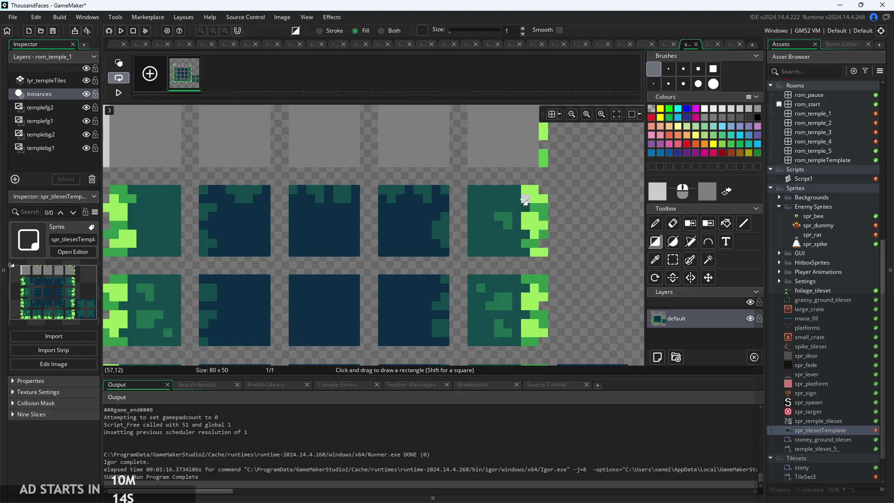
pyautogui.moveTo(472, 195); pyautogui.dragTo(536, 257)
pyautogui.moveTo(471, 279); pyautogui.dragTo(534, 344)
# - Cover three bottom-row tiles with filled grey rectangles
pyautogui.scroll(-2, 536, 316)
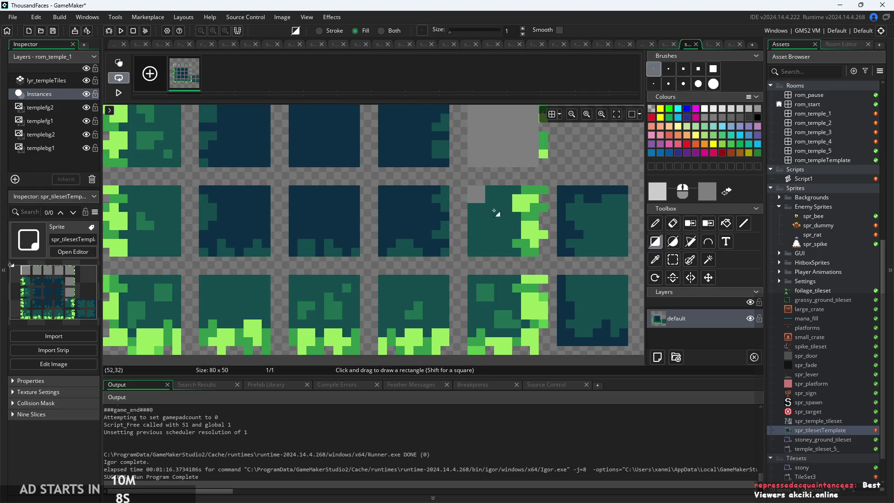
pyautogui.moveTo(467, 186); pyautogui.dragTo(537, 252)
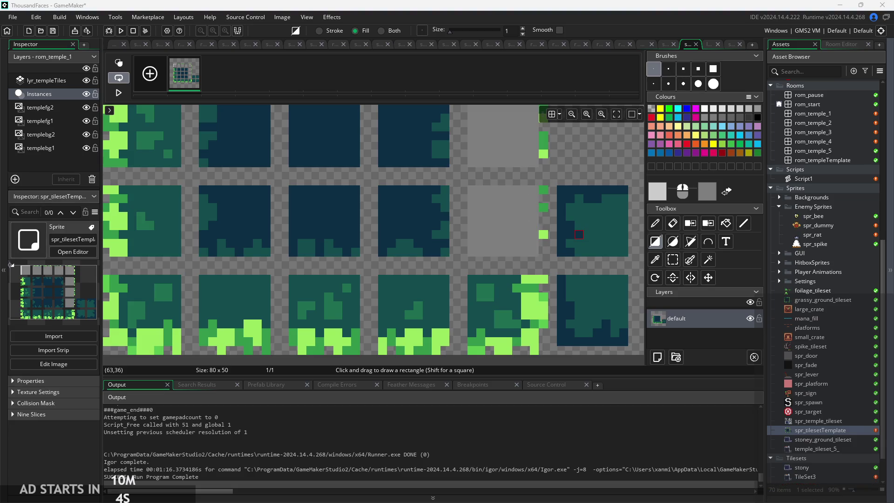
pyautogui.moveTo(468, 275); pyautogui.dragTo(532, 339)
pyautogui.scroll(-2, 490, 311)
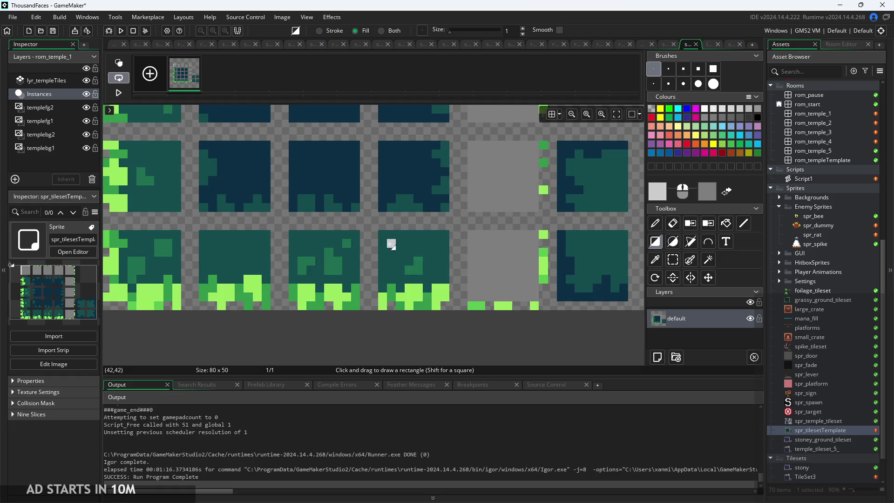
pyautogui.moveTo(385, 238); pyautogui.dragTo(444, 289)
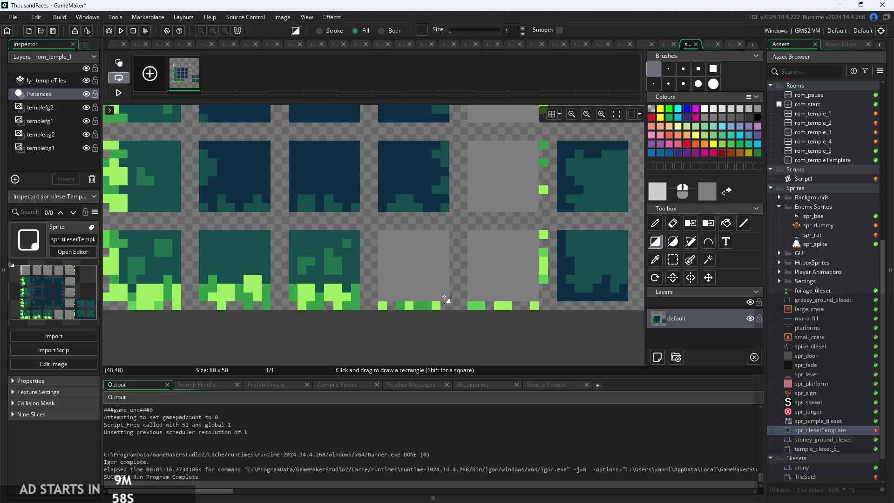
pyautogui.moveTo(288, 230); pyautogui.dragTo(353, 299)
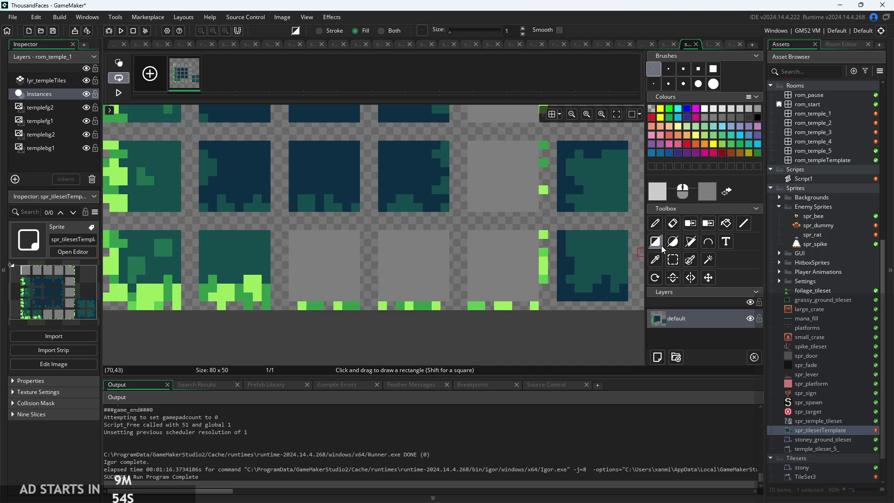
pyautogui.click(672, 260)
# - Turn a plain grey tile into a brush and stamp it over two bottom-row tiles
pyautogui.moveTo(301, 236); pyautogui.dragTo(361, 302)
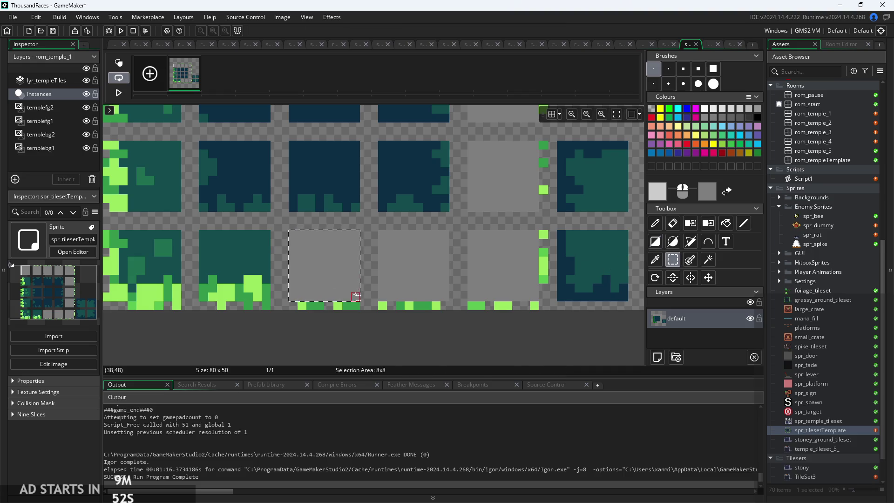
pyautogui.press('d')
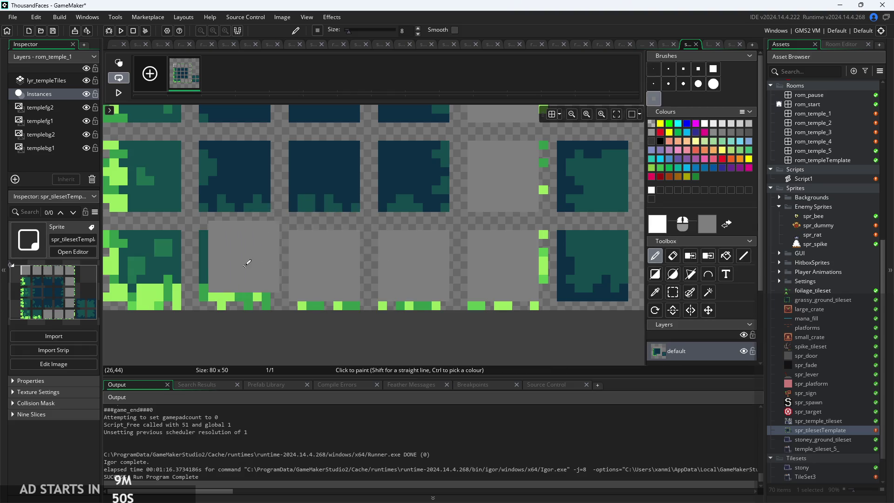
pyautogui.click(235, 265)
pyautogui.click(150, 260)
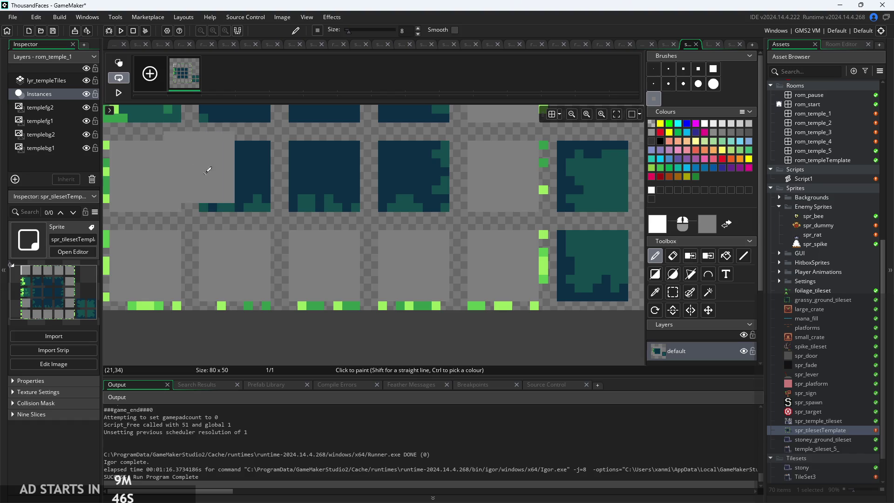
# - Stamp the grey tile brush over all remaining dark tile cells
pyautogui.scroll(-1, 241, 179)
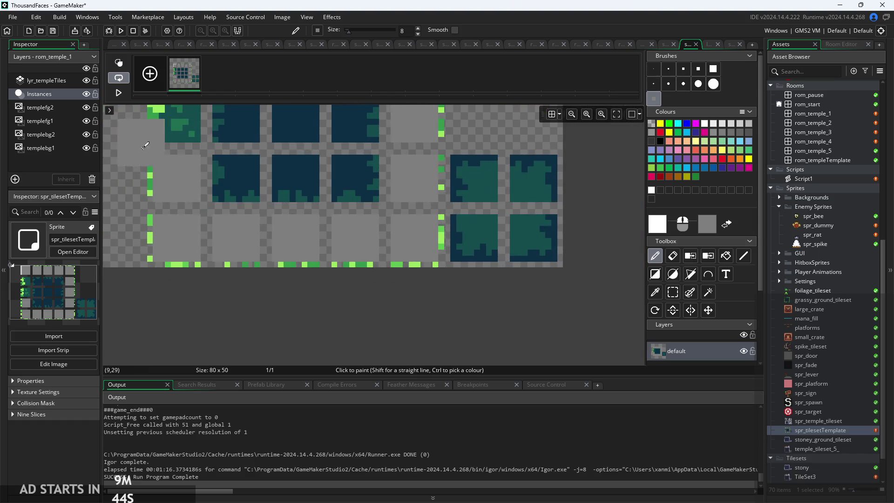
pyautogui.scroll(-1, 274, 352)
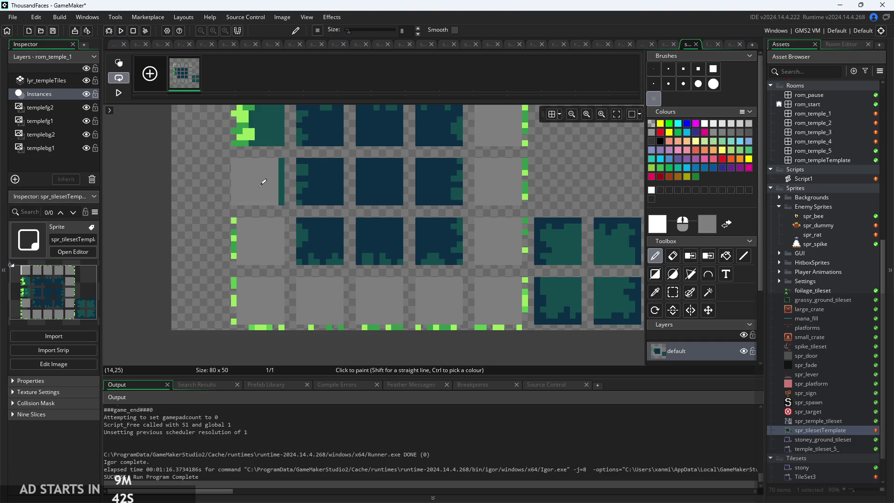
pyautogui.scroll(1, 265, 182)
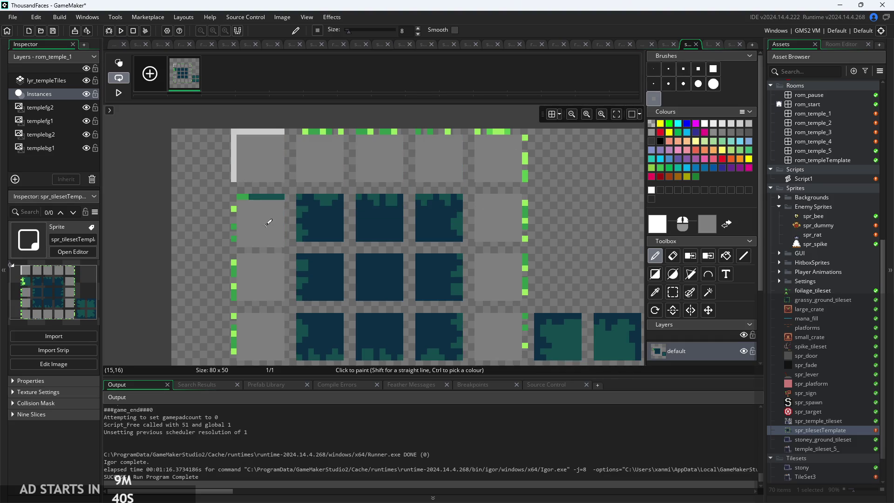
pyautogui.scroll(-2, 535, 260)
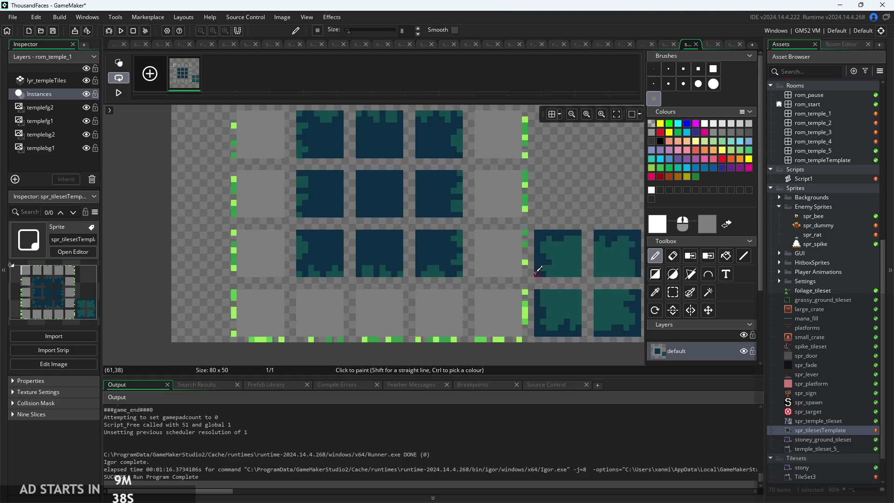
pyautogui.scroll(2, 483, 194)
pyautogui.rightClick(419, 239)
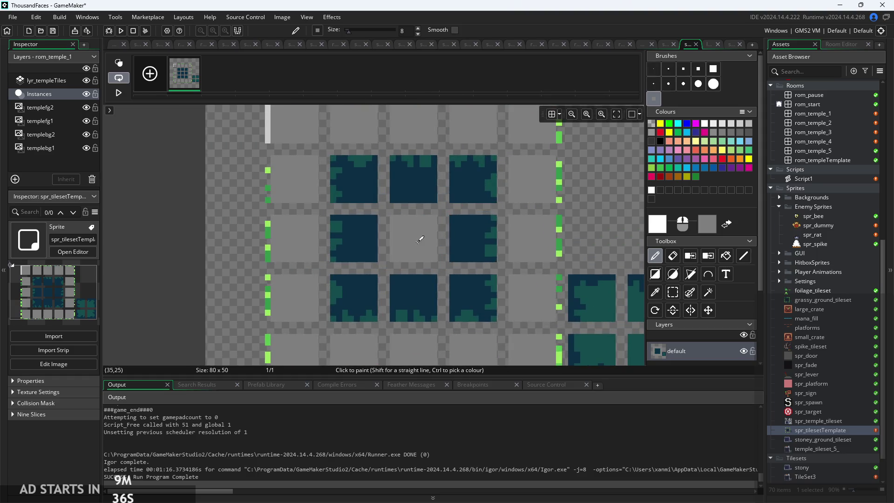
pyautogui.moveTo(419, 239); pyautogui.dragTo(361, 239)
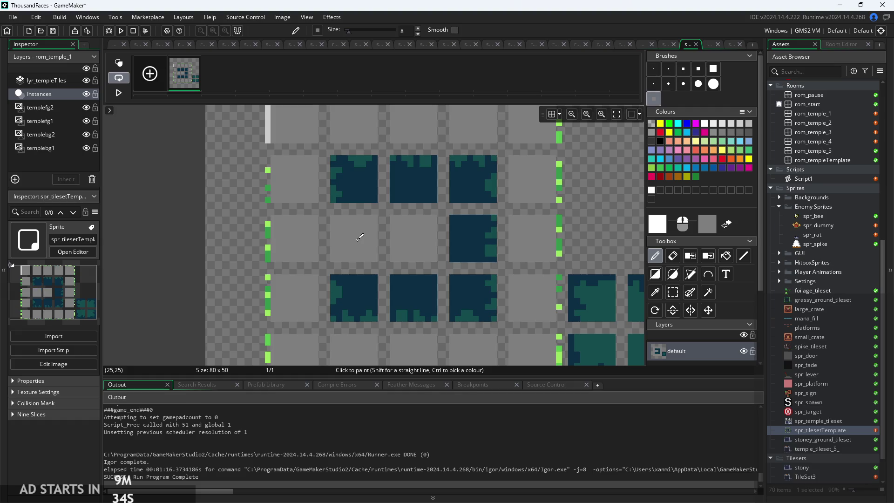
pyautogui.rightClick(359, 180)
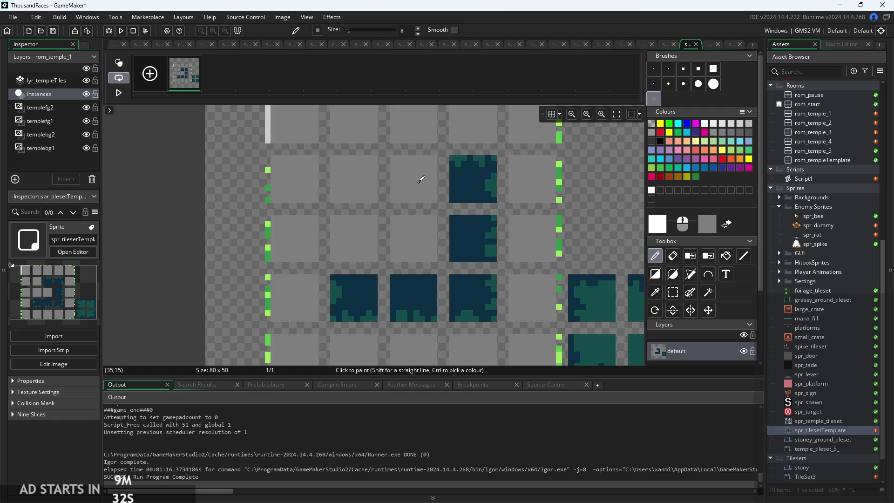
pyautogui.rightClick(479, 247)
pyautogui.rightClick(419, 300)
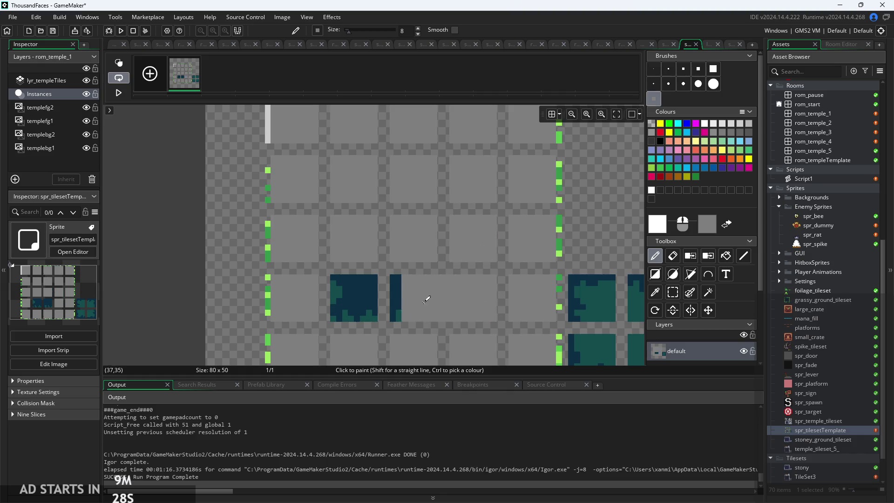
pyautogui.rightClick(361, 300)
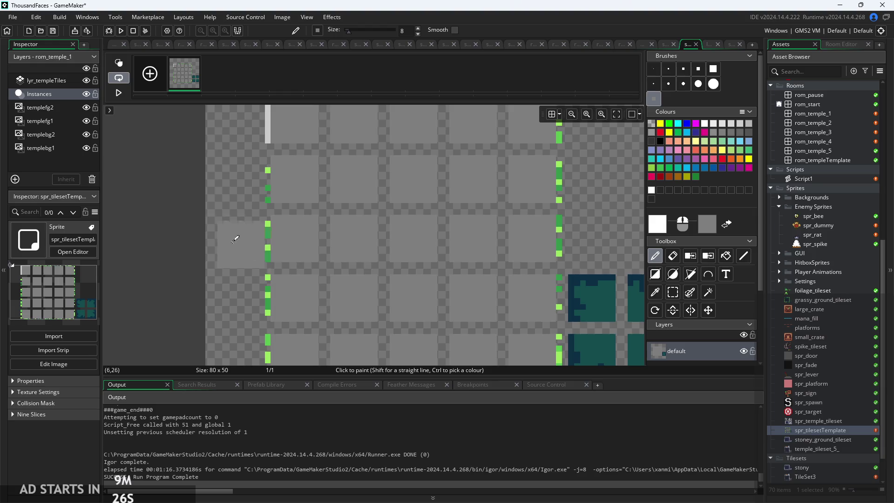
pyautogui.scroll(2, 184, 199)
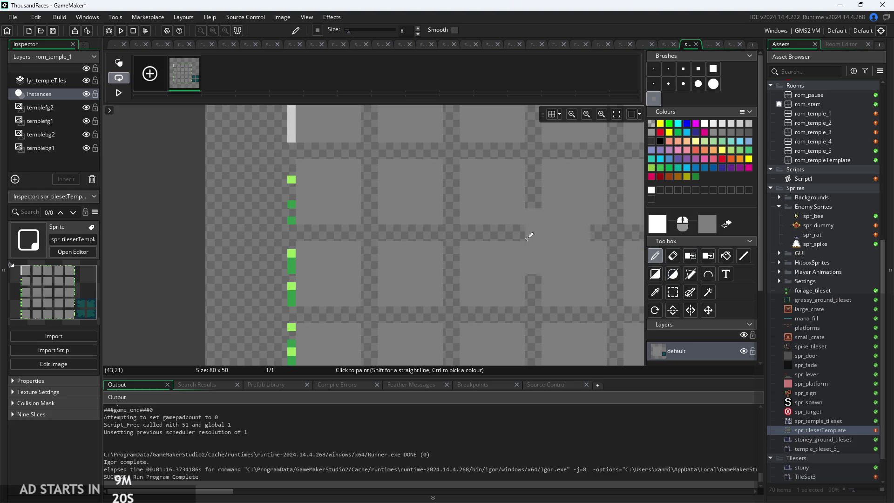
# - Draw one-pixel white lines down the left edge of the upper tiles
pyautogui.click(745, 259)
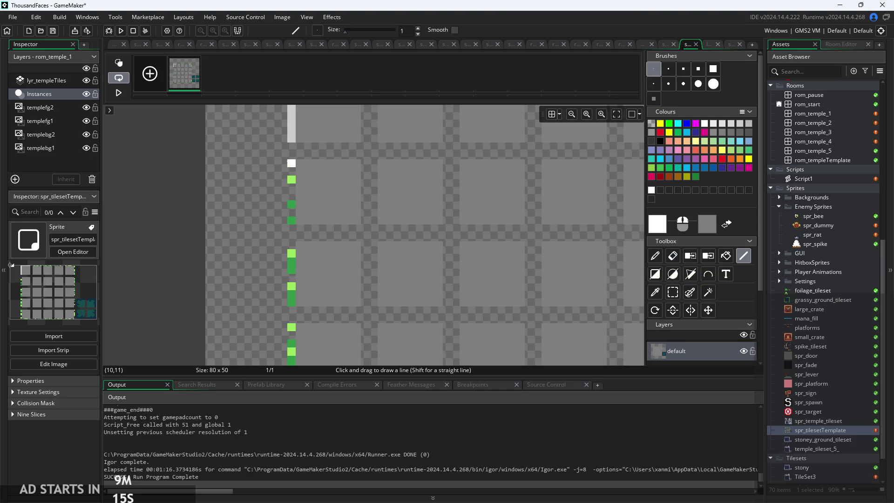
pyautogui.moveTo(291, 163); pyautogui.dragTo(289, 209)
pyautogui.moveTo(291, 263)
pyautogui.mouseDown()
pyautogui.moveTo(291, 305)
pyautogui.moveTo(291, 297)
pyautogui.mouseUp()
pyautogui.moveTo(291, 240); pyautogui.dragTo(291, 297)
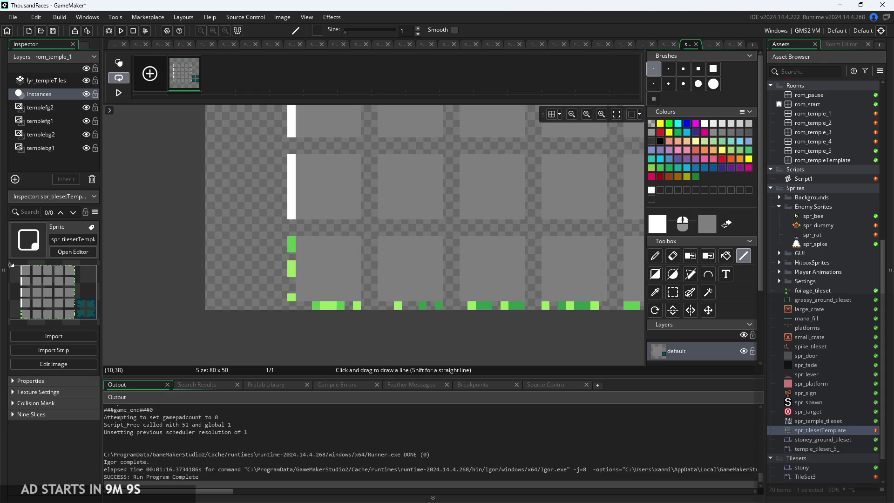
# - Extend the white left-edge line to the bottom and along the first two bottom tiles
pyautogui.moveTo(294, 241); pyautogui.dragTo(293, 289)
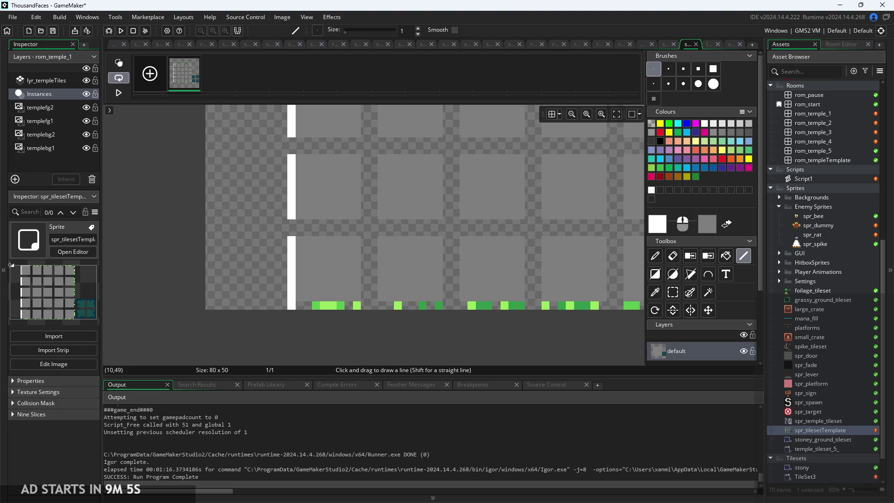
pyautogui.moveTo(291, 304); pyautogui.dragTo(487, 305)
pyautogui.scroll(1, 363, 309)
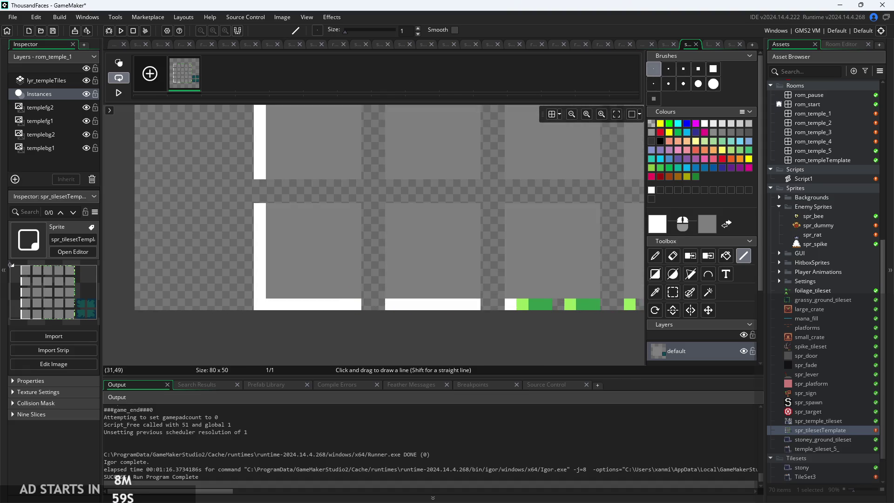
pyautogui.scroll(-2, 502, 330)
pyautogui.press('i')
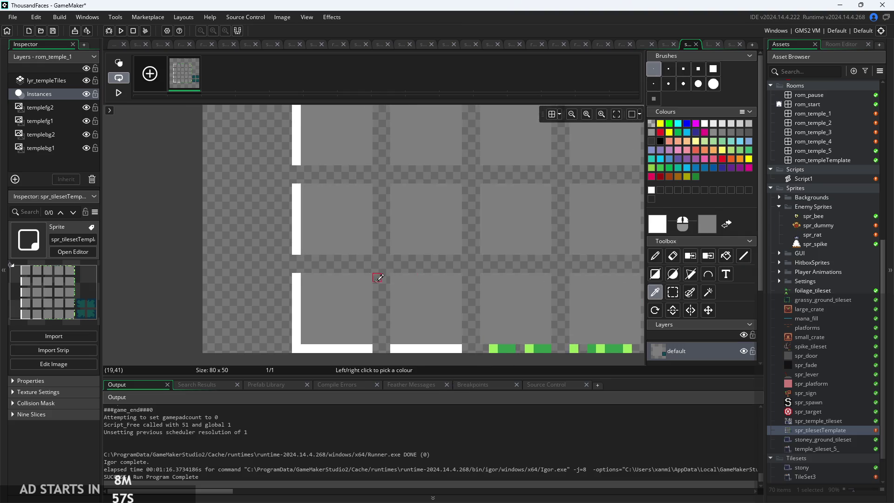
# - Set the drawing colour to light grey CCCCCC and colour-replace all white lines with it
pyautogui.doubleClick(661, 226)
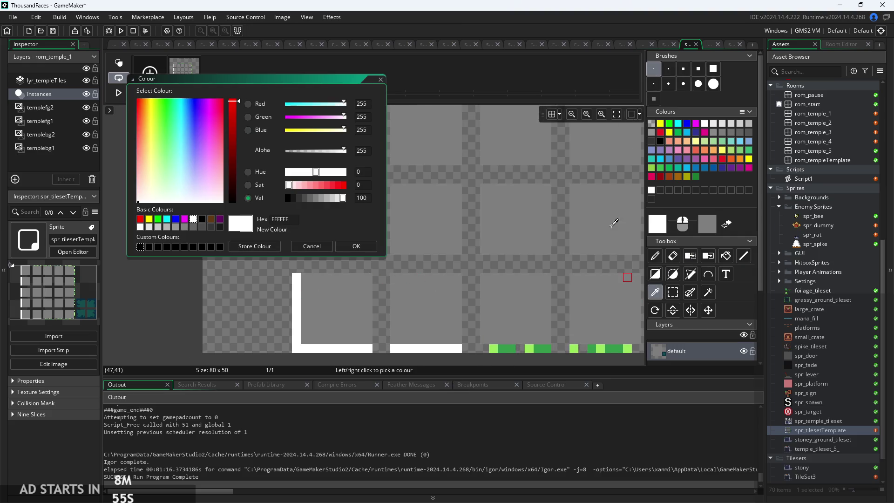
pyautogui.click(331, 200)
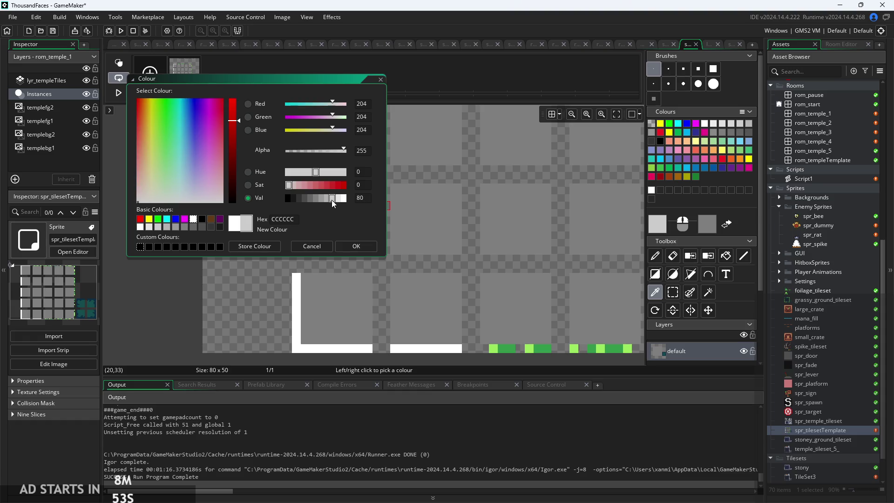
pyautogui.click(356, 246)
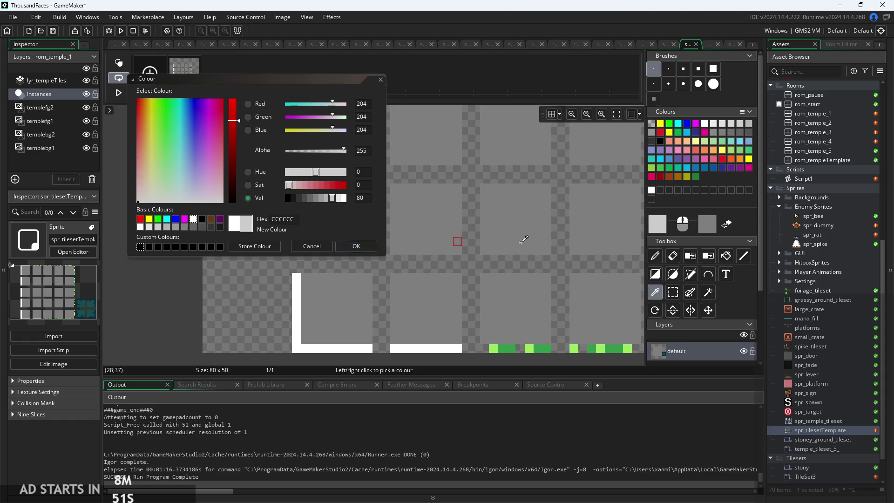
pyautogui.click(707, 257)
pyautogui.click(296, 304)
pyautogui.scroll(-2, 359, 279)
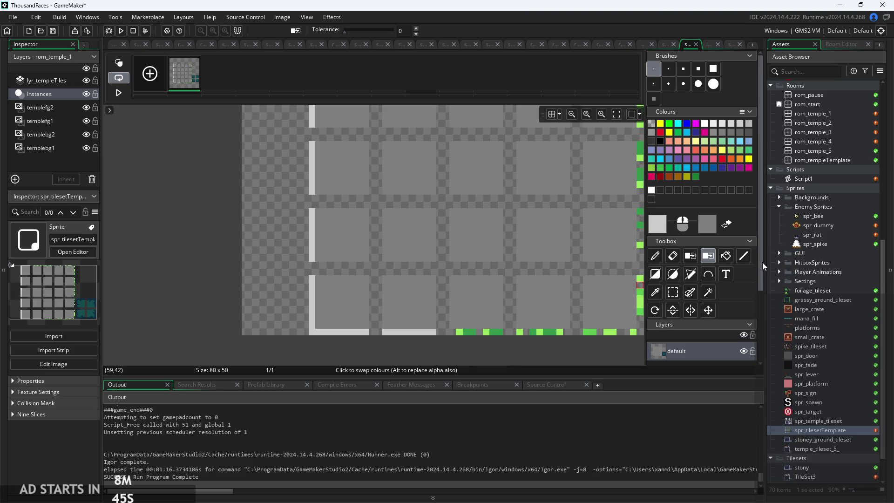
pyautogui.click(744, 255)
pyautogui.scroll(2, 387, 327)
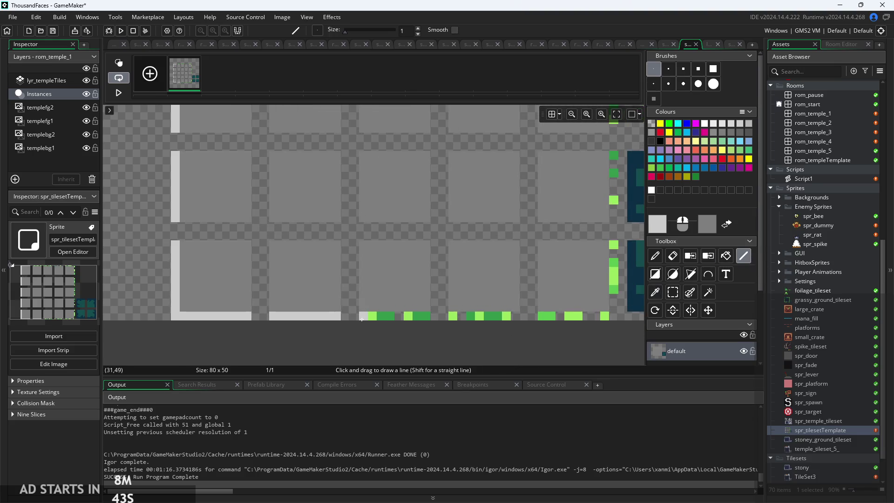
# - Cover the bottom row's green pixels with a light-grey line, undoing one overshoot
pyautogui.moveTo(361, 319); pyautogui.dragTo(424, 318)
pyautogui.moveTo(487, 319)
pyautogui.mouseDown()
pyautogui.moveTo(521, 319)
pyautogui.moveTo(416, 330)
pyautogui.moveTo(481, 330)
pyautogui.mouseUp()
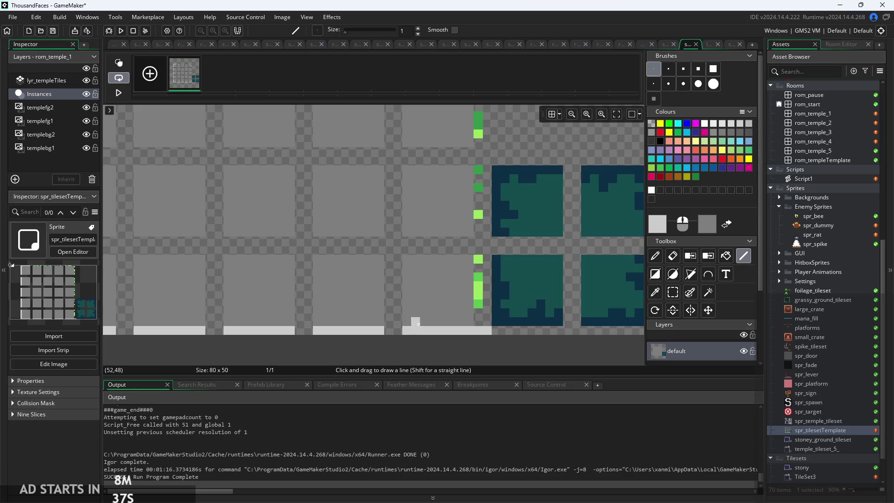
pyautogui.hotkey('ctrl', 'z')
pyautogui.moveTo(410, 327)
pyautogui.mouseDown()
pyautogui.moveTo(487, 334)
pyautogui.moveTo(477, 332)
pyautogui.mouseUp()
# - Draw a light-grey line up the block's right edge to the top
pyautogui.scroll(2, 478, 262)
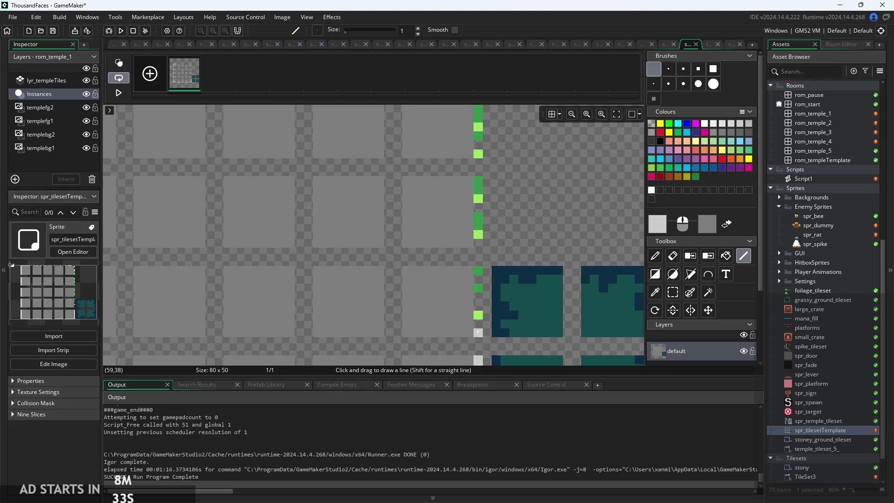
pyautogui.moveTo(478, 331); pyautogui.dragTo(481, 283)
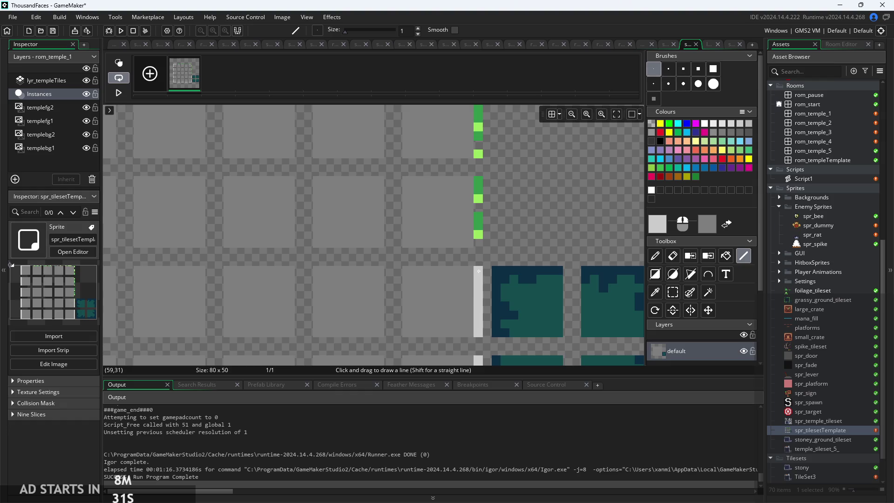
pyautogui.scroll(1, 479, 271)
pyautogui.moveTo(479, 297); pyautogui.dragTo(477, 243)
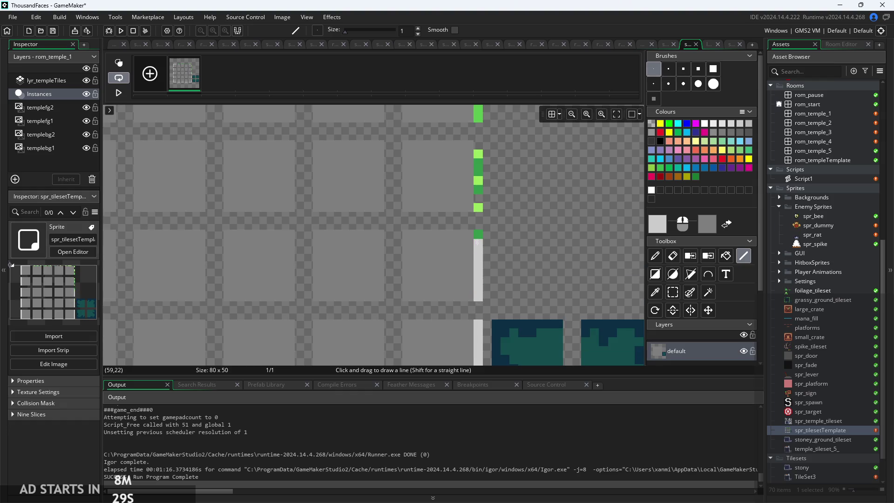
pyautogui.scroll(2, 478, 261)
pyautogui.moveTo(476, 317); pyautogui.dragTo(479, 267)
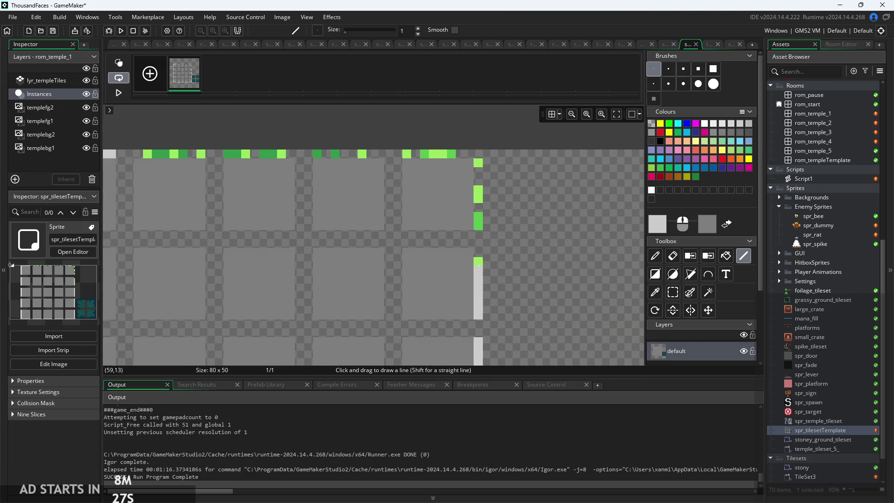
pyautogui.moveTo(478, 227)
pyautogui.mouseDown()
pyautogui.moveTo(477, 165)
pyautogui.moveTo(326, 154)
pyautogui.mouseUp()
# - Cover the green corner pixel and the top row's green pixels with light grey
pyautogui.scroll(1, 321, 153)
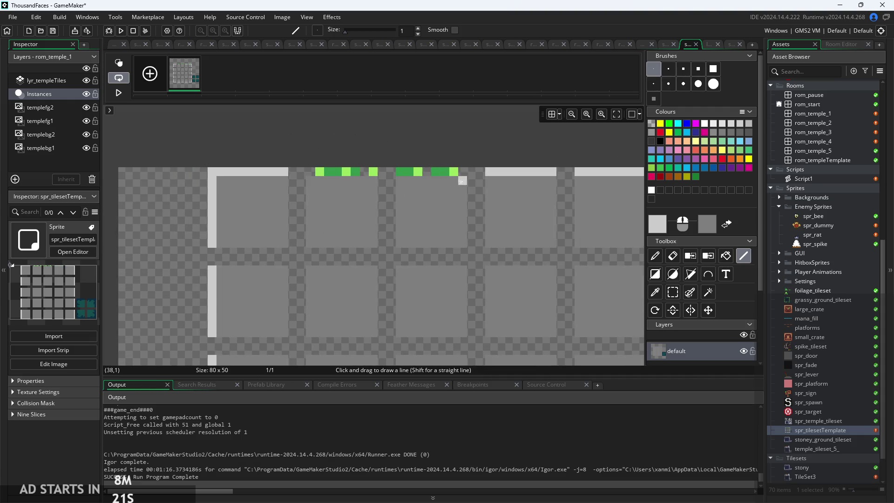
pyautogui.click(458, 168)
pyautogui.moveTo(419, 176); pyautogui.dragTo(296, 169)
pyautogui.scroll(-3, 333, 130)
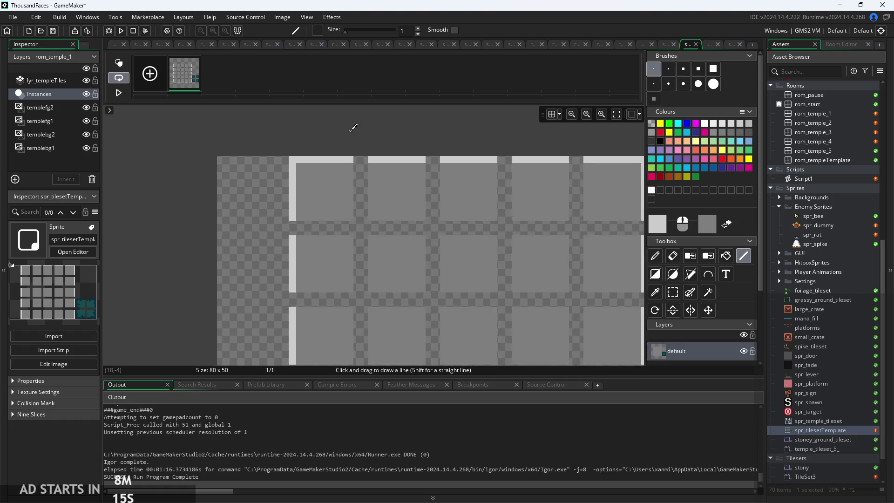
# - Choose grey as the primary painting colour
pyautogui.scroll(-2, 494, 172)
pyautogui.scroll(-1, 466, 173)
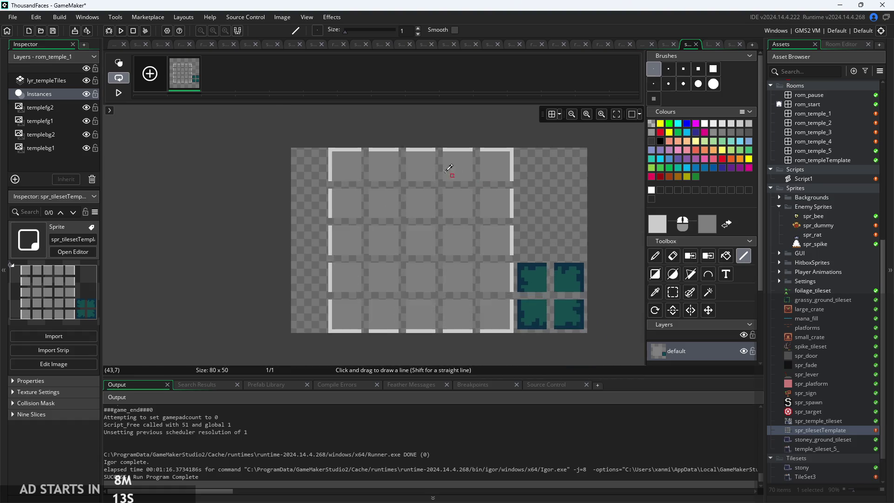
pyautogui.scroll(2, 421, 130)
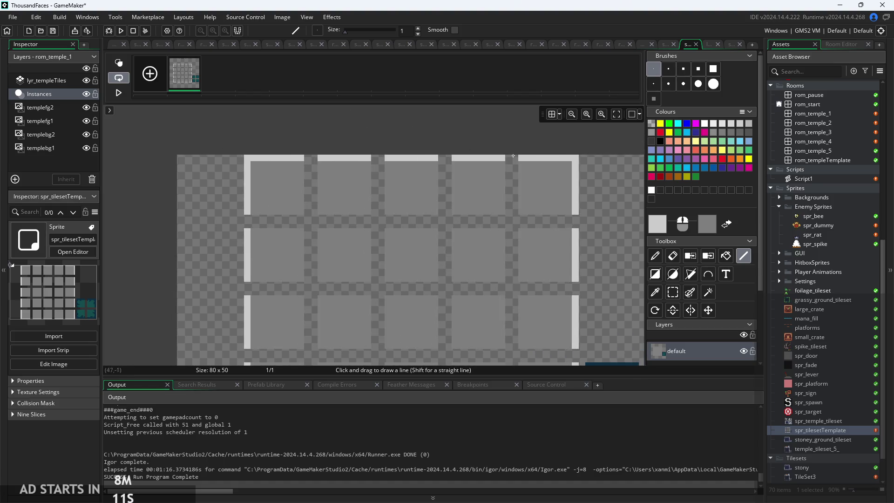
pyautogui.hscroll(1, 495, 132)
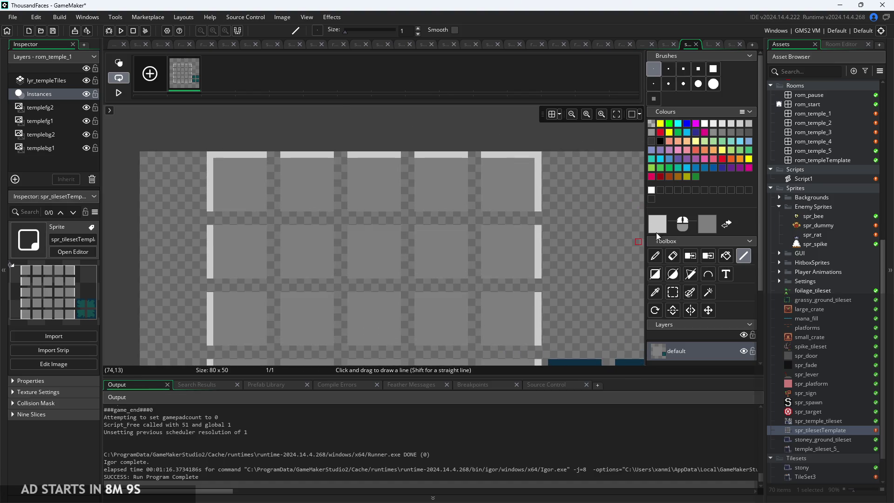
pyautogui.click(655, 228)
pyautogui.click(352, 248)
# - Flood-fill the teal and navy areas of the upper extra tiles grey
pyautogui.scroll(3, 498, 242)
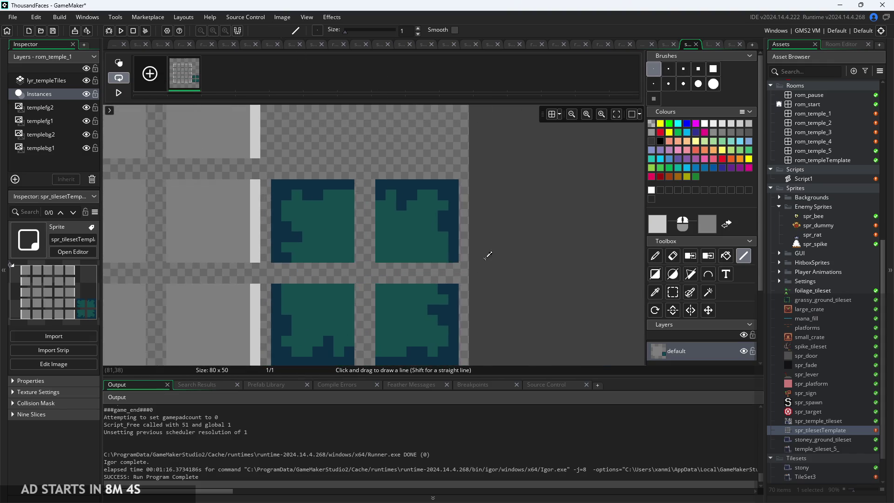
pyautogui.scroll(2, 486, 256)
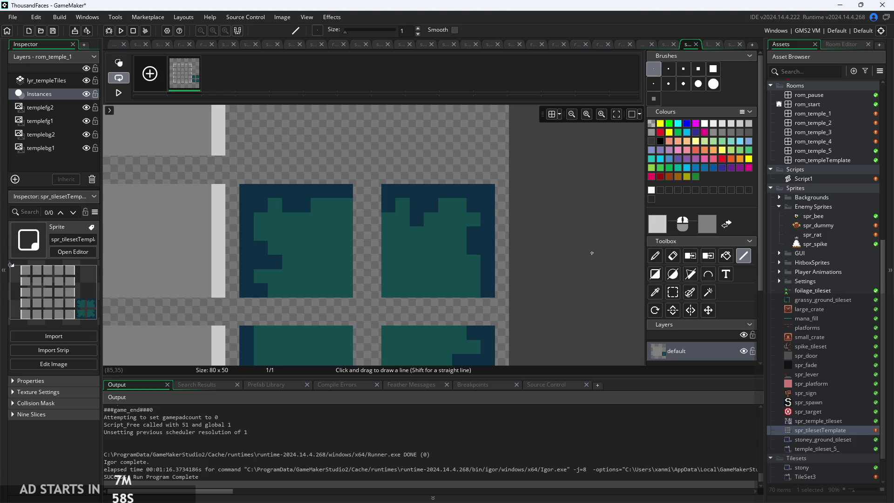
pyautogui.click(726, 256)
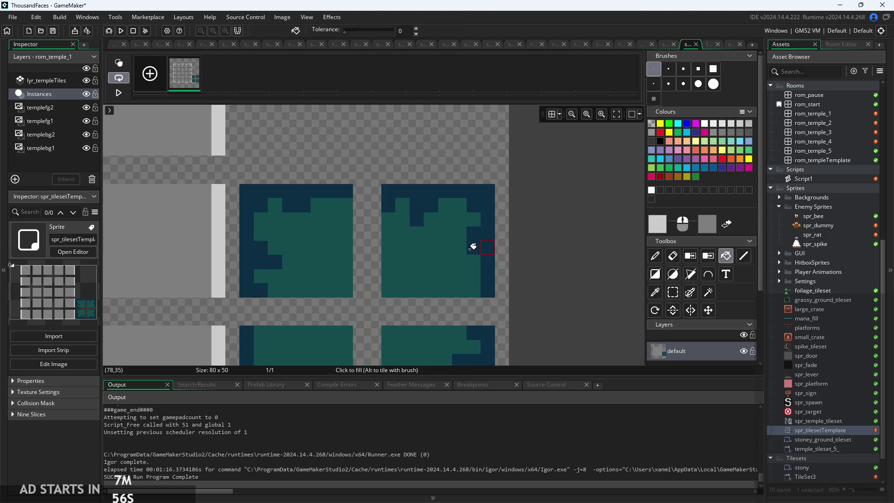
pyautogui.click(463, 243)
pyautogui.click(477, 235)
pyautogui.click(319, 249)
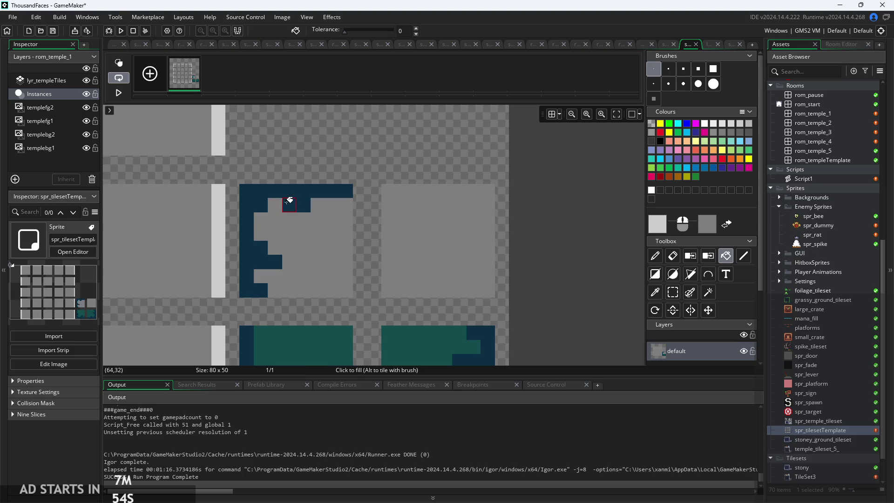
pyautogui.click(292, 199)
# - Flood-fill the teal and navy areas of the lower extra tiles grey
pyautogui.scroll(-1, 349, 216)
pyautogui.scroll(-3, 460, 238)
pyautogui.click(259, 200)
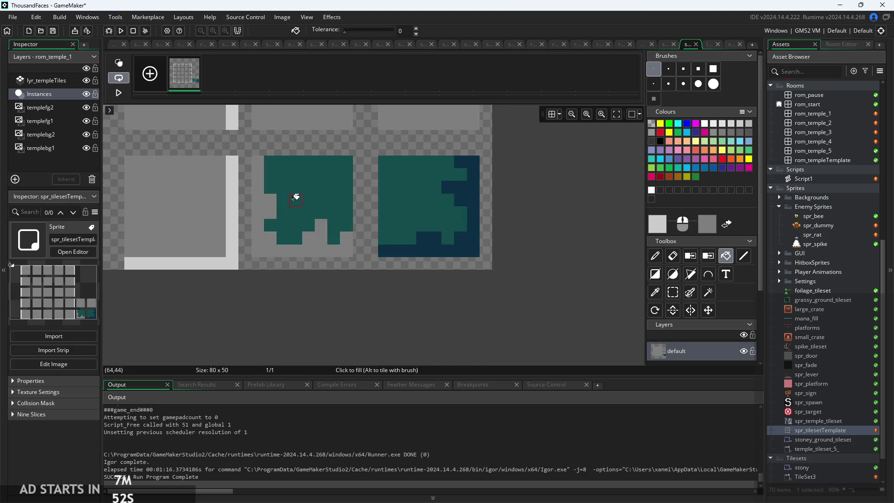
pyautogui.click(293, 198)
pyautogui.click(421, 224)
pyautogui.click(464, 240)
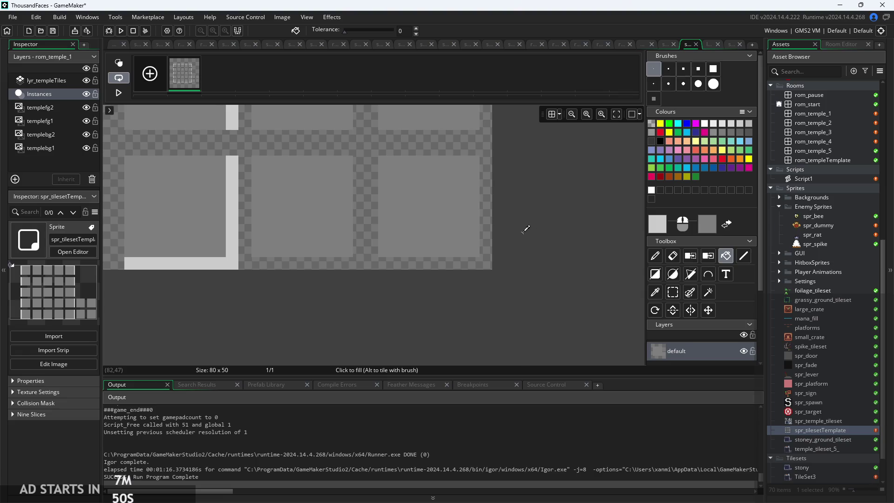
pyautogui.scroll(-1, 517, 284)
pyautogui.scroll(-1, 508, 339)
pyautogui.click(656, 258)
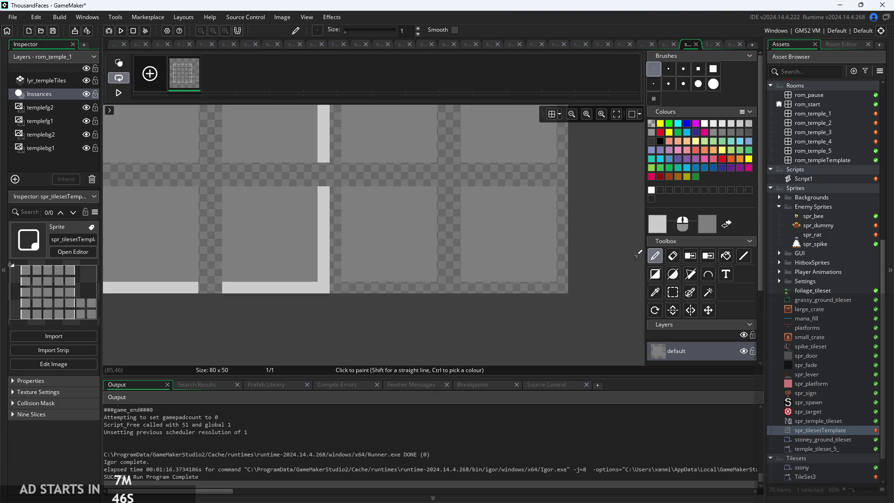
# - Place four single light-grey pixels around the shared corner of the four extra tiles
pyautogui.scroll(2, 484, 228)
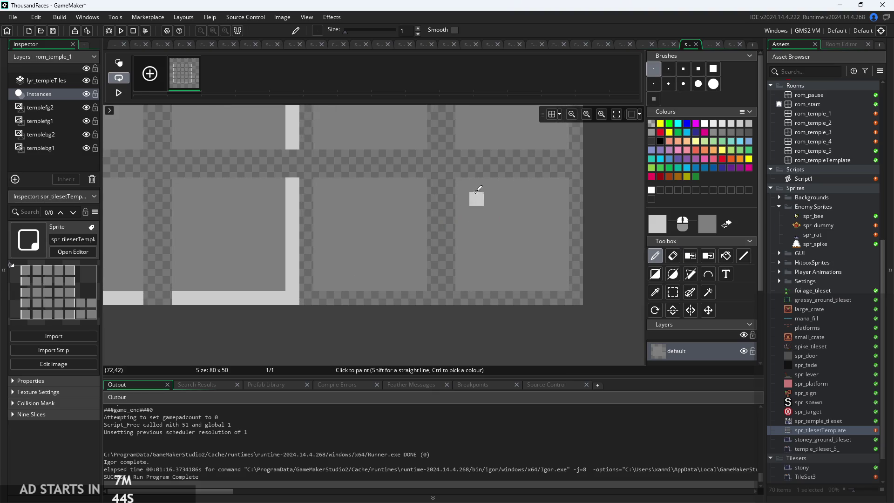
pyautogui.moveTo(464, 239); pyautogui.dragTo(477, 253)
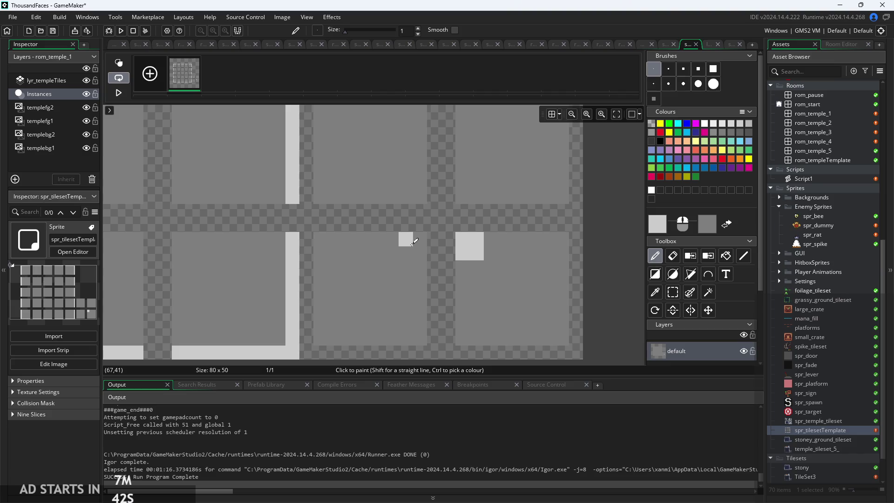
pyautogui.moveTo(405, 238); pyautogui.dragTo(420, 253)
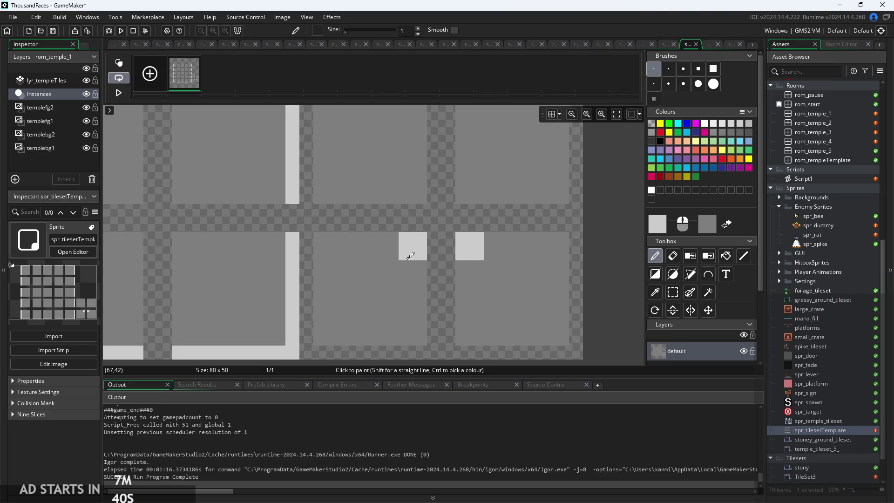
pyautogui.hotkey('ctrl', 'z')
pyautogui.hotkey('ctrl', 'z')
pyautogui.click(464, 235)
pyautogui.click(420, 239)
pyautogui.click(420, 196)
pyautogui.click(464, 195)
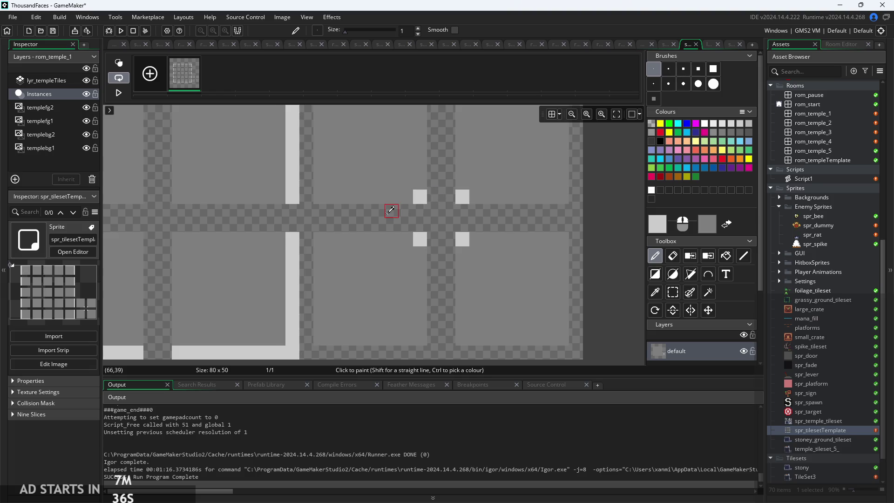
pyautogui.scroll(-2, 391, 211)
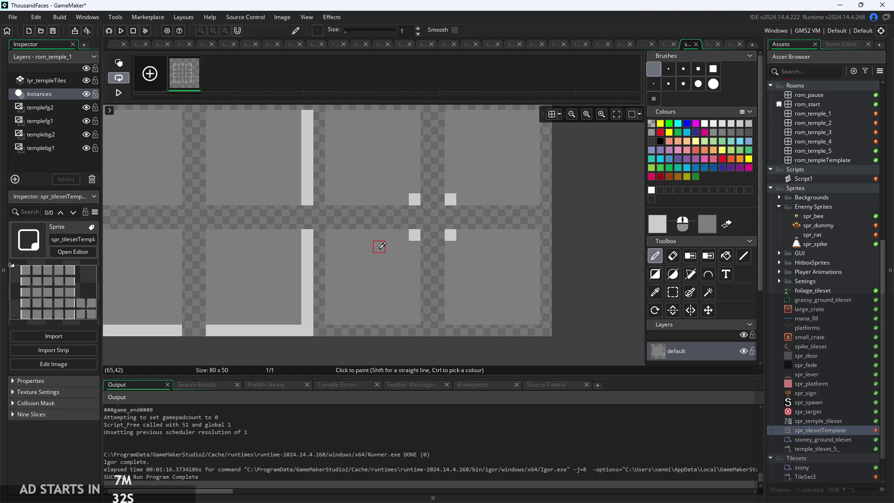
pyautogui.scroll(-1, 379, 251)
pyautogui.scroll(-2, 582, 343)
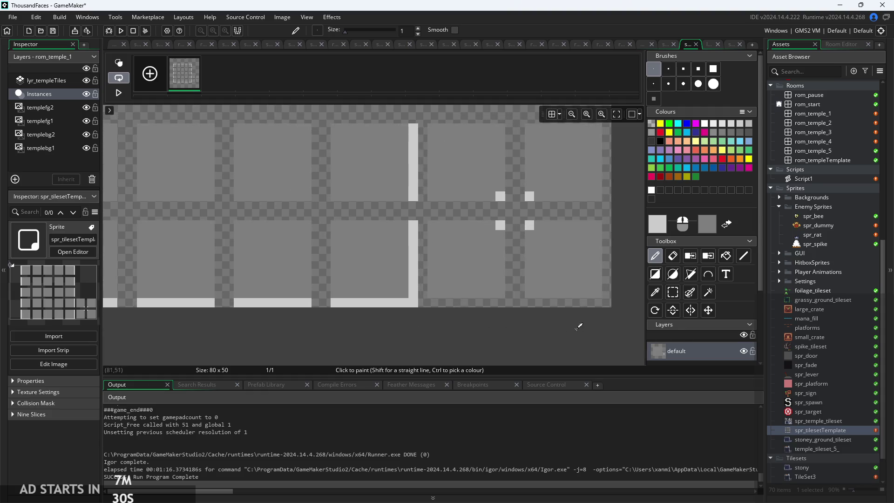
pyautogui.scroll(-2, 513, 351)
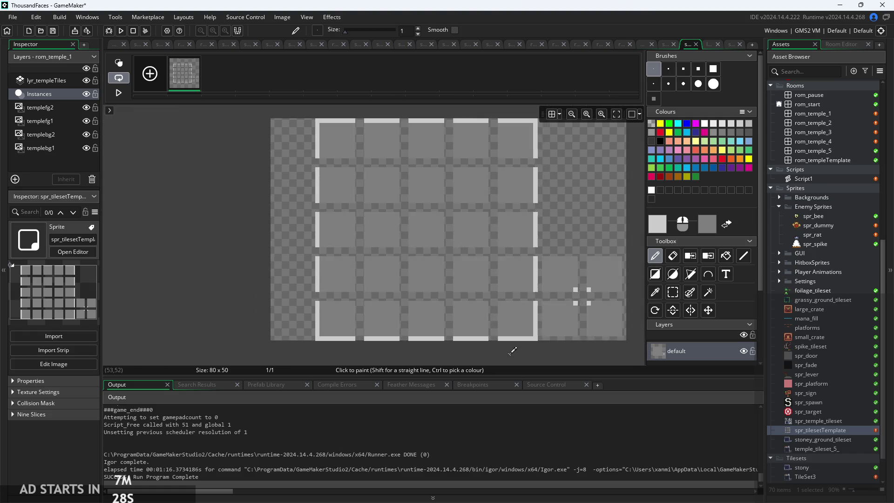
pyautogui.scroll(1, 267, 188)
pyautogui.scroll(-2, 216, 148)
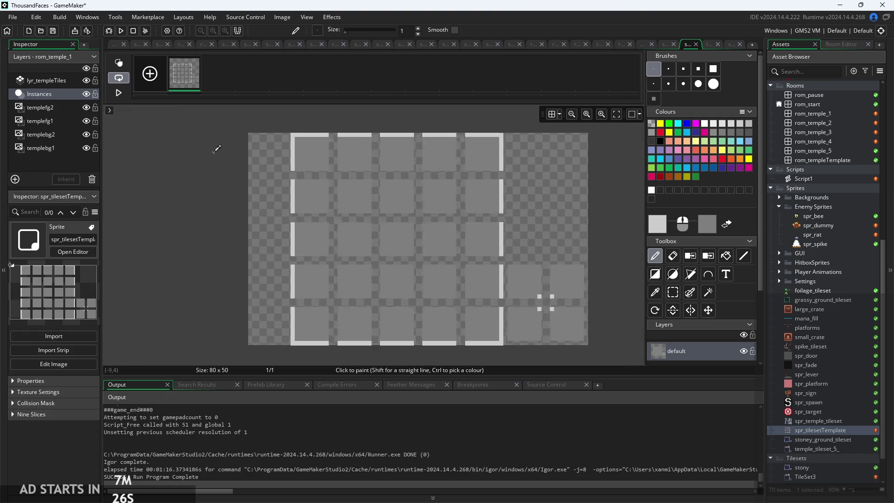
pyautogui.scroll(3, 475, 147)
pyautogui.scroll(-1, 546, 206)
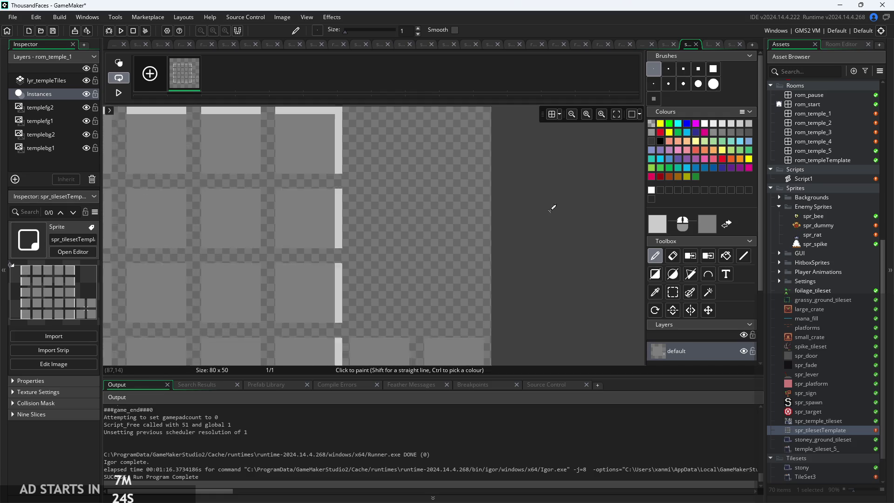
pyautogui.scroll(2, 552, 214)
pyautogui.scroll(2, 439, 184)
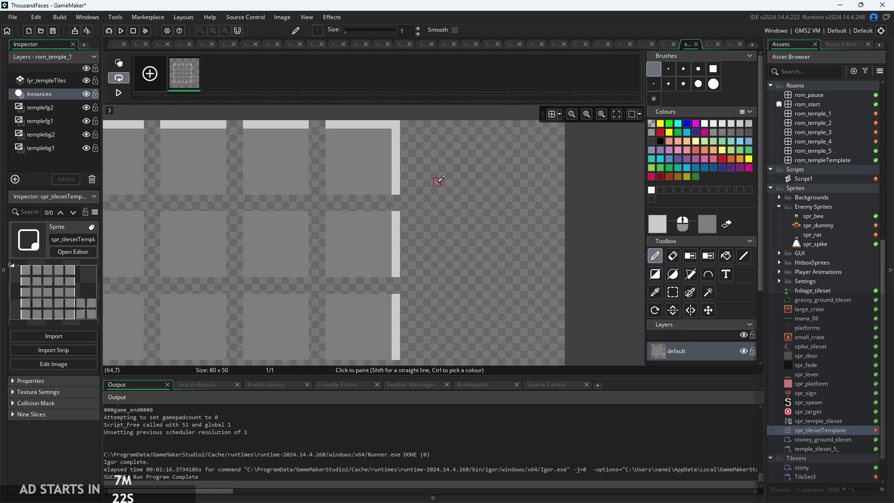
pyautogui.scroll(1, 437, 191)
pyautogui.scroll(-1, 459, 170)
pyautogui.scroll(-3, 572, 191)
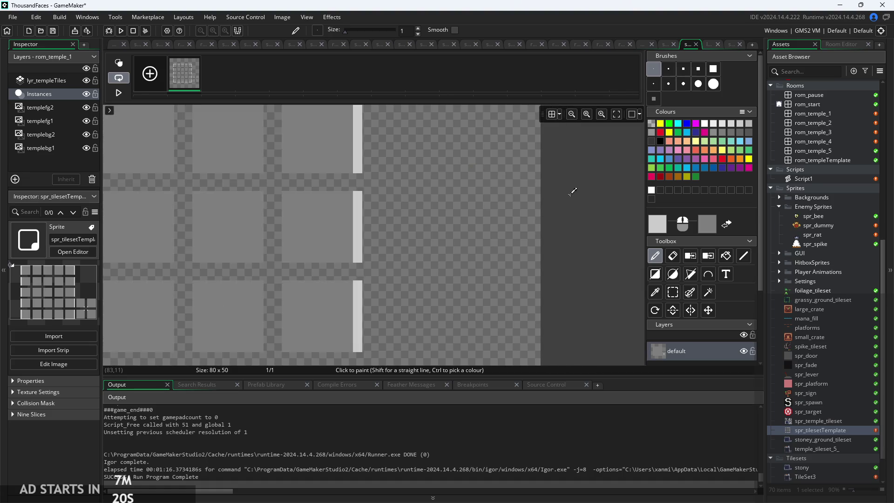
pyautogui.scroll(1, 522, 189)
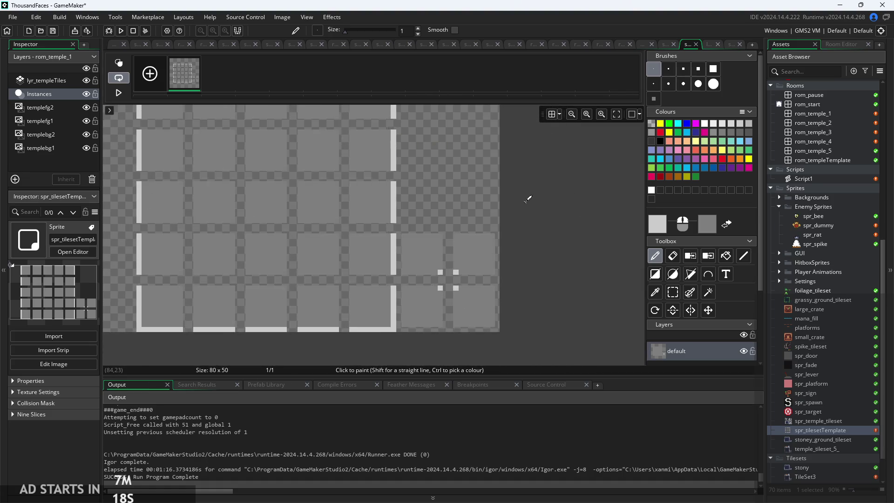
pyautogui.scroll(-2, 543, 245)
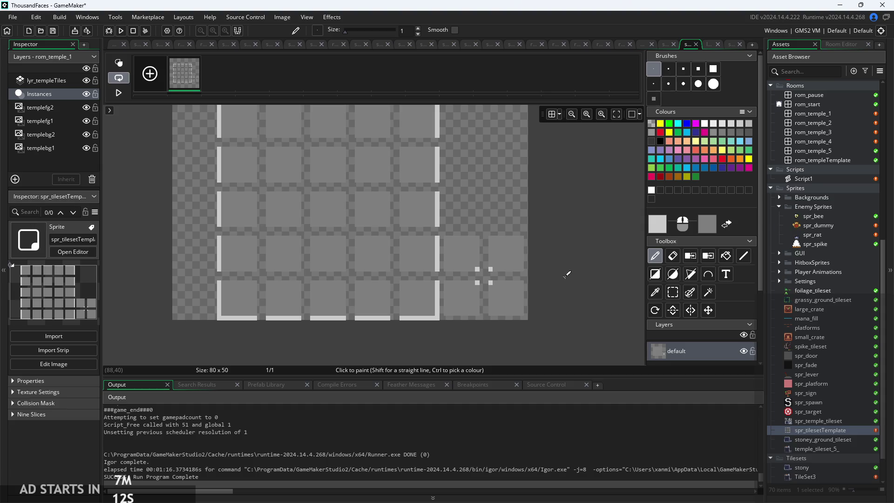
pyautogui.scroll(1, 582, 288)
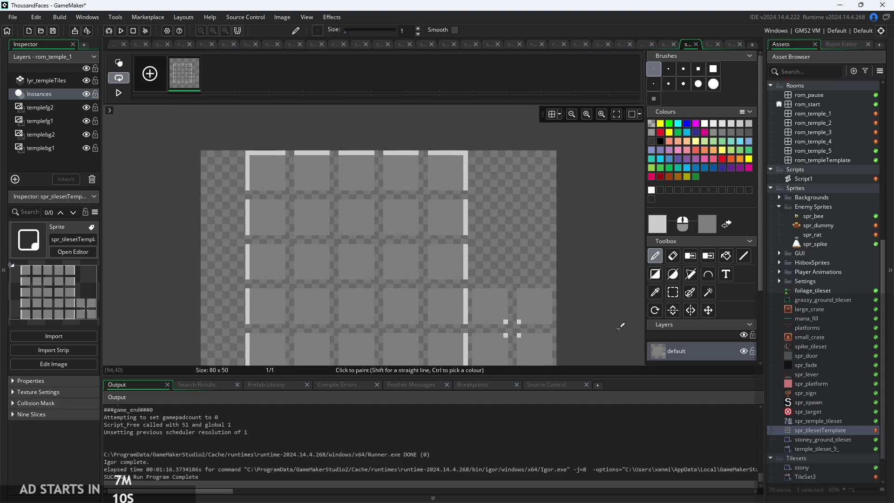
pyautogui.scroll(-2, 601, 312)
pyautogui.scroll(1, 593, 288)
pyautogui.scroll(1, 605, 279)
pyautogui.scroll(-1, 624, 267)
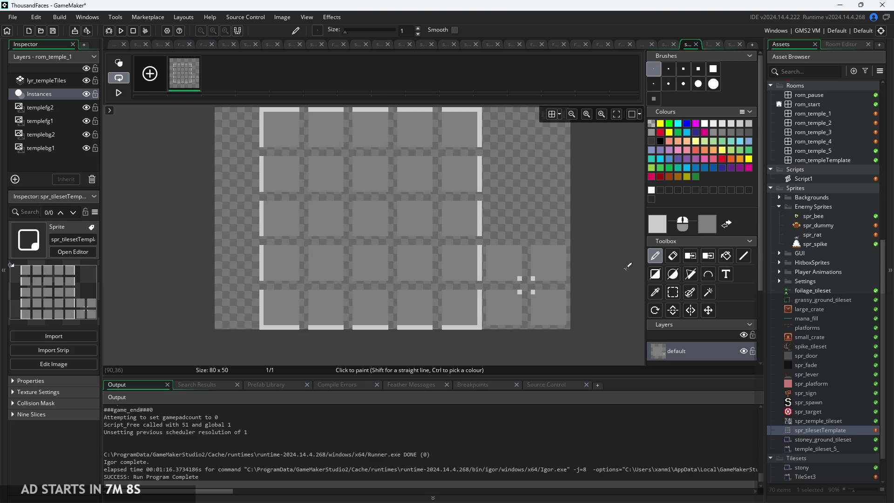
pyautogui.scroll(1, 600, 279)
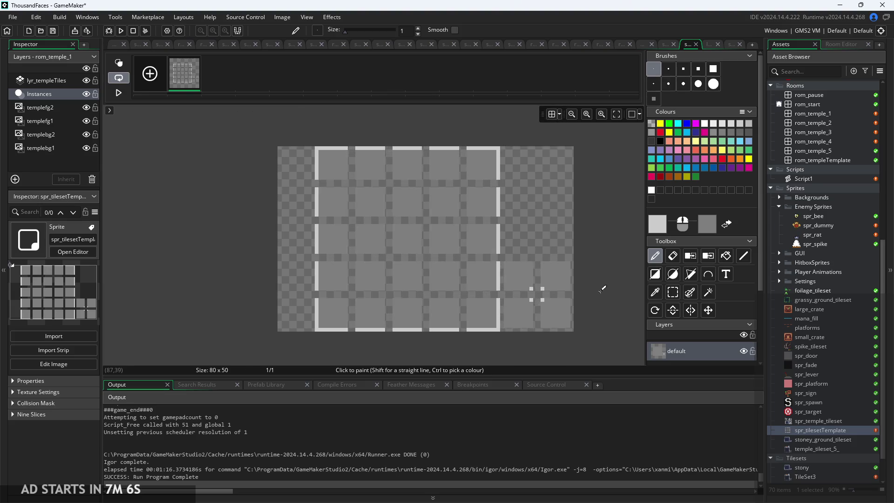
pyautogui.scroll(-1, 582, 268)
pyautogui.hscroll(1, 572, 272)
pyautogui.scroll(1, 572, 271)
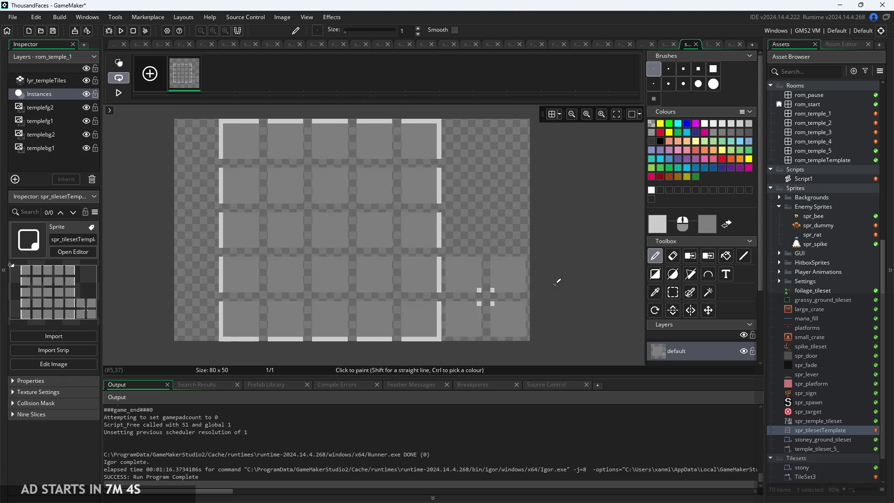
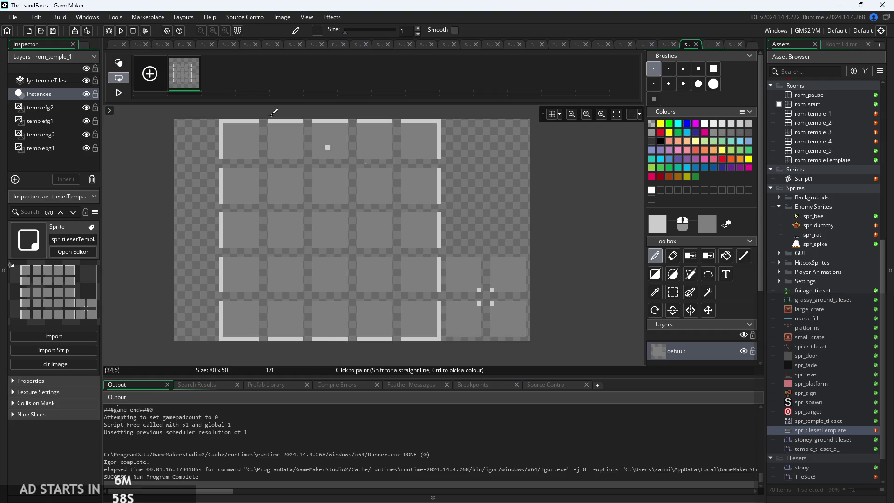
# - Return to the spr_tilesetTemplate sprite editor and bring up the Tilesets group's menu
pyautogui.click(114, 46)
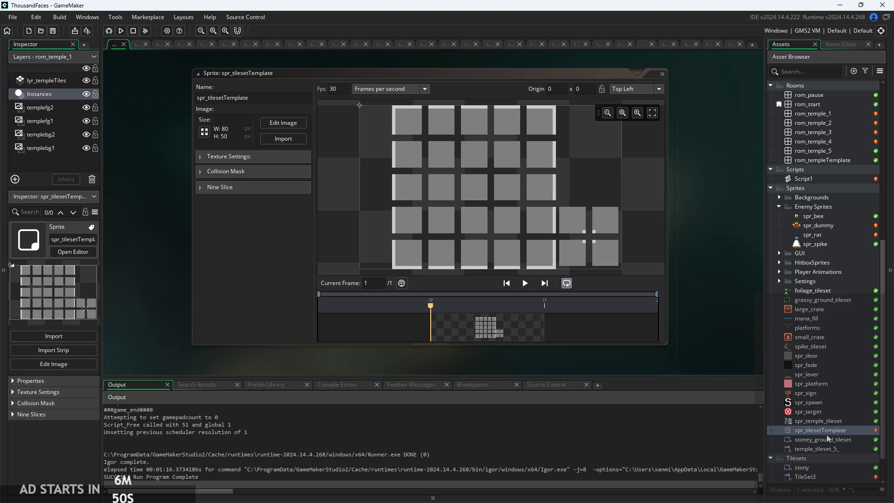
pyautogui.scroll(-2, 827, 436)
pyautogui.rightClick(819, 423)
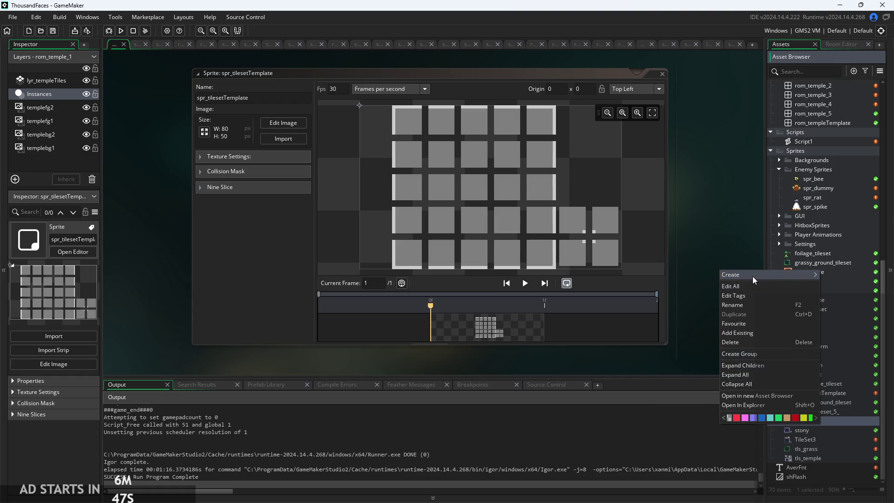
# - Add a tile set named tls_template under Tilesets and assign it the spr_tilesetTemplate sprite
pyautogui.moveTo(753, 276)
pyautogui.click(683, 421)
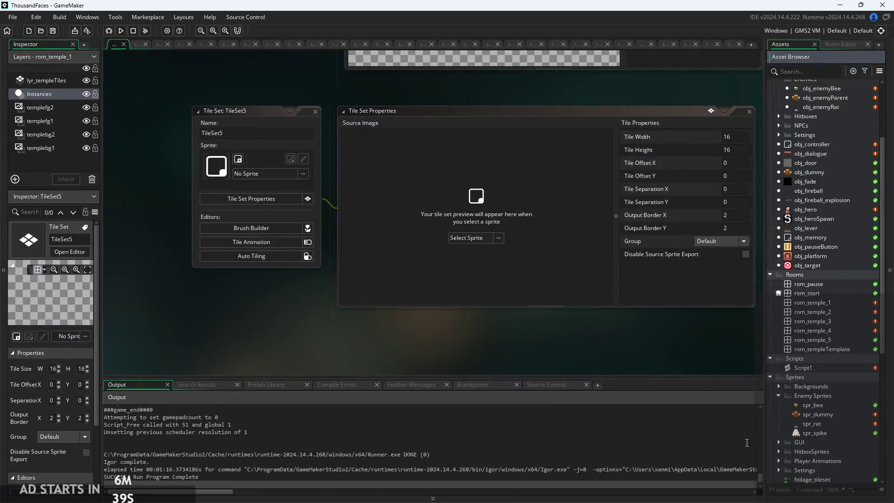
pyautogui.click(188, 278)
pyautogui.write('tls_template')
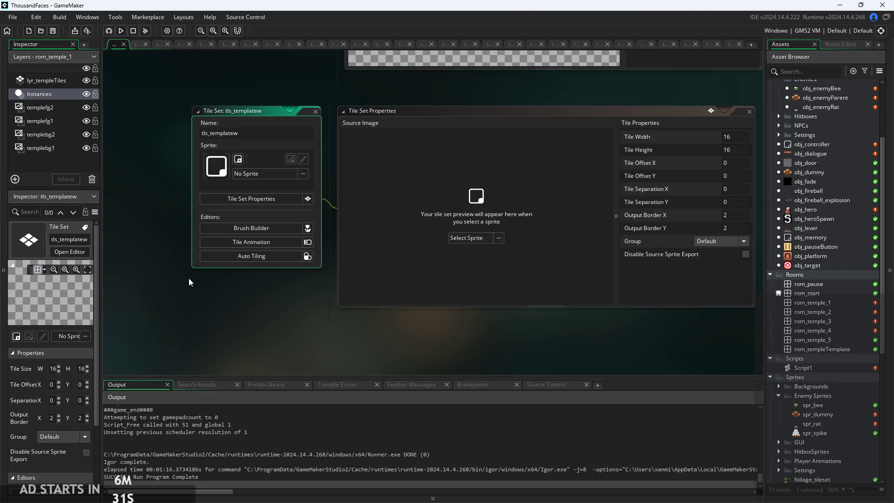
pyautogui.click(303, 173)
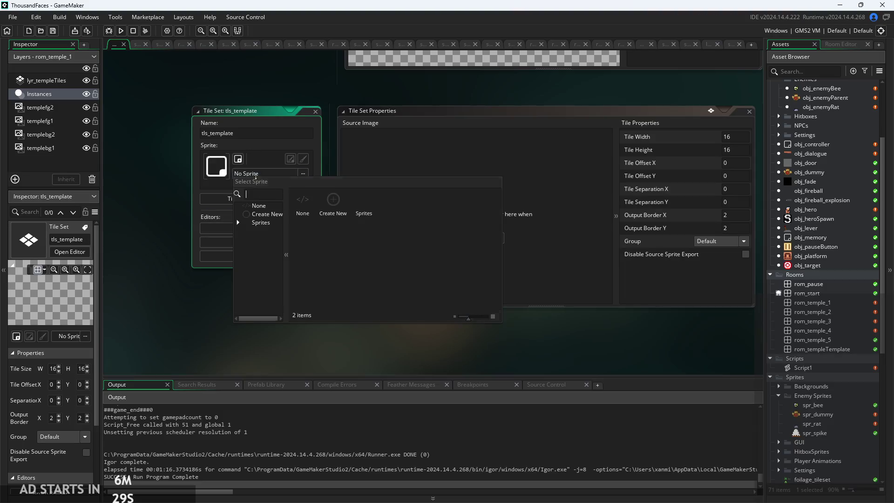
pyautogui.click(260, 222)
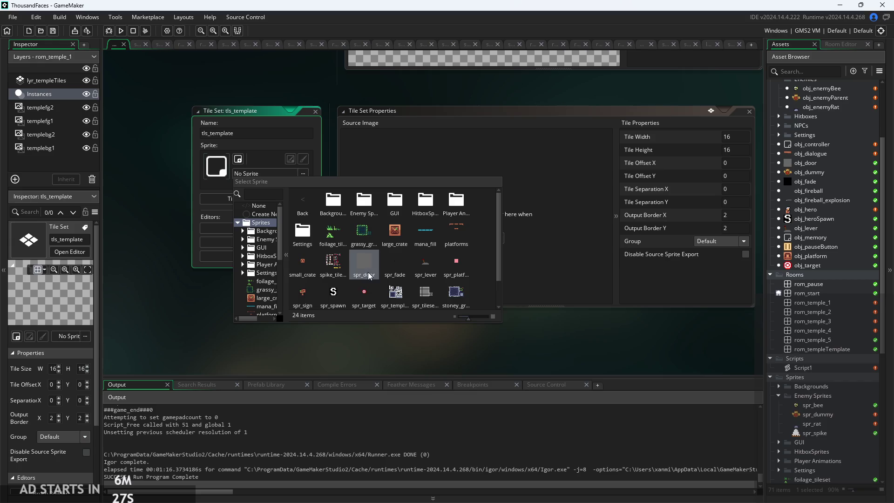
pyautogui.click(421, 295)
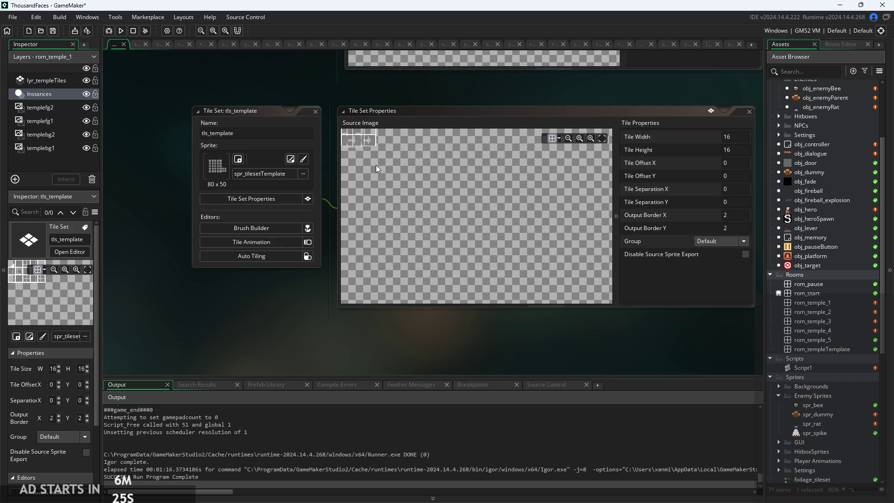
# - Set tls_template's tile width and tile height to 10 pixels
pyautogui.scroll(5, 418, 170)
pyautogui.write('10')
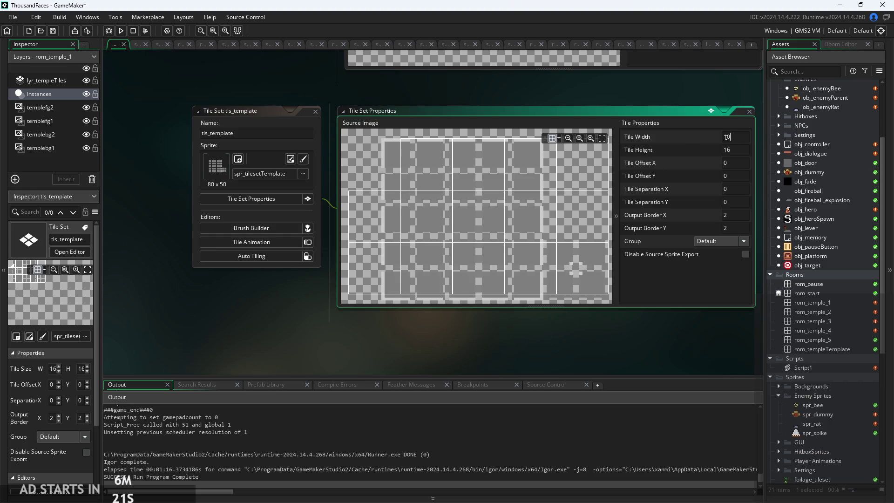
pyautogui.press('Return')
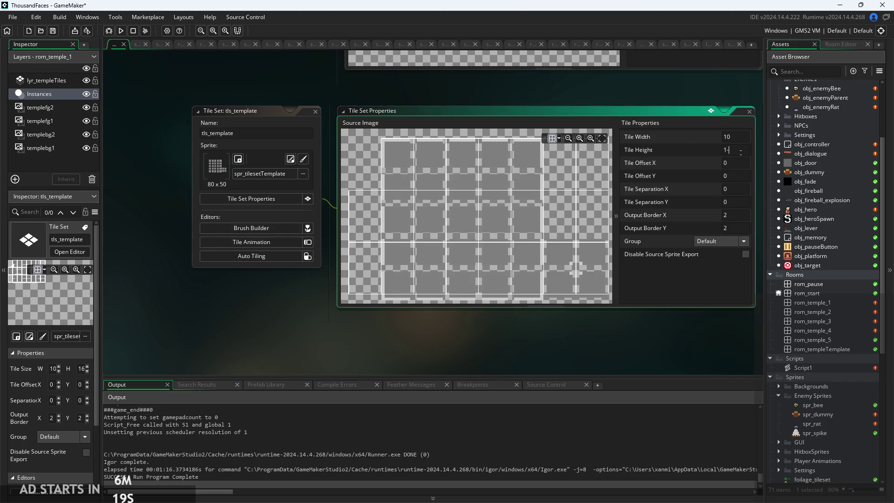
pyautogui.write('0')
pyautogui.press('Tab')
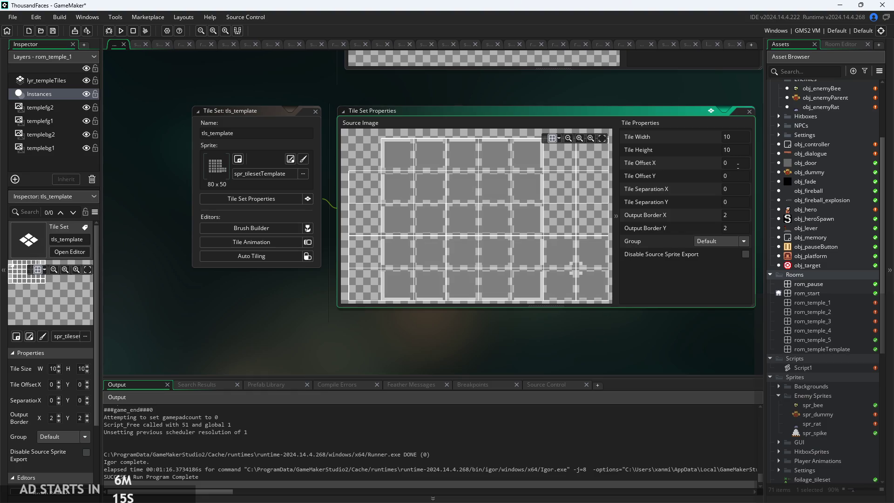
# - Zoom the Source Image to check the 10×10 grid, then open tls_grass for comparison
pyautogui.scroll(5, 438, 219)
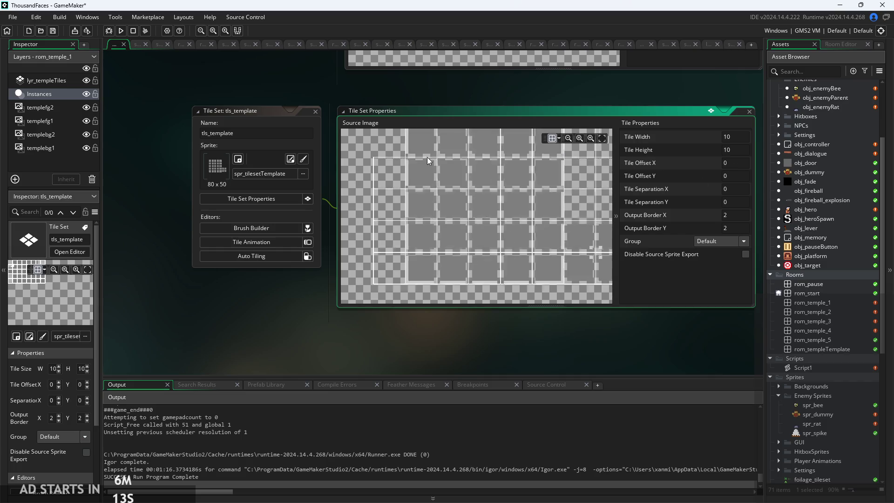
pyautogui.scroll(-3, 459, 207)
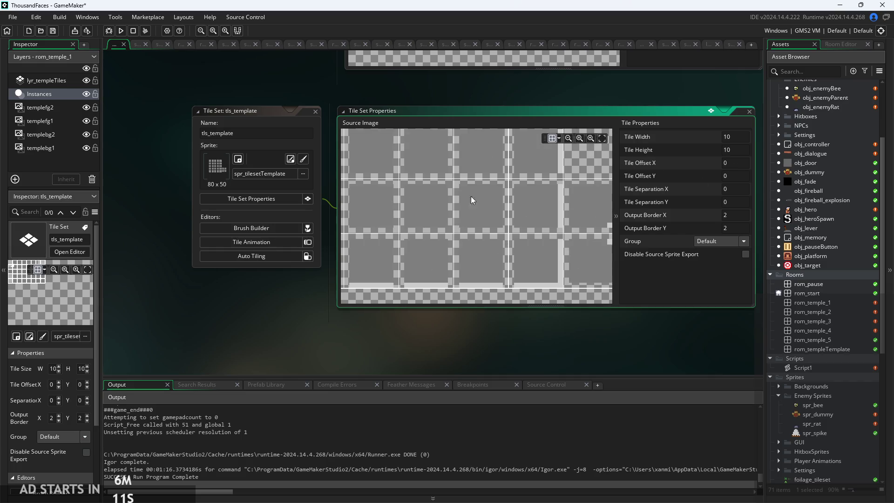
pyautogui.scroll(2, 521, 211)
pyautogui.scroll(-2, 464, 197)
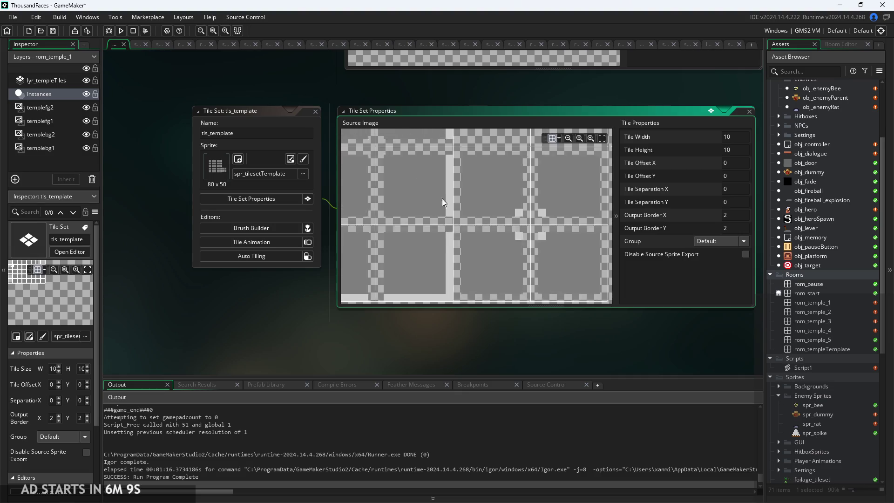
pyautogui.scroll(3, 454, 200)
pyautogui.scroll(-3, 437, 195)
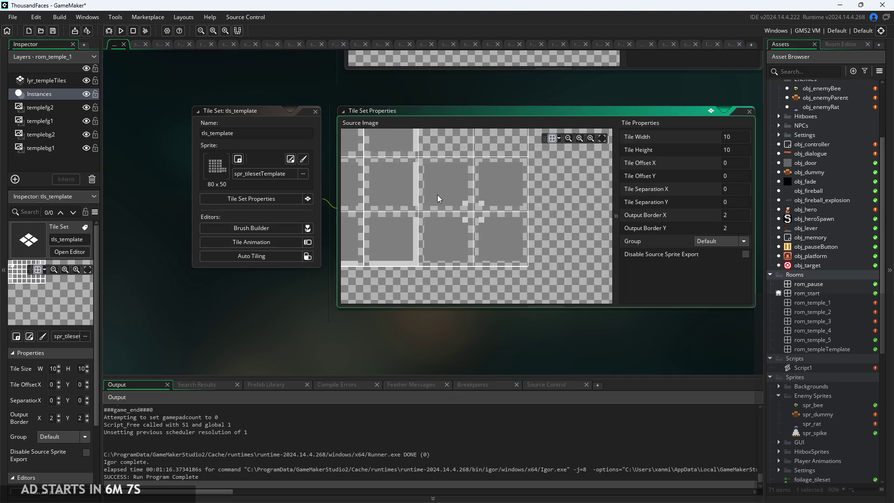
pyautogui.scroll(2, 460, 218)
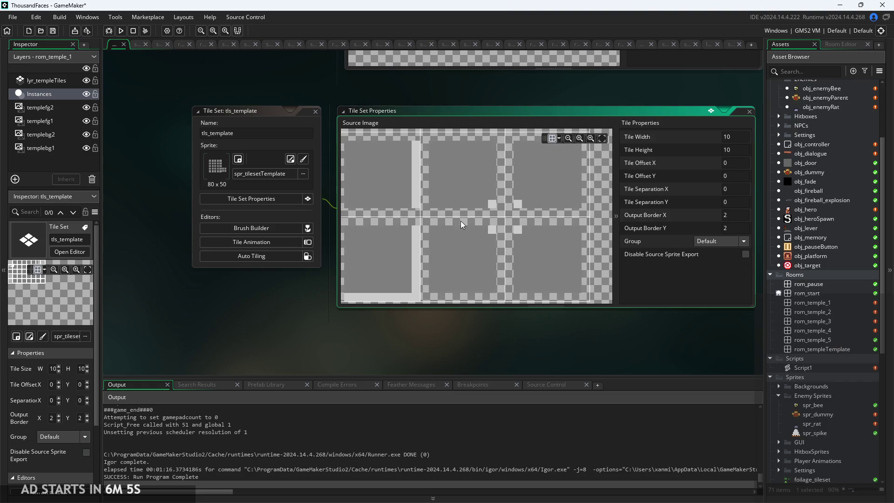
pyautogui.scroll(3, 488, 228)
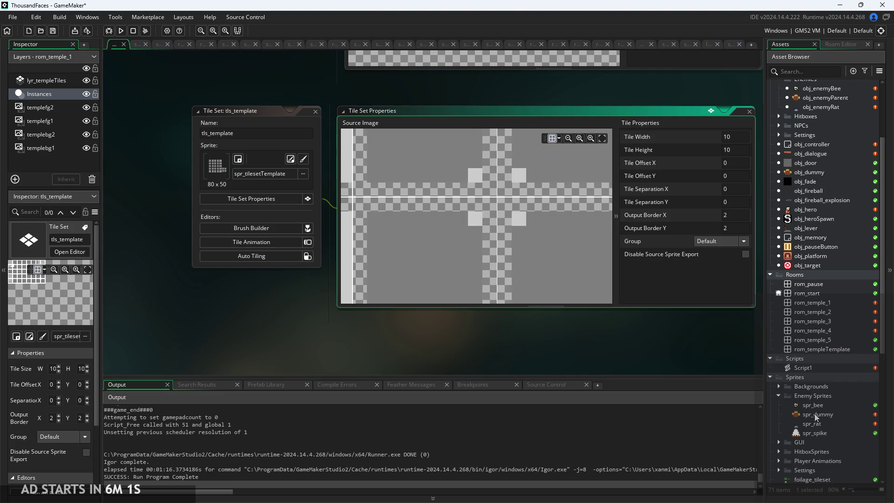
pyautogui.scroll(-3, 817, 426)
pyautogui.scroll(-5, 811, 411)
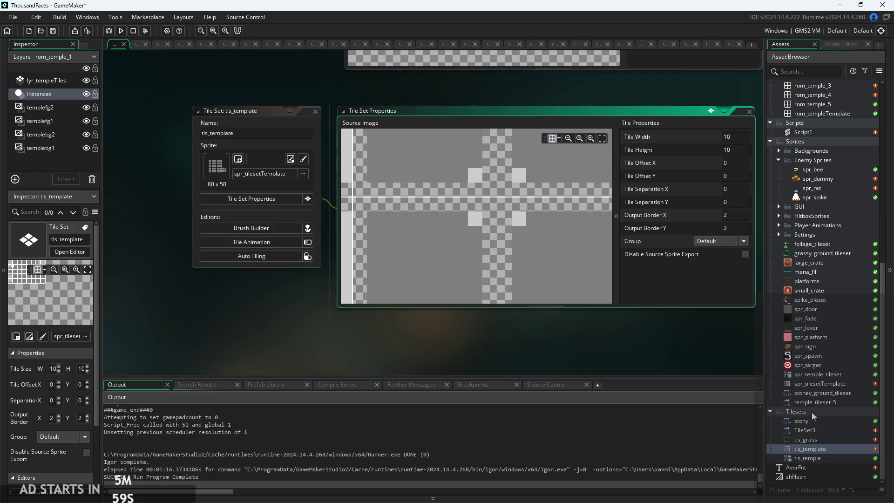
pyautogui.doubleClick(817, 437)
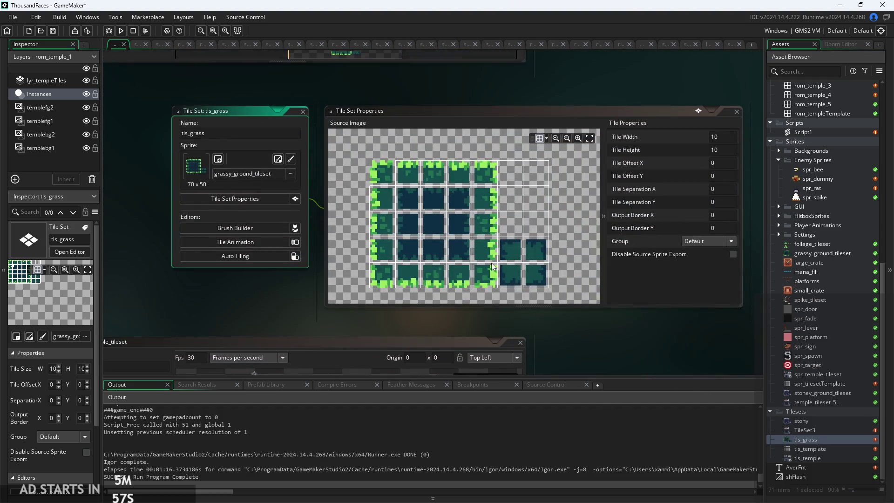
# - Open the stony tile set for comparison
pyautogui.scroll(3, 497, 212)
pyautogui.scroll(3, 479, 230)
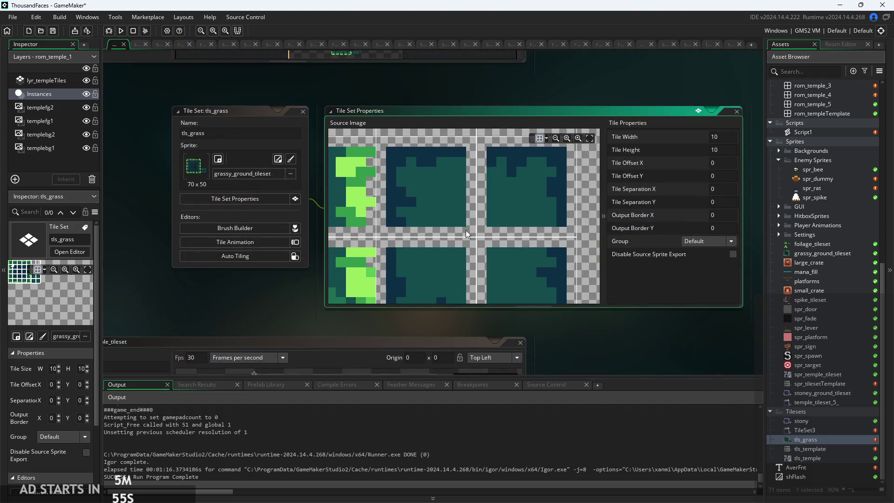
pyautogui.doubleClick(812, 422)
# - Zoom around the stony tile set's 8×8 tiles, then select tls_grass in the Asset Browser
pyautogui.scroll(2, 541, 249)
pyautogui.scroll(3, 541, 249)
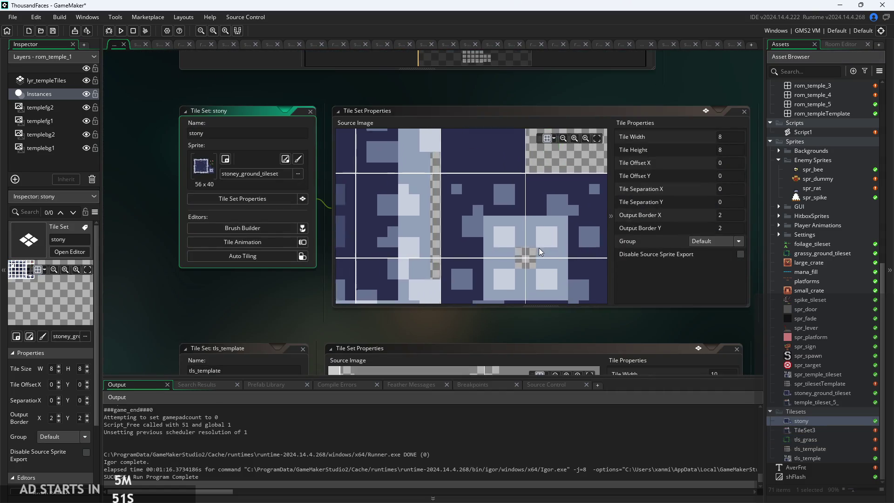
pyautogui.scroll(-3, 470, 238)
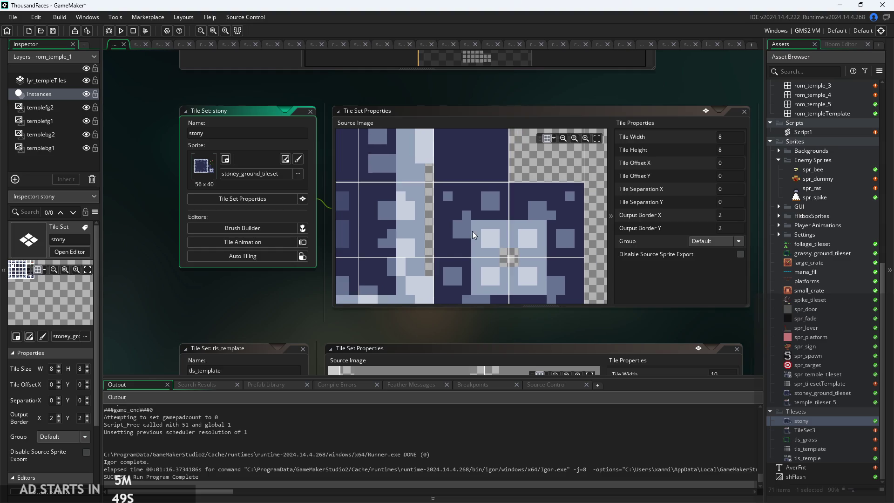
pyautogui.scroll(-4, 503, 286)
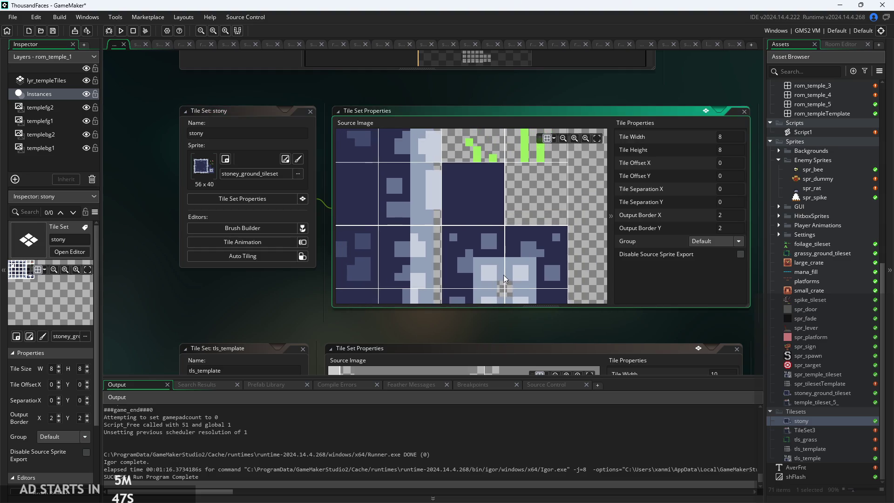
pyautogui.scroll(-3, 491, 224)
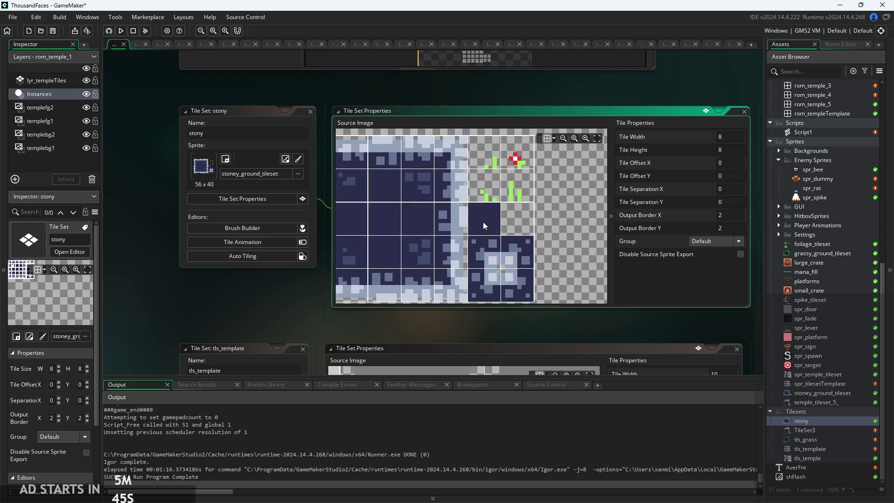
pyautogui.scroll(4, 485, 224)
pyautogui.scroll(-4, 477, 206)
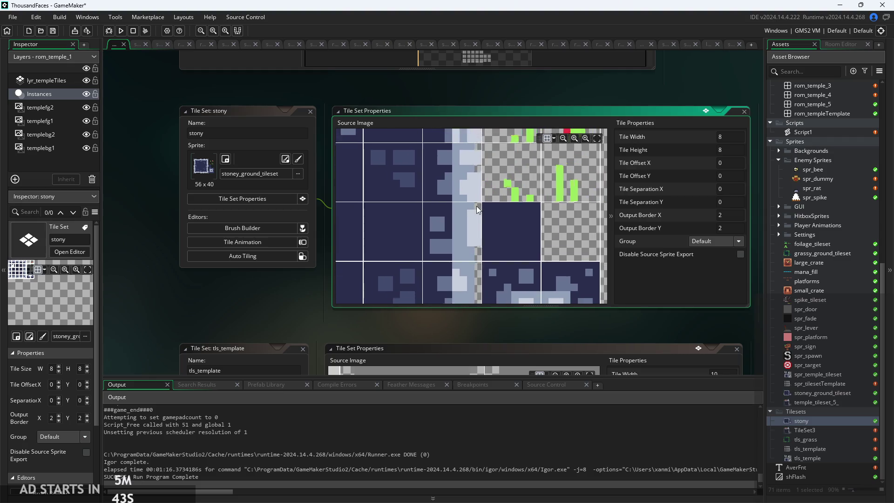
pyautogui.scroll(5, 479, 235)
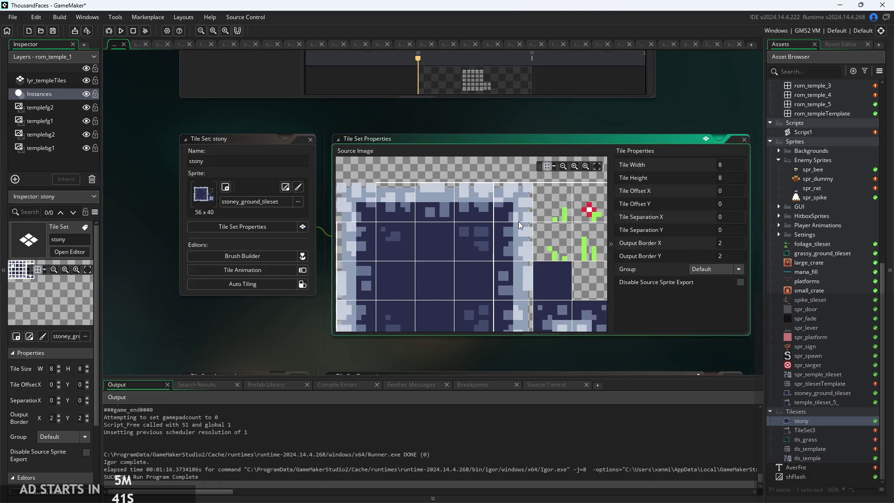
pyautogui.scroll(-5, 392, 255)
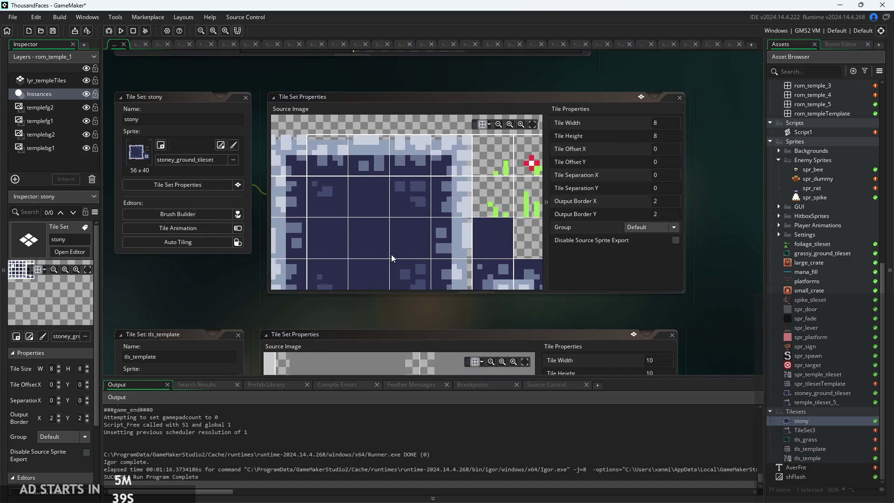
pyautogui.scroll(2, 378, 205)
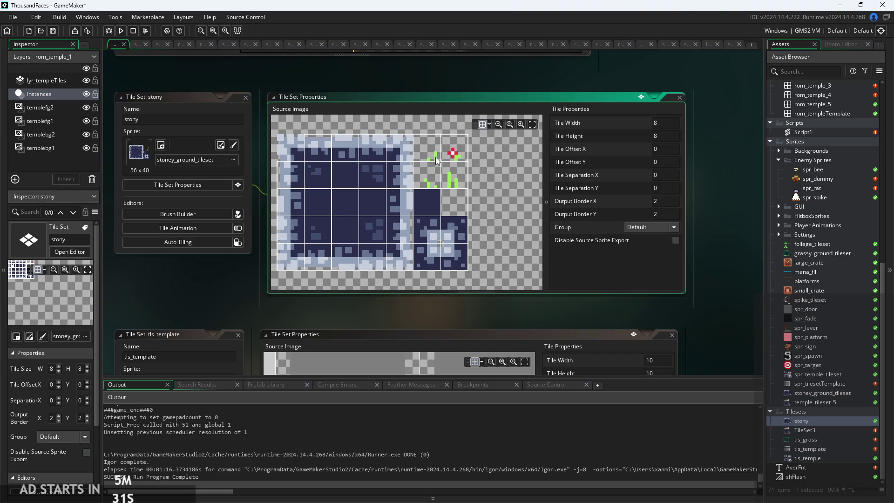
pyautogui.scroll(4, 435, 157)
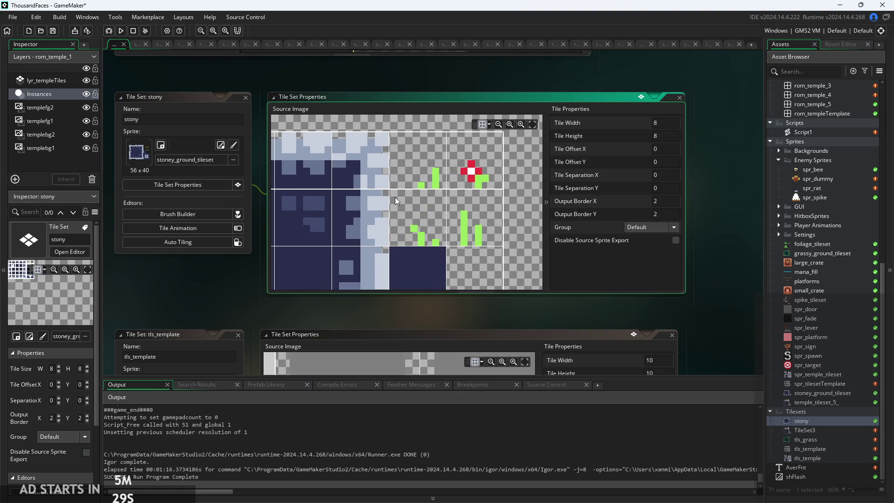
pyautogui.scroll(-3, 431, 186)
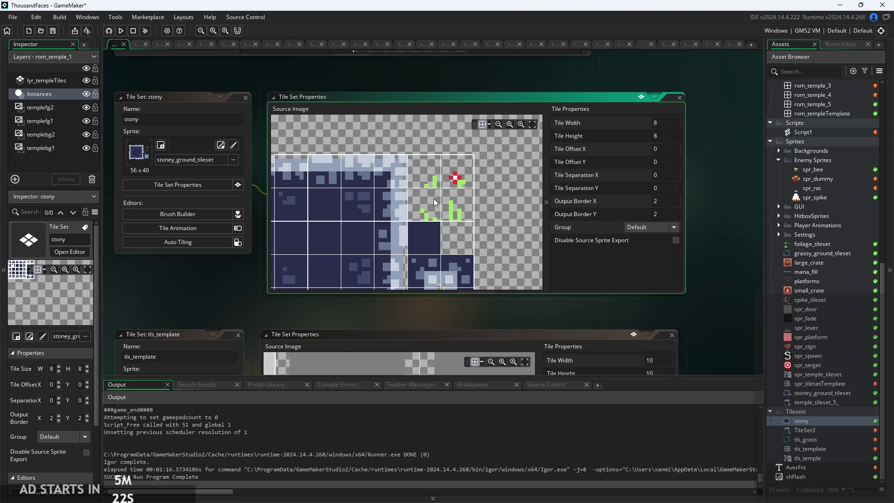
pyautogui.scroll(-1, 434, 203)
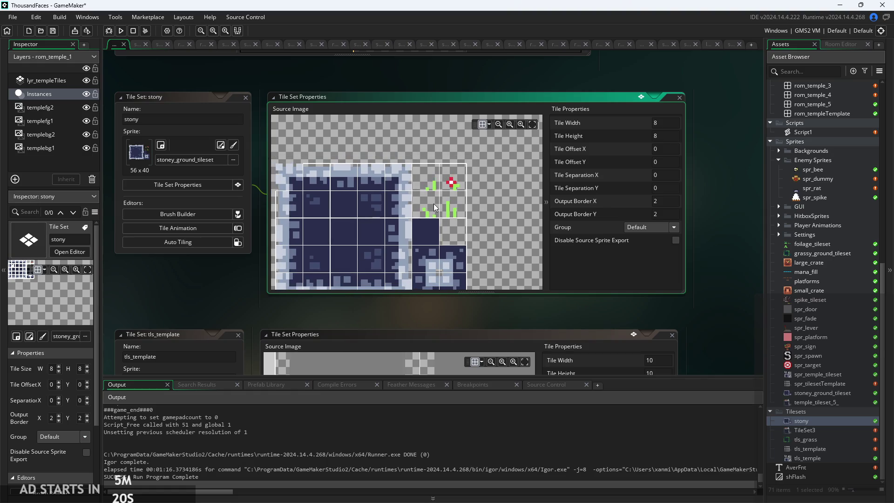
pyautogui.scroll(-1, 435, 202)
pyautogui.scroll(-1, 732, 279)
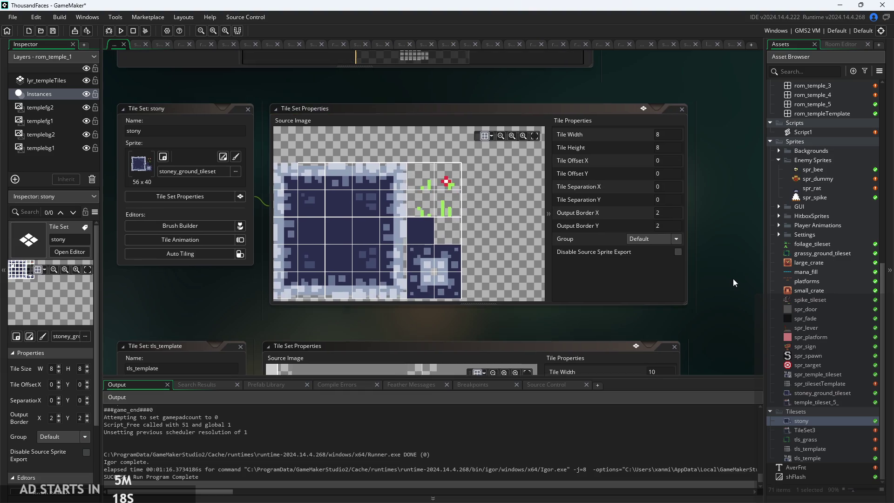
pyautogui.scroll(3, 790, 286)
pyautogui.scroll(7, 796, 286)
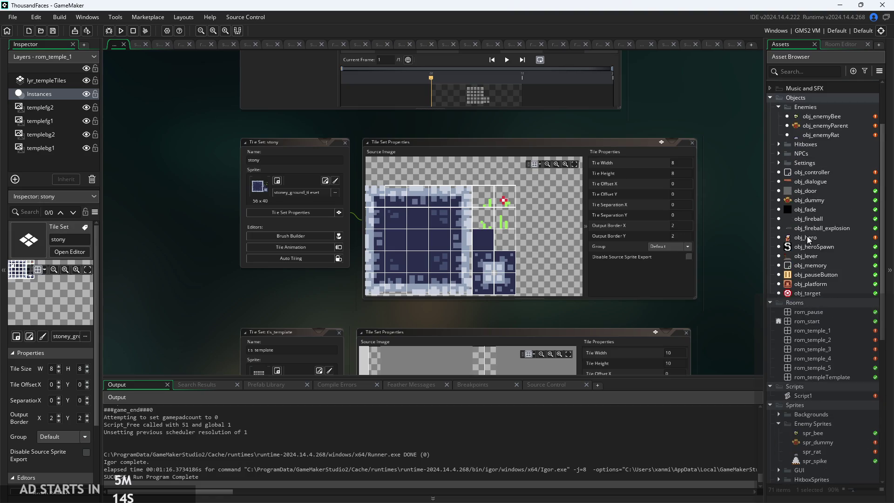
pyautogui.scroll(-7, 806, 236)
pyautogui.scroll(-3, 800, 324)
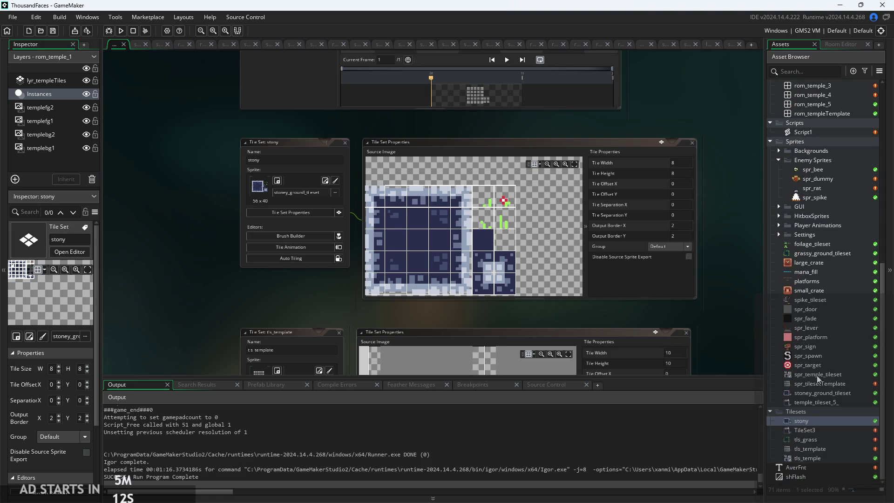
pyautogui.click(821, 440)
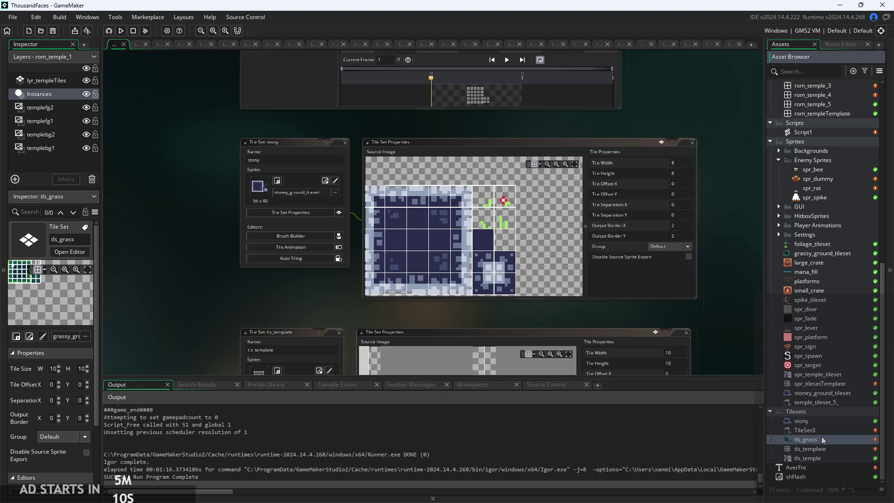
# - Open tls_template and zoom over its 10×10 tile grid, then select the spr_bee sprite
pyautogui.click(818, 450)
pyautogui.click(819, 450)
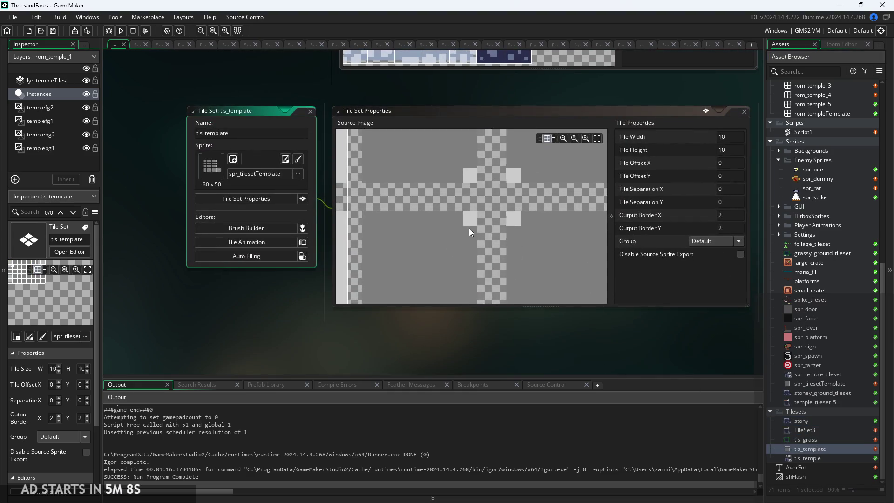
pyautogui.scroll(-5, 471, 228)
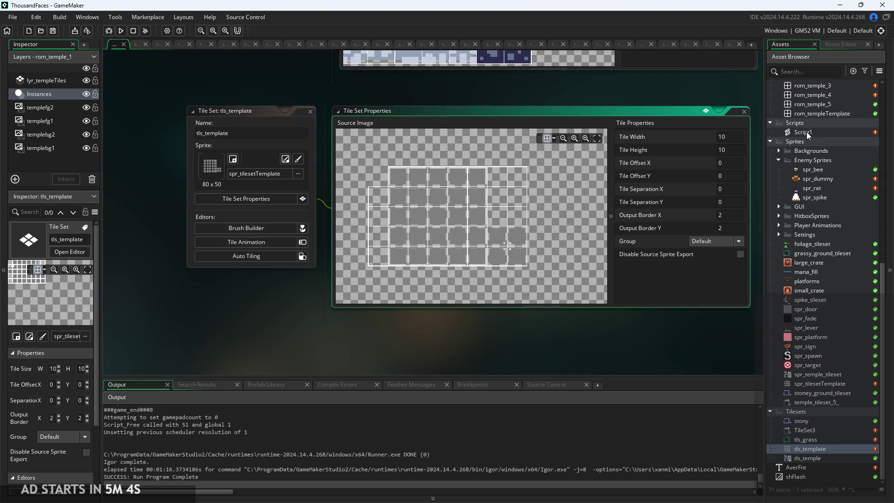
pyautogui.scroll(2, 459, 209)
pyautogui.scroll(-1, 389, 187)
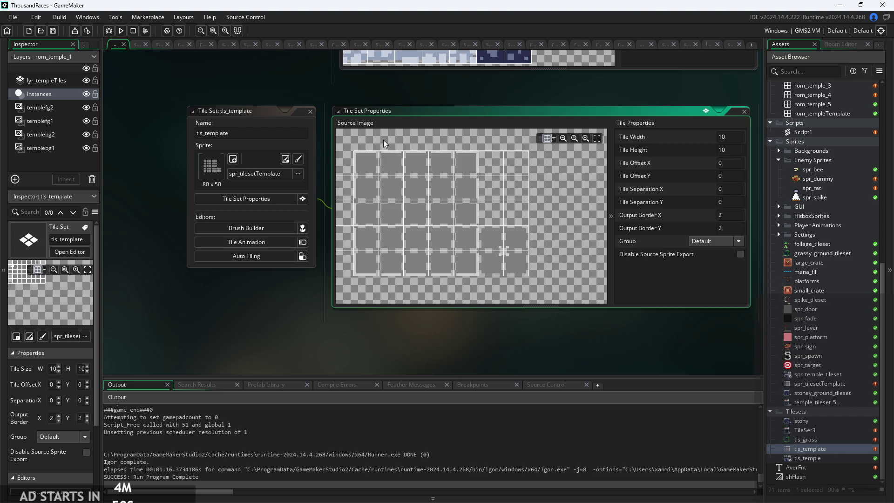
pyautogui.scroll(3, 415, 178)
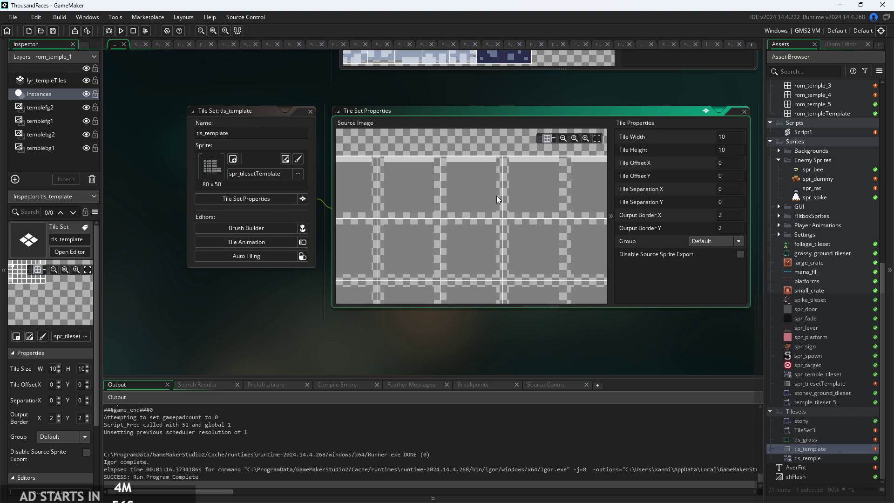
pyautogui.scroll(-2, 458, 212)
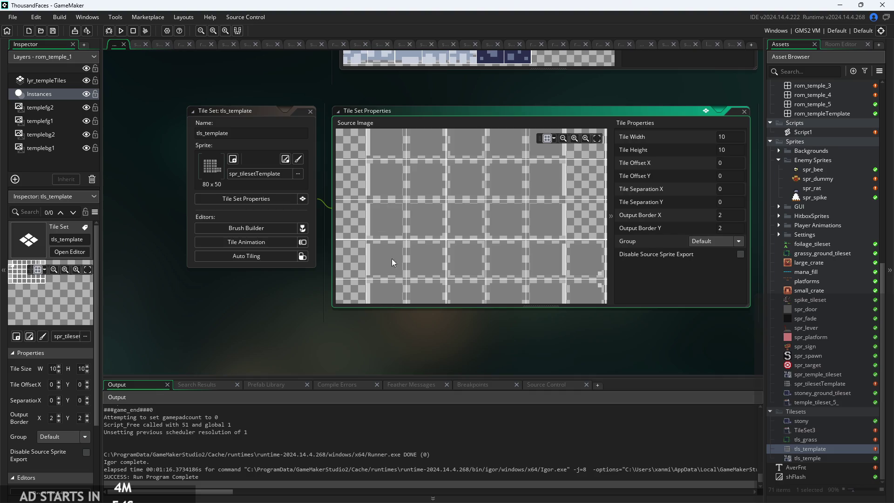
pyautogui.scroll(-1, 404, 238)
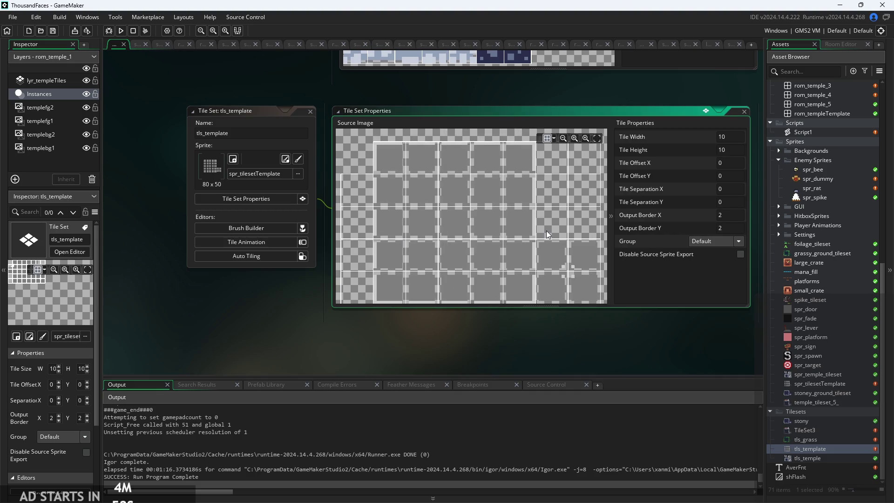
pyautogui.scroll(-2, 467, 200)
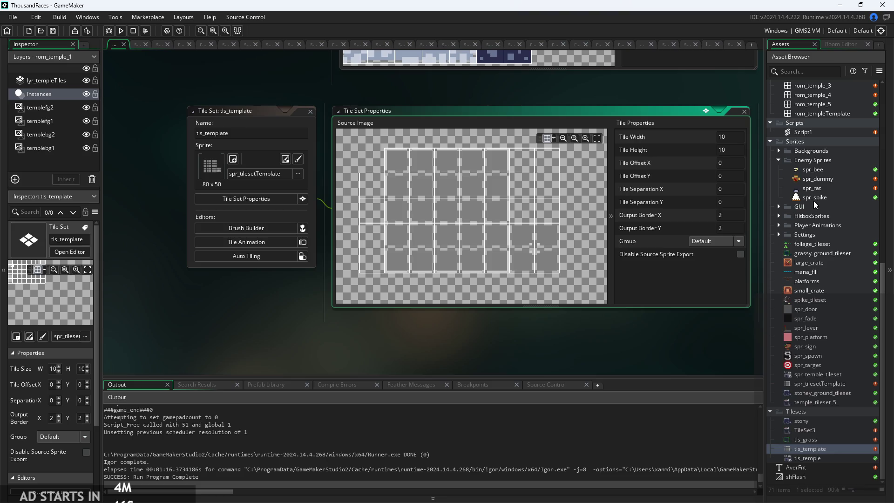
pyautogui.click(818, 179)
pyautogui.click(817, 170)
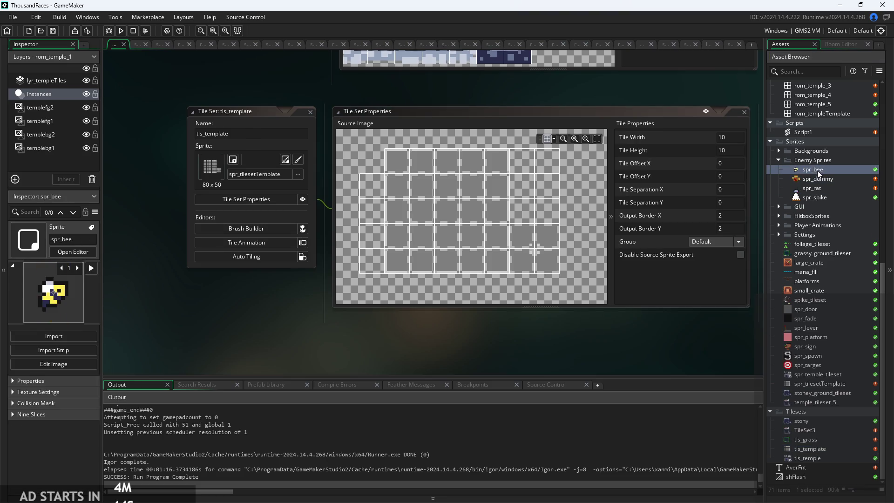
# - Open spr_bee in the Sprite Editor for a quick look
pyautogui.doubleClick(818, 171)
pyautogui.scroll(5, 820, 225)
pyautogui.scroll(-3, 819, 224)
pyautogui.scroll(5, 811, 258)
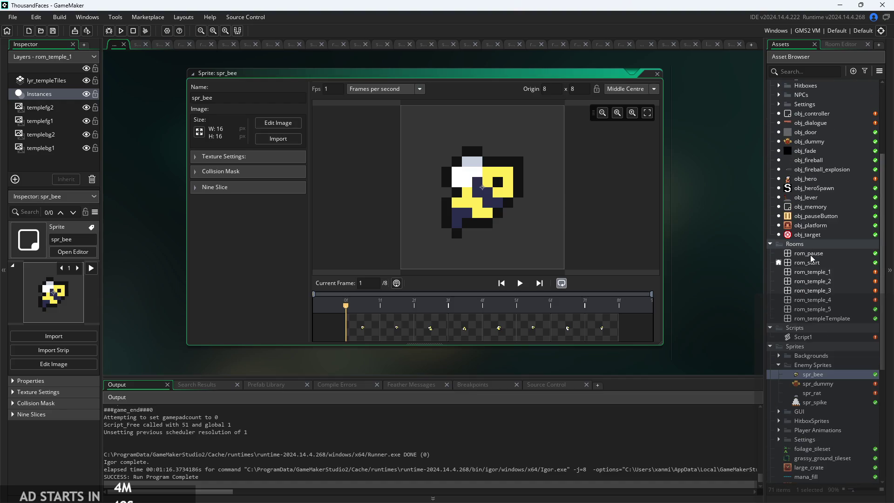
# - Open the rom_temple_1 room and return to the Assets list
pyautogui.doubleClick(820, 272)
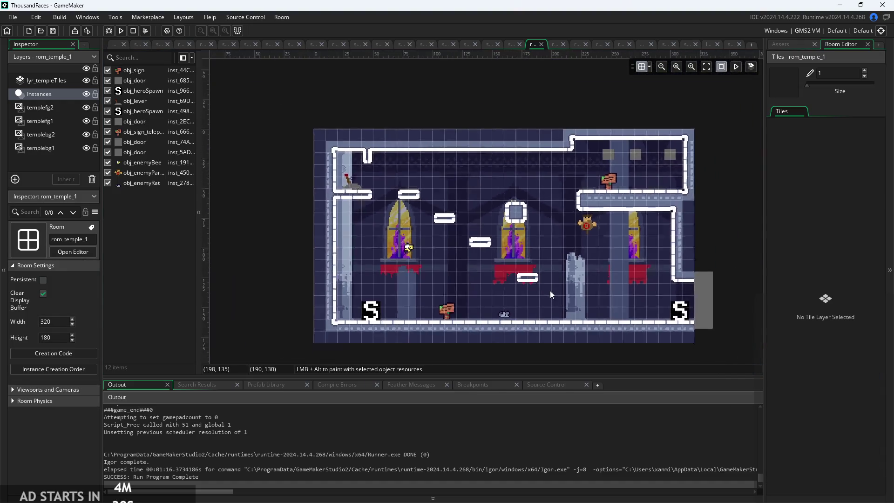
pyautogui.scroll(-1, 560, 289)
pyautogui.click(784, 44)
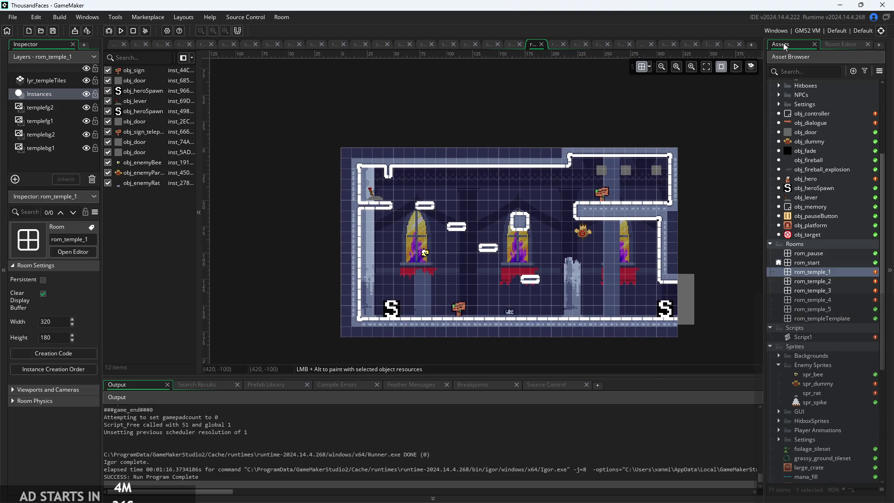
# - Create a new room from the Rooms menu and start renaming it to rom_template
pyautogui.rightClick(830, 271)
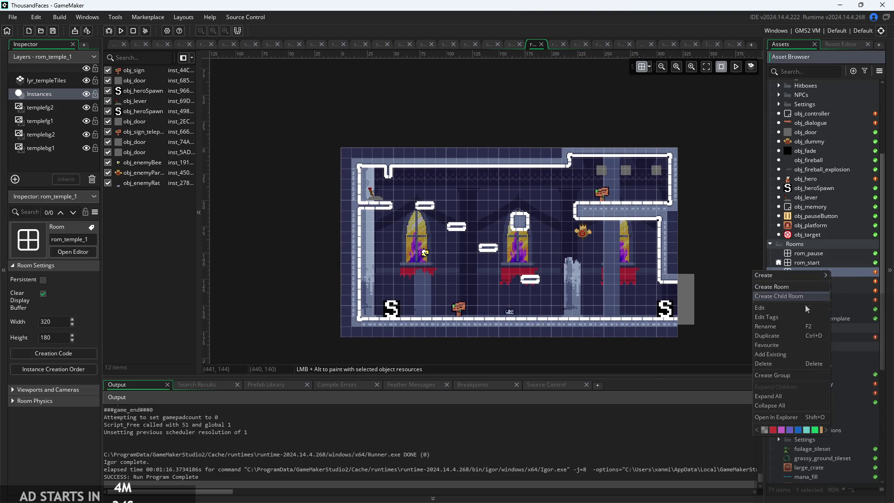
pyautogui.click(798, 288)
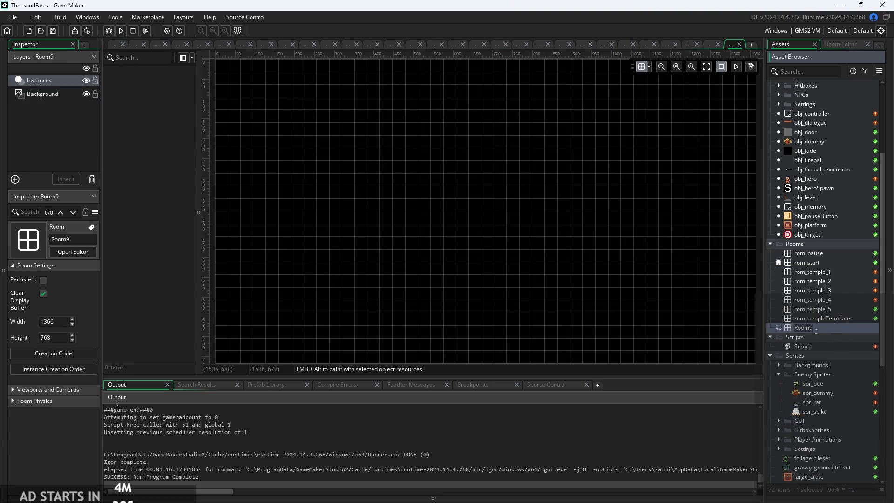
pyautogui.write('Room9')
pyautogui.press('Return')
pyautogui.press('BackSpace')
pyautogui.press('BackSpace')
pyautogui.press('BackSpace')
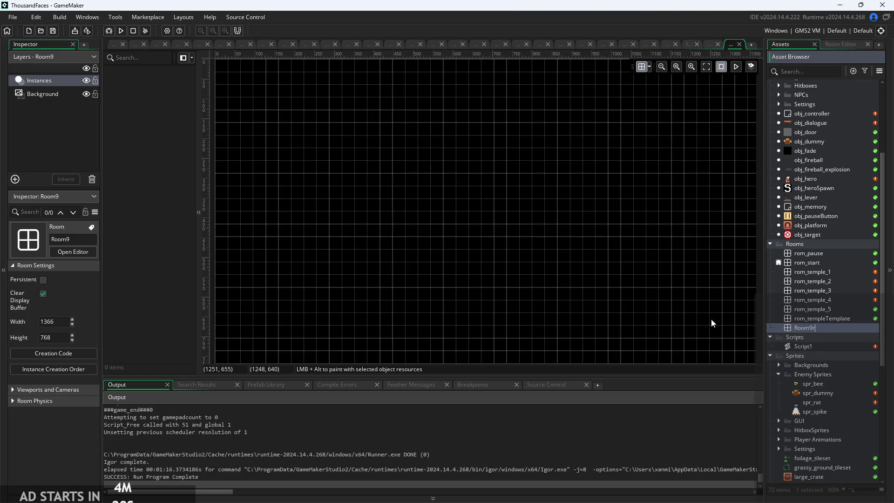
pyautogui.write('rom_')
pyautogui.write('template')
# - Confirm the room name rom_template and select its Instances layer
pyautogui.press('Return')
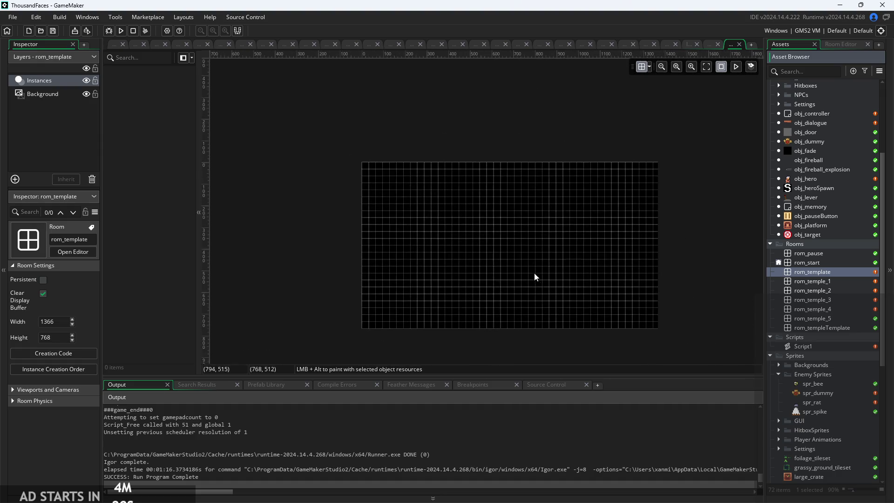
pyautogui.scroll(1, 534, 275)
pyautogui.click(52, 107)
pyautogui.click(49, 82)
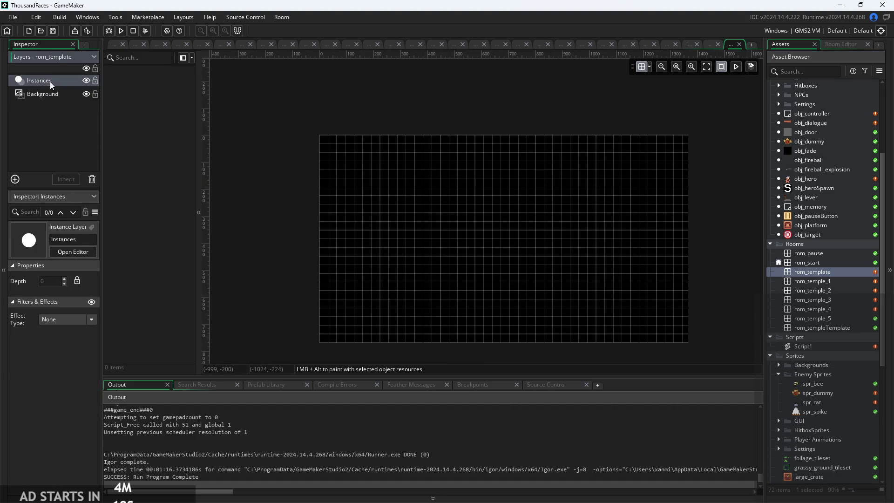
# - Add a tile layer named tls_template, then reopen rom_temple_1
pyautogui.click(15, 178)
pyautogui.click(103, 209)
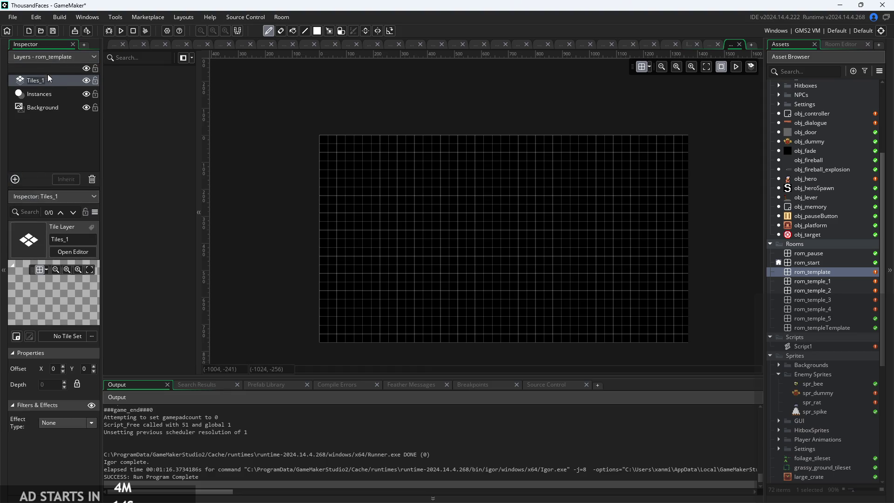
pyautogui.write('tls_')
pyautogui.write('template')
pyautogui.press('Return')
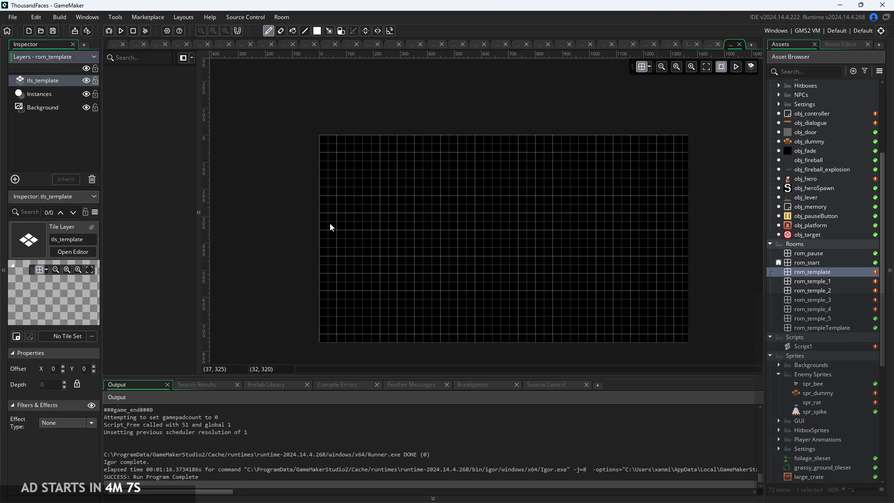
pyautogui.doubleClick(808, 280)
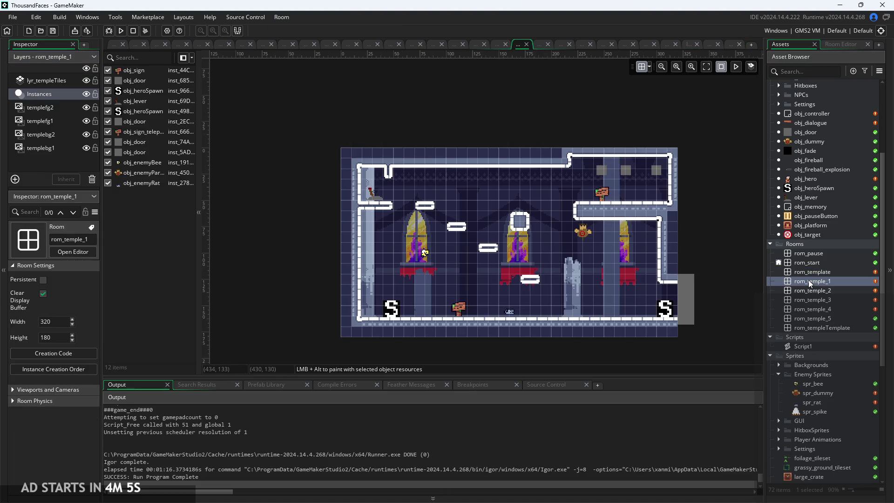
# - Inspect the lyr_templeTiles layer's settings and open Script1
pyautogui.click(65, 82)
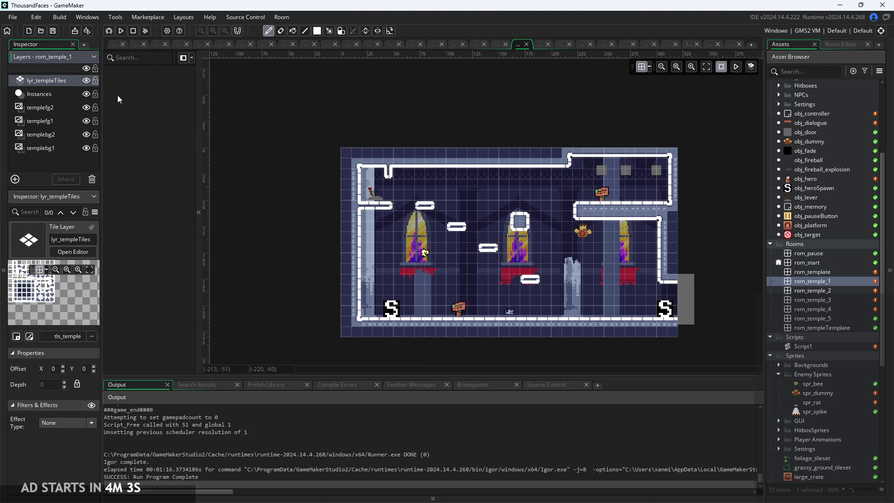
pyautogui.scroll(-2, 834, 263)
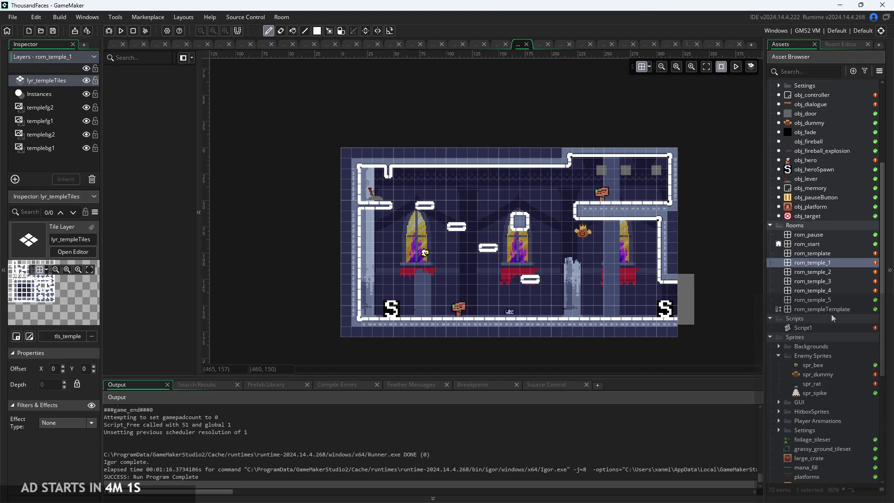
pyautogui.click(831, 326)
pyautogui.doubleClick(831, 326)
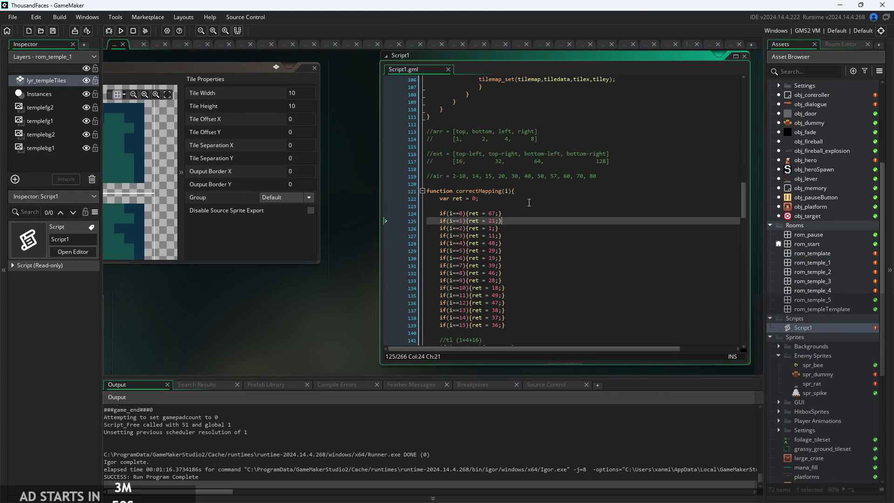
# - Scroll up through Script1's autotile code, then open obj_controller's event code
pyautogui.scroll(20, 527, 204)
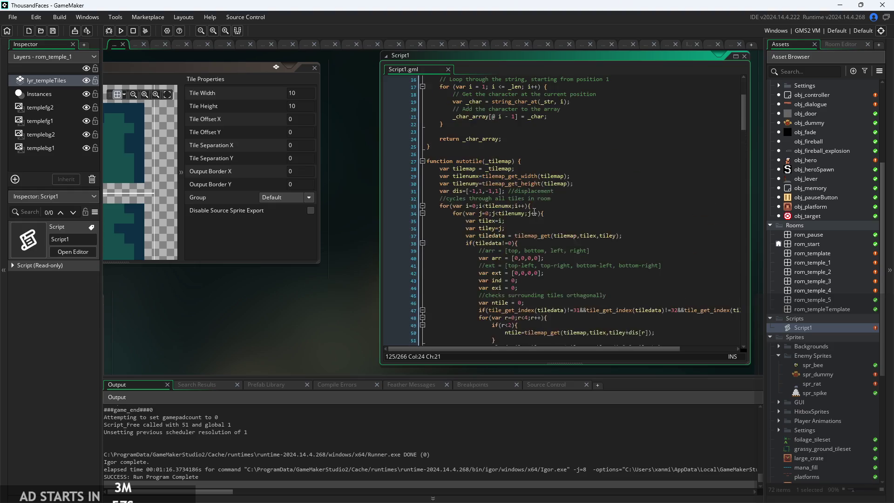
pyautogui.scroll(4, 534, 212)
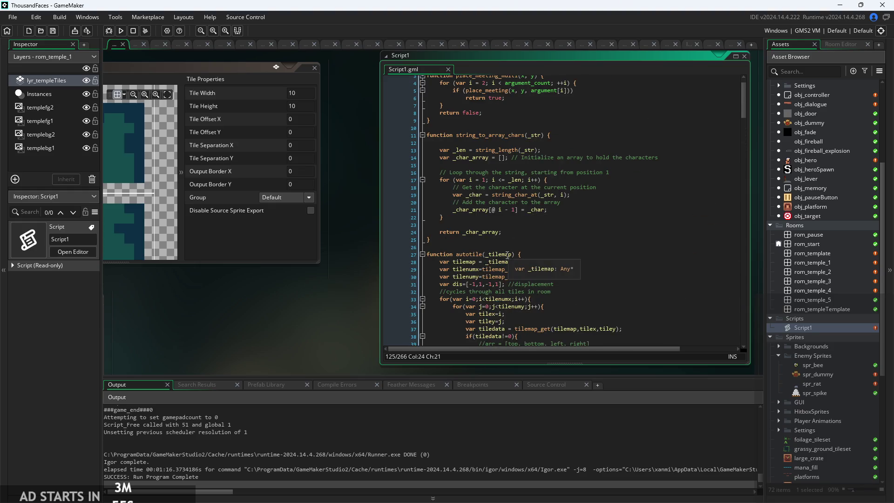
pyautogui.scroll(5, 837, 256)
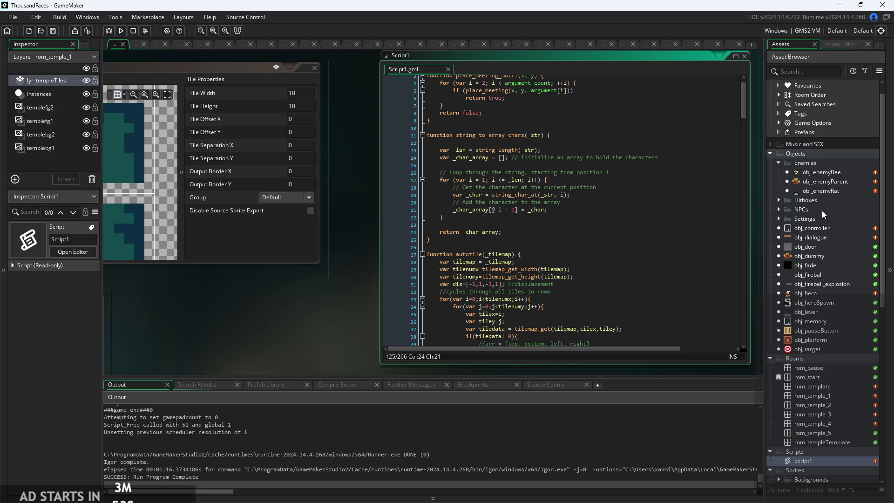
pyautogui.doubleClick(814, 229)
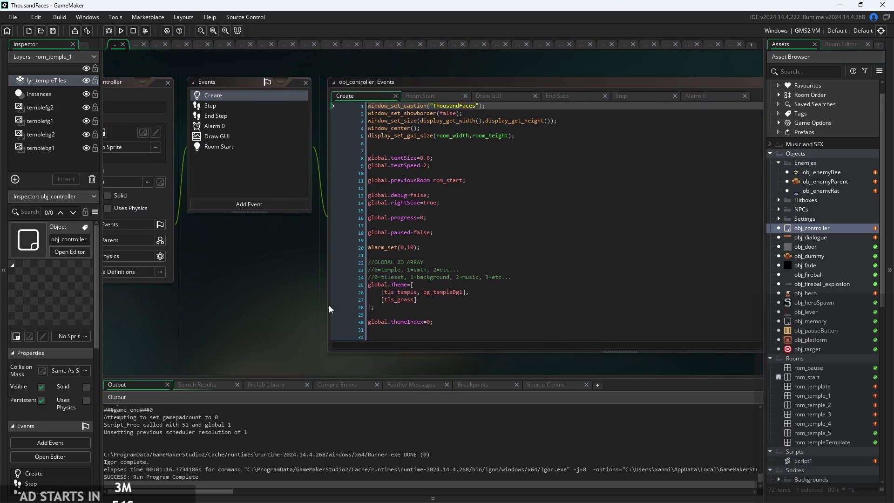
# - View obj_controller's Create, Step, Alarm 0 and End Step event code
pyautogui.scroll(-2, 439, 114)
pyautogui.click(510, 152)
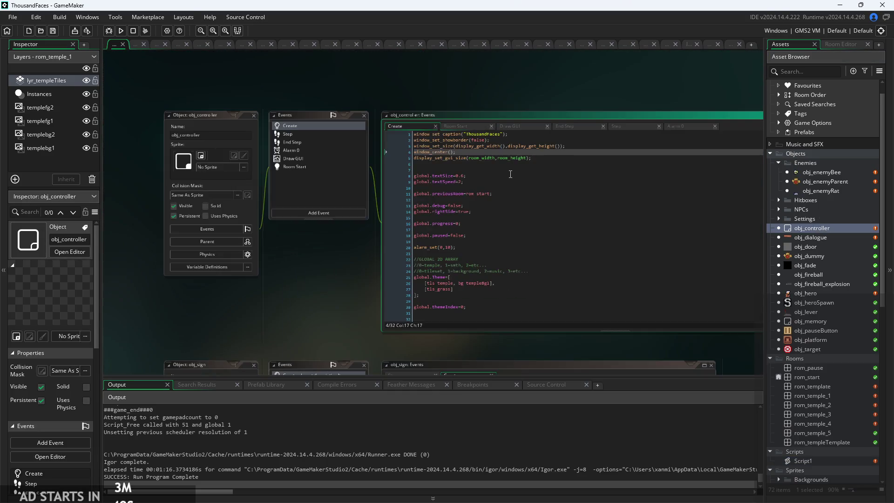
pyautogui.click(620, 127)
pyautogui.scroll(2, 390, 278)
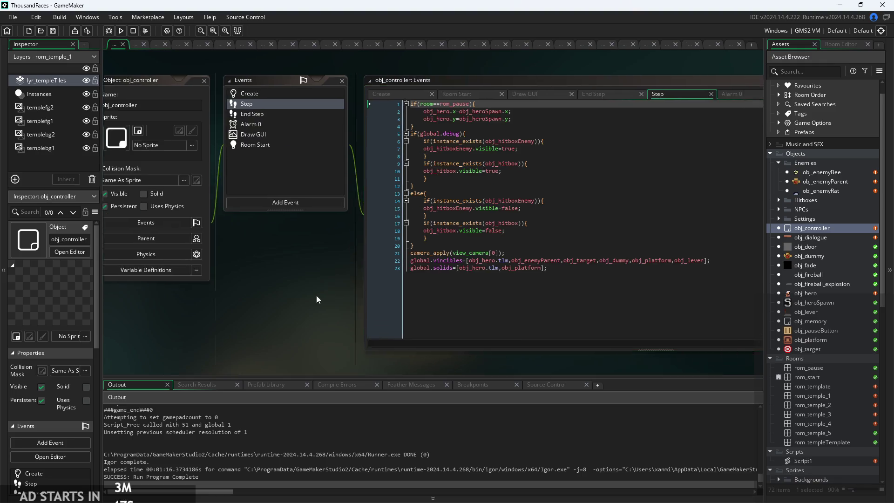
pyautogui.click(667, 125)
pyautogui.click(535, 121)
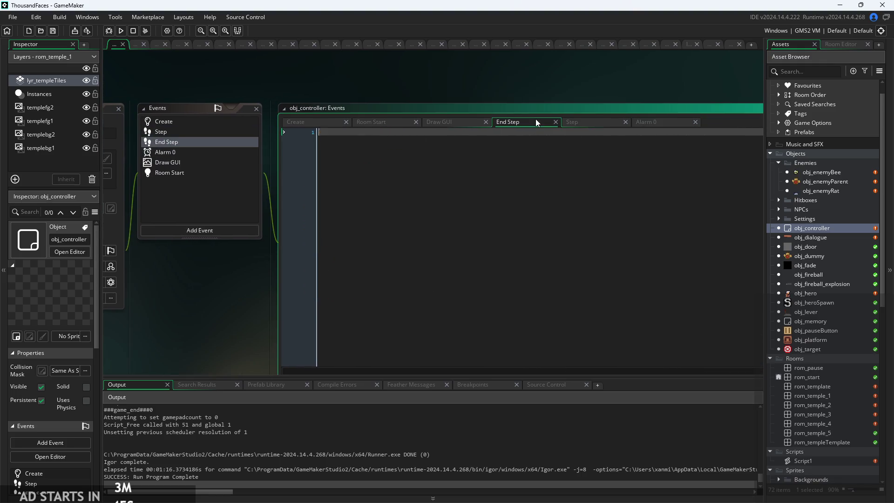
# - Read the Draw GUI direction debug lines, then open the Room Start event code
pyautogui.click(434, 123)
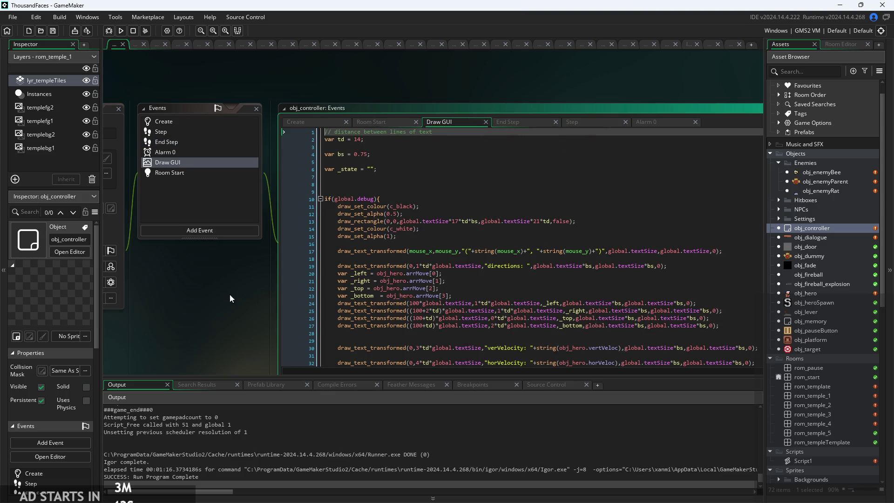
pyautogui.moveTo(235, 295); pyautogui.dragTo(125, 244)
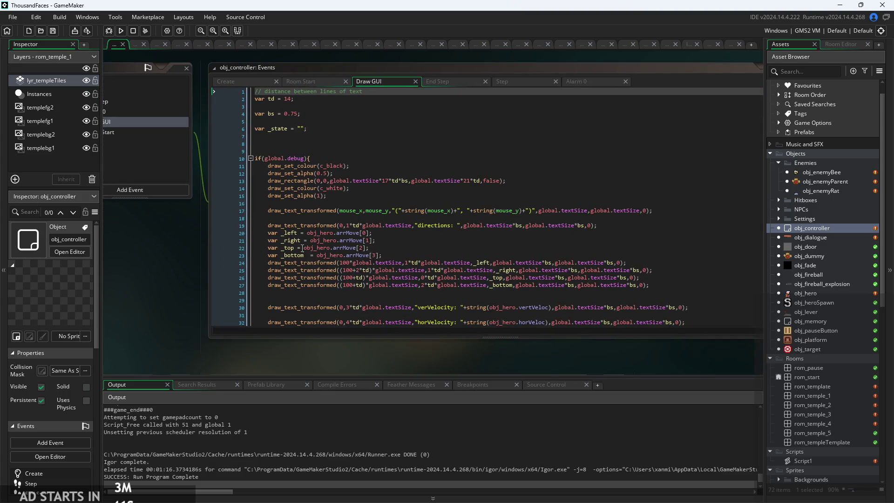
pyautogui.keyDown('ctrl'); pyautogui.scroll(1, 302, 247); pyautogui.keyUp('ctrl')
pyautogui.click(412, 223)
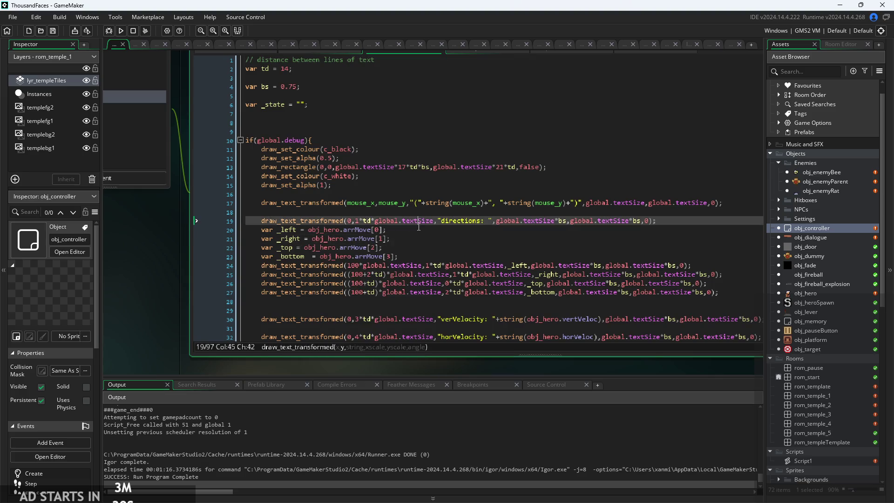
pyautogui.scroll(-1, 429, 228)
pyautogui.click(431, 236)
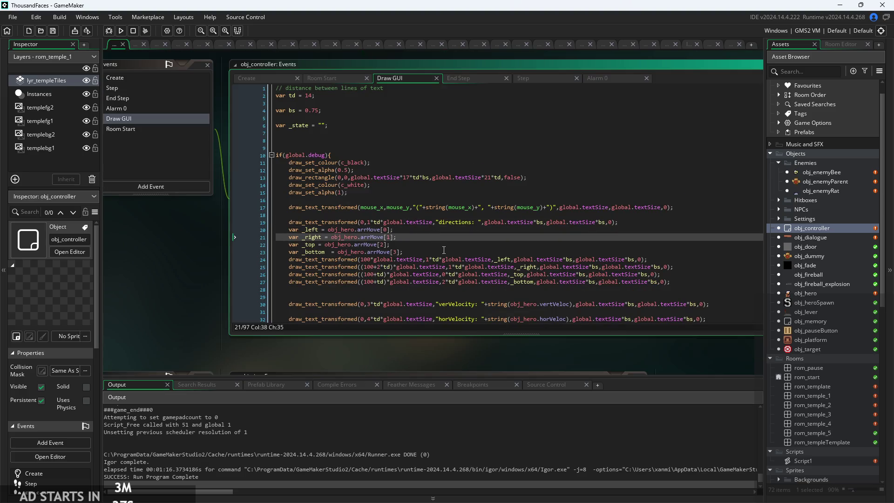
pyautogui.scroll(2, 444, 250)
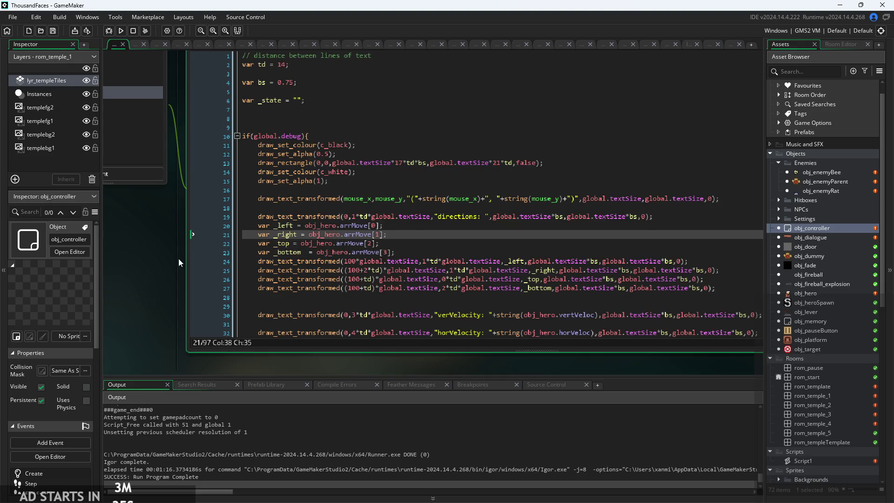
pyautogui.scroll(3, 181, 256)
pyautogui.click(315, 122)
pyautogui.click(334, 150)
# - Uncomment the layer_depth, layer_id and tilemap_id lines in the Room Start code
pyautogui.click(289, 181)
pyautogui.scroll(2, 288, 190)
pyautogui.click(228, 113)
pyautogui.press('BackSpace')
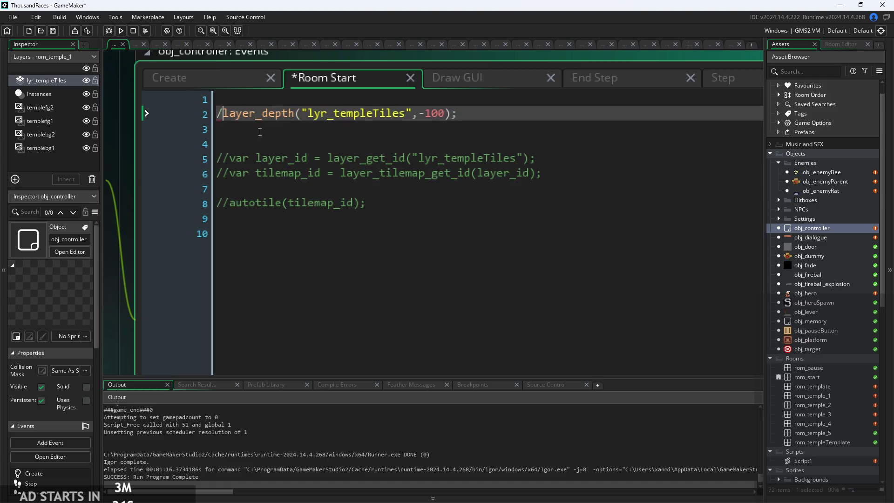
pyautogui.press('BackSpace')
pyautogui.click(238, 161)
pyautogui.press('BackSpace')
pyautogui.press('BackSpace')
pyautogui.click(237, 174)
pyautogui.press('BackSpace')
pyautogui.press('BackSpace')
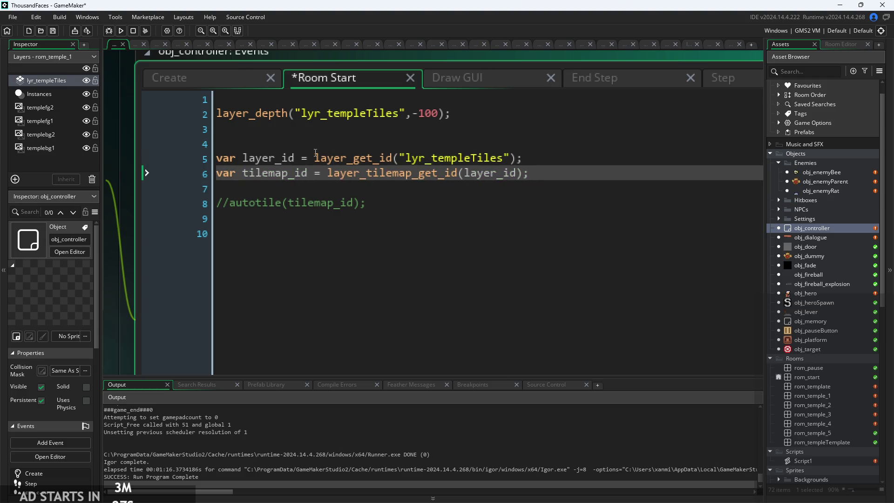
# - Uncomment the autotile(tilemap_id) call and save the Room Start event
pyautogui.click(332, 144)
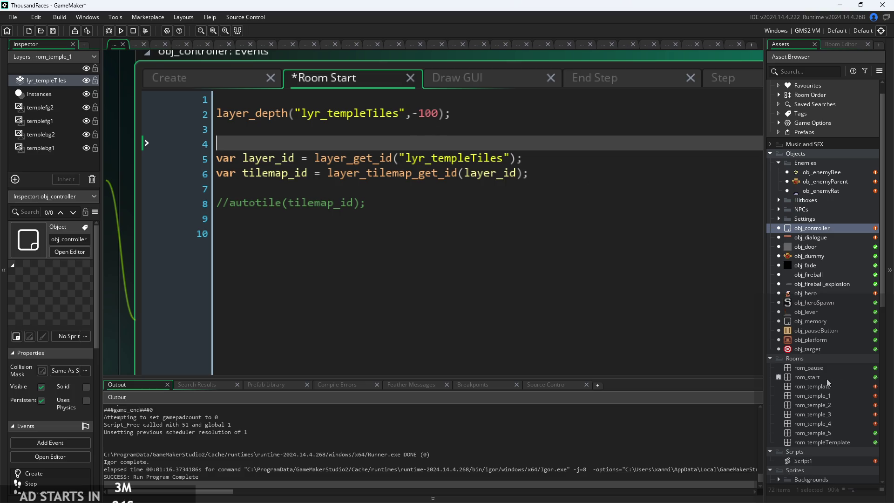
pyautogui.click(395, 114)
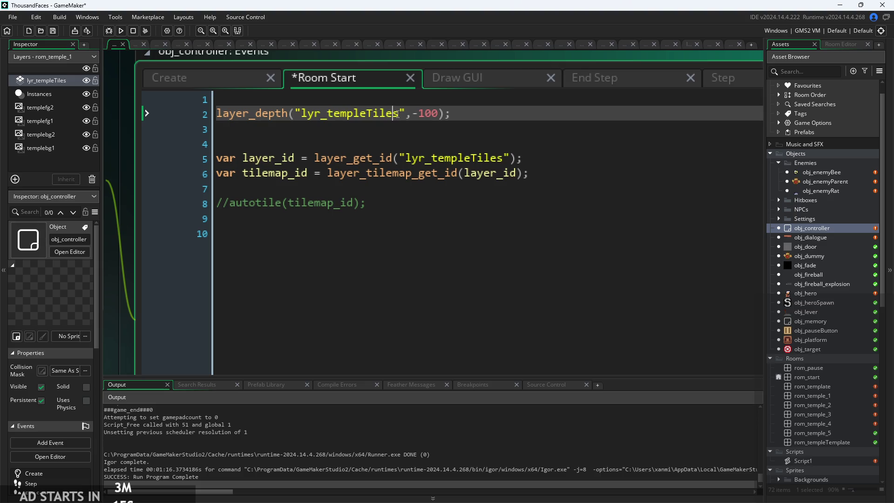
pyautogui.click(294, 173)
pyautogui.click(294, 159)
pyautogui.press('Down')
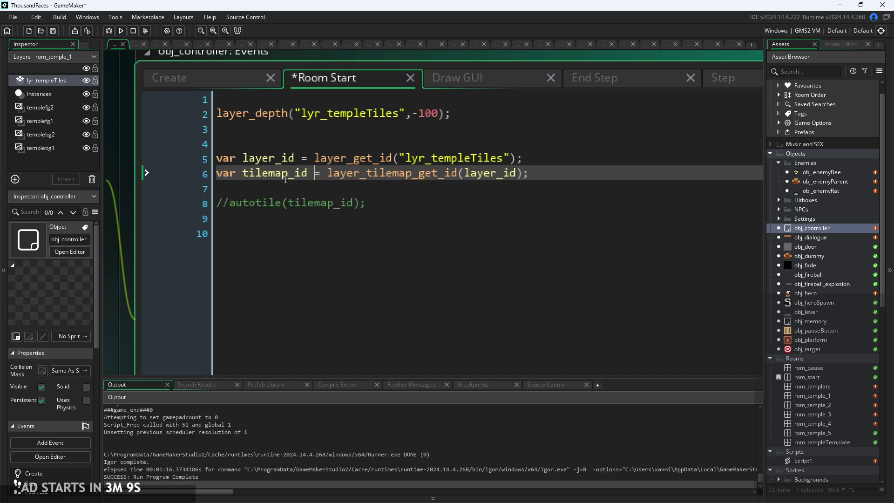
pyautogui.moveTo(292, 176)
pyautogui.moveTo(479, 172)
pyautogui.click(230, 203)
pyautogui.press('BackSpace')
pyautogui.press('BackSpace')
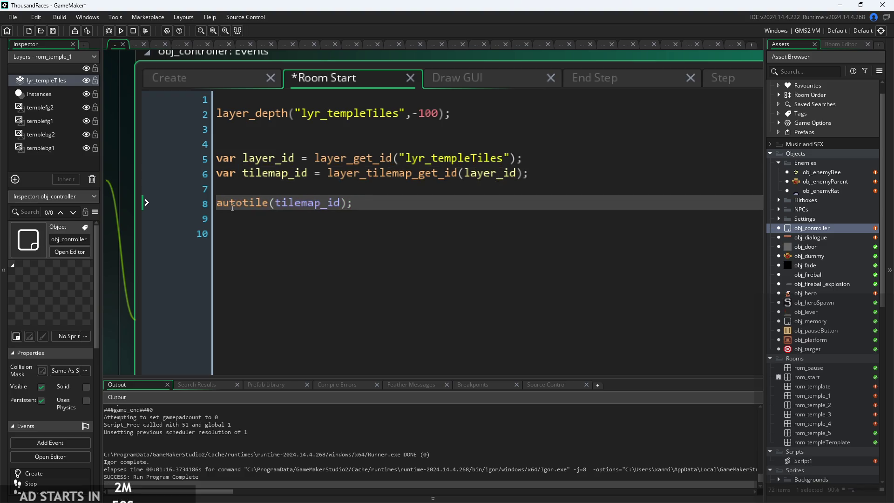
pyautogui.hotkey('ctrl', 's')
pyautogui.scroll(-3, 385, 202)
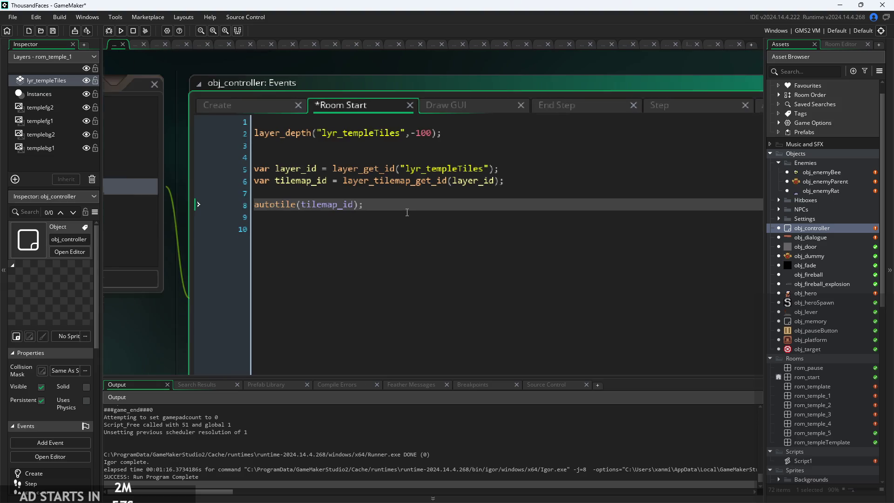
pyautogui.scroll(-2, 164, 297)
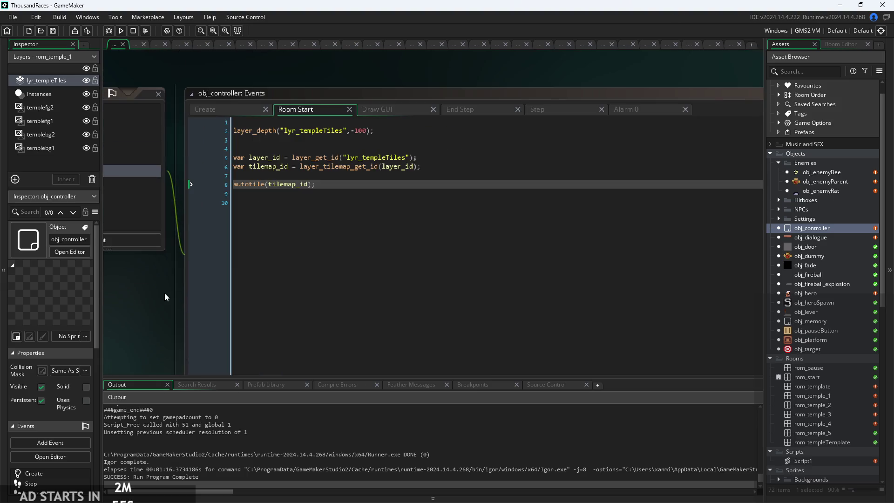
# - Open Script1 and move the Paint tile notes to the left over it
pyautogui.click(826, 461)
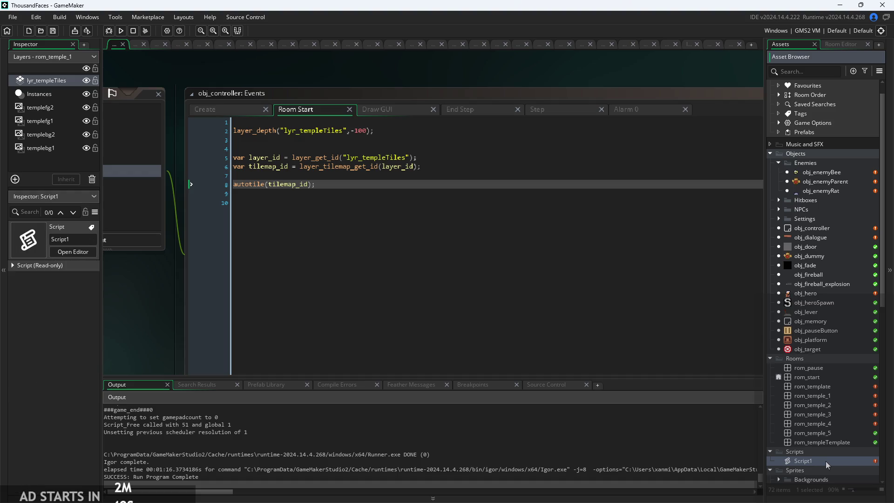
pyautogui.doubleClick(826, 461)
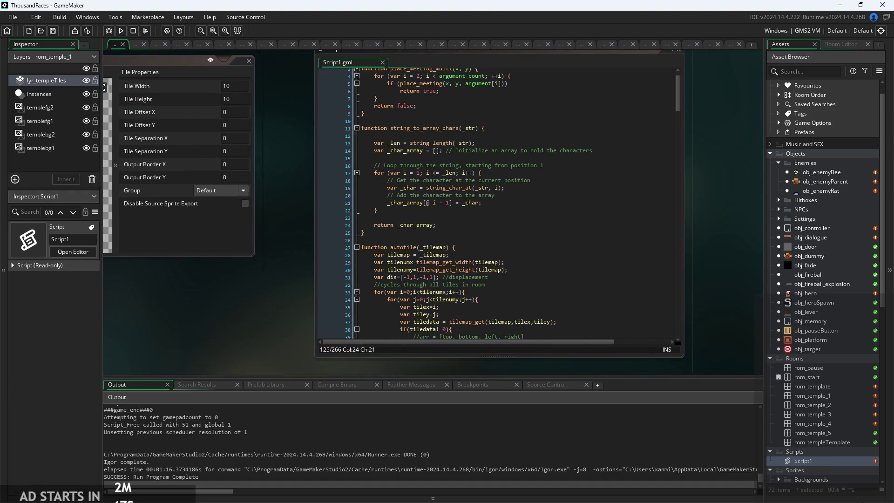
pyautogui.hotkey('alt', 'Tab')
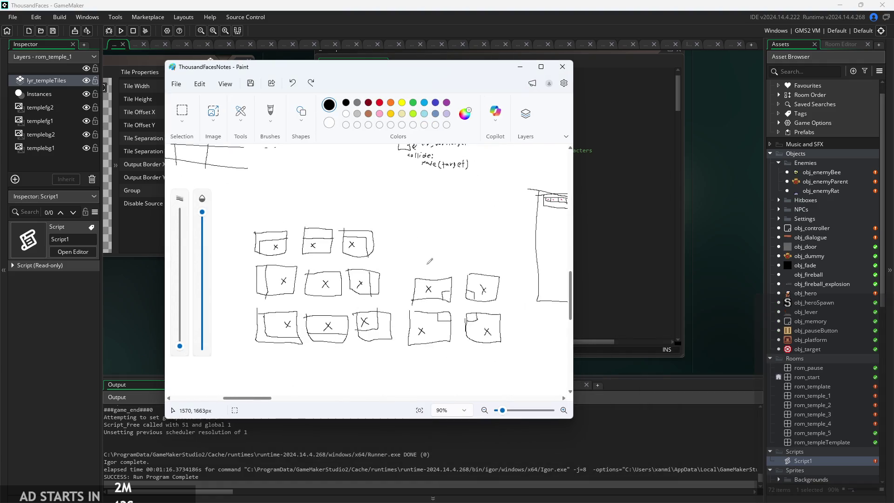
pyautogui.moveTo(372, 66); pyautogui.dragTo(149, 60)
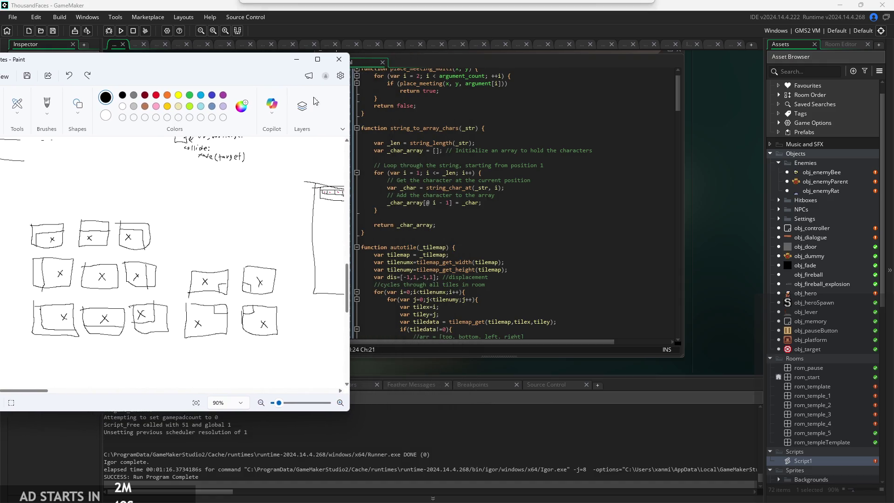
pyautogui.scroll(1, 409, 217)
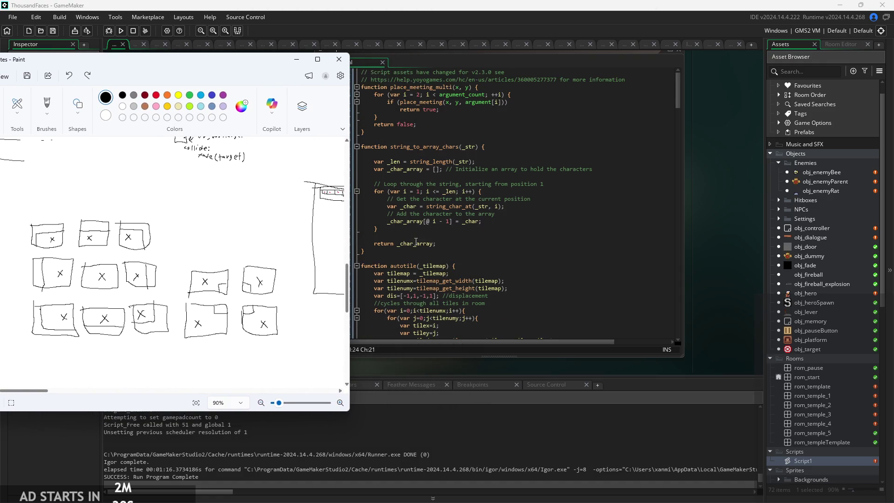
pyautogui.scroll(-1, 457, 227)
# - Scroll Script1 to the i==0 case of correctMapping, then bring the Paint notes forward
pyautogui.click(676, 234)
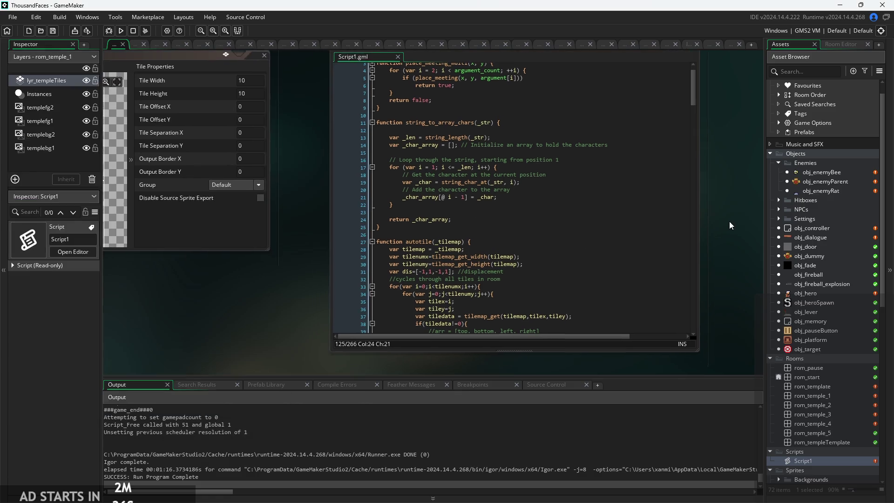
pyautogui.scroll(-20, 545, 229)
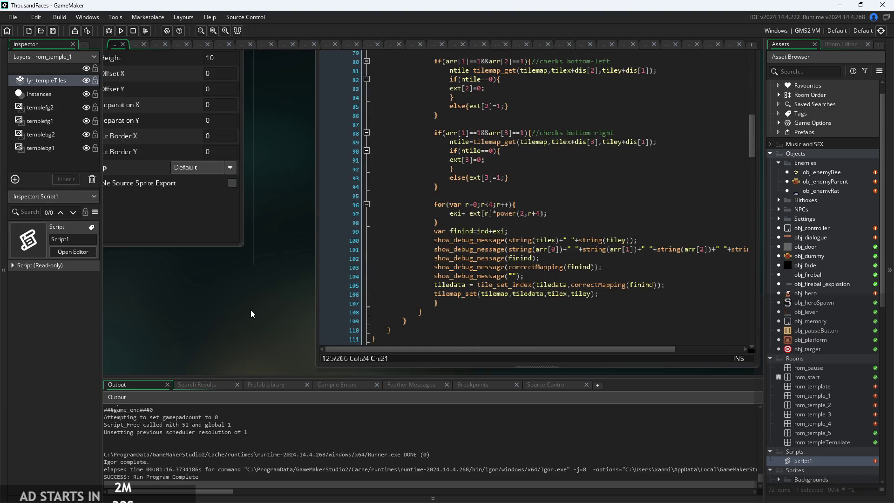
pyautogui.scroll(15, 385, 287)
pyautogui.scroll(-20, 386, 287)
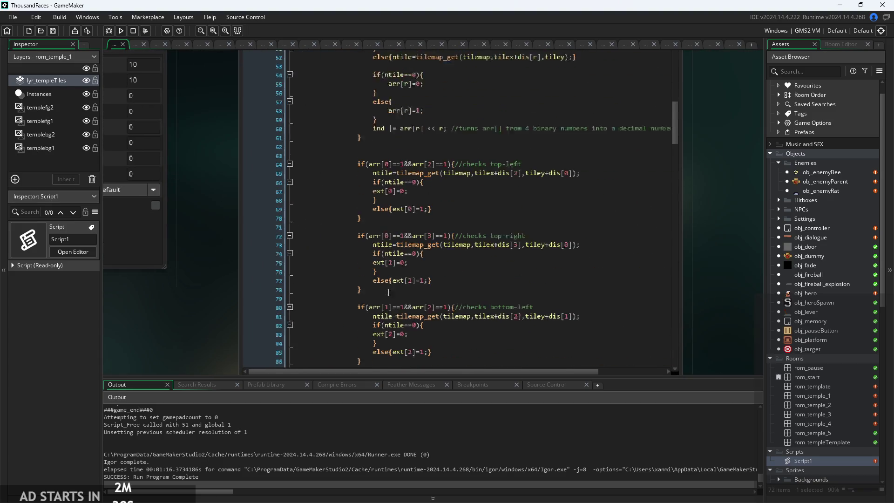
pyautogui.keyDown('ctrl'); pyautogui.scroll(2, 371, 174); pyautogui.keyUp('ctrl')
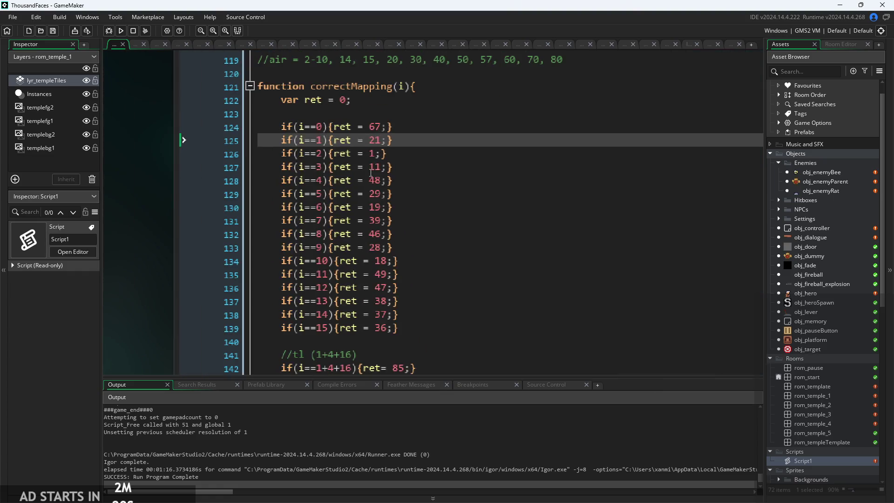
pyautogui.click(344, 130)
pyautogui.scroll(5, 343, 127)
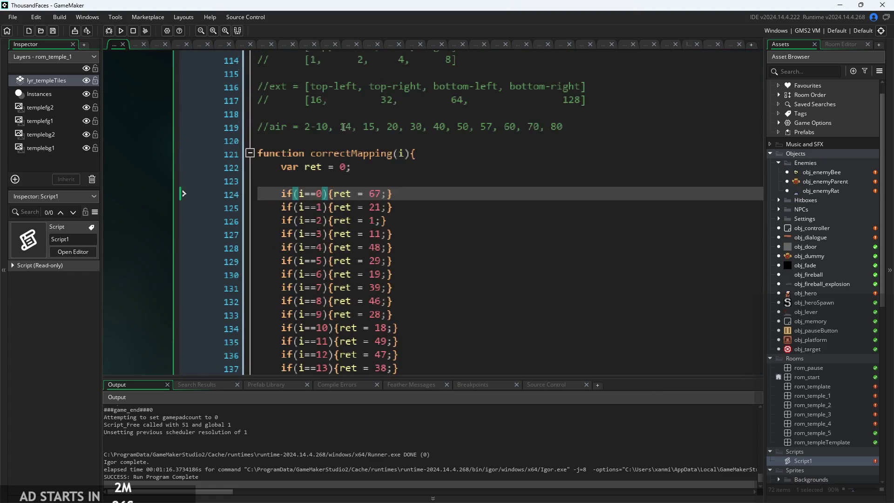
pyautogui.keyDown('ctrl'); pyautogui.scroll(-1, 344, 127); pyautogui.keyUp('ctrl')
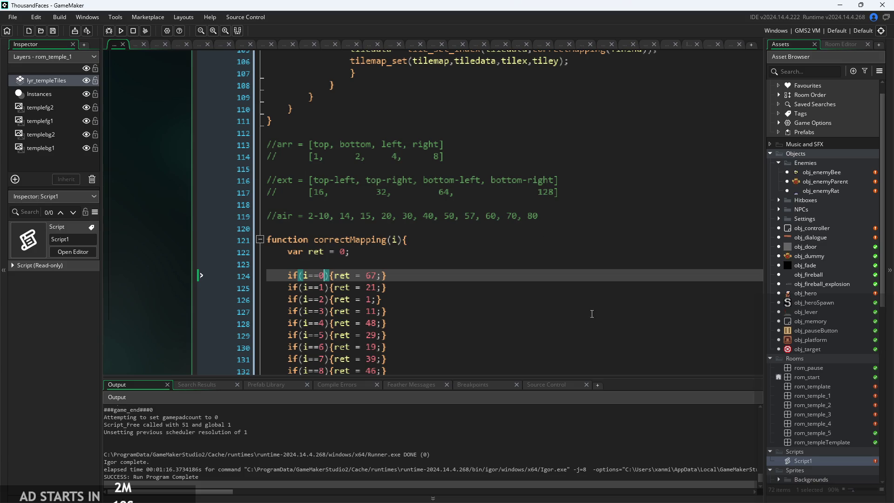
pyautogui.hotkey('alt', 'Tab')
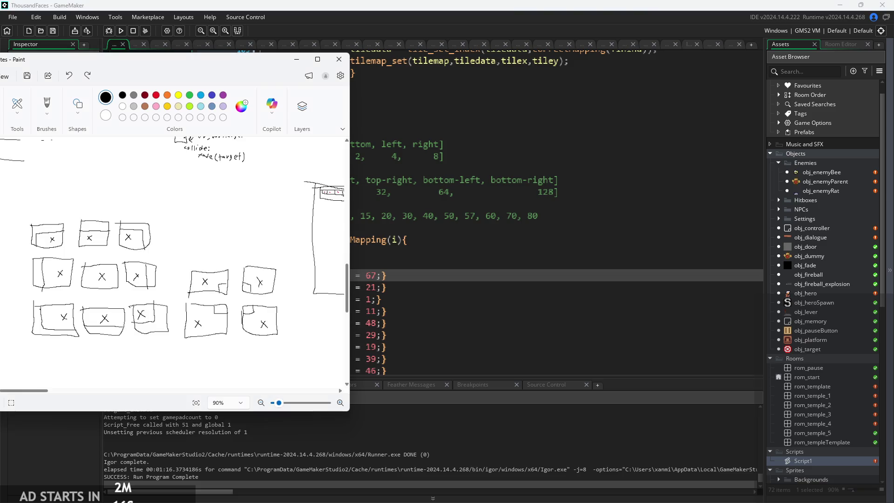
# - Maximize GameMaker, dock the Paint notes on the left half, and zoom into the box sketches
pyautogui.moveTo(219, 61)
pyautogui.mouseDown()
pyautogui.moveTo(503, 87)
pyautogui.moveTo(728, 62)
pyautogui.moveTo(740, 58)
pyautogui.moveTo(747, 28)
pyautogui.mouseUp()
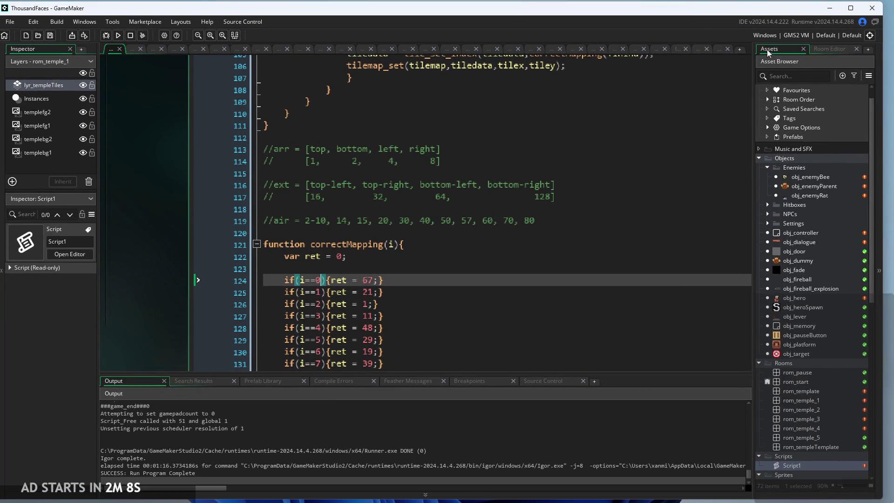
pyautogui.doubleClick(753, 6)
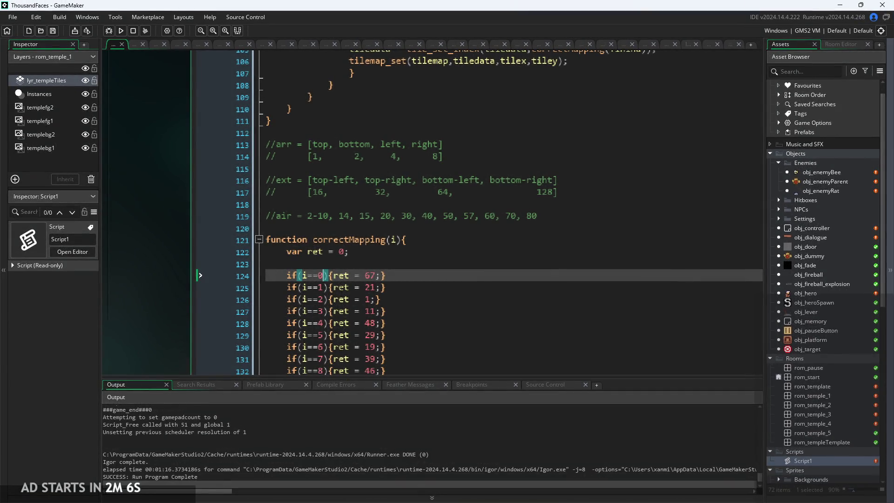
pyautogui.hotkey('alt', 'Tab')
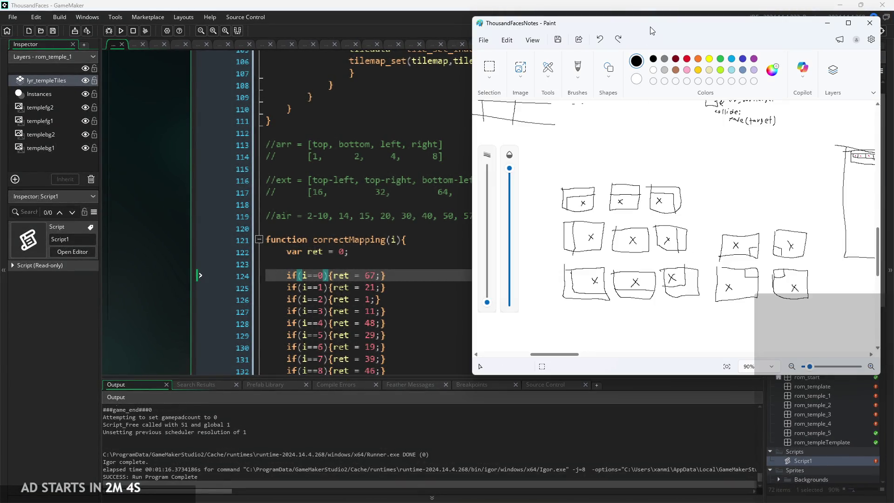
pyautogui.moveTo(654, 30)
pyautogui.mouseDown()
pyautogui.moveTo(695, 10)
pyautogui.moveTo(660, 26)
pyautogui.moveTo(717, 19)
pyautogui.moveTo(605, 12)
pyautogui.moveTo(305, 50)
pyautogui.mouseUp()
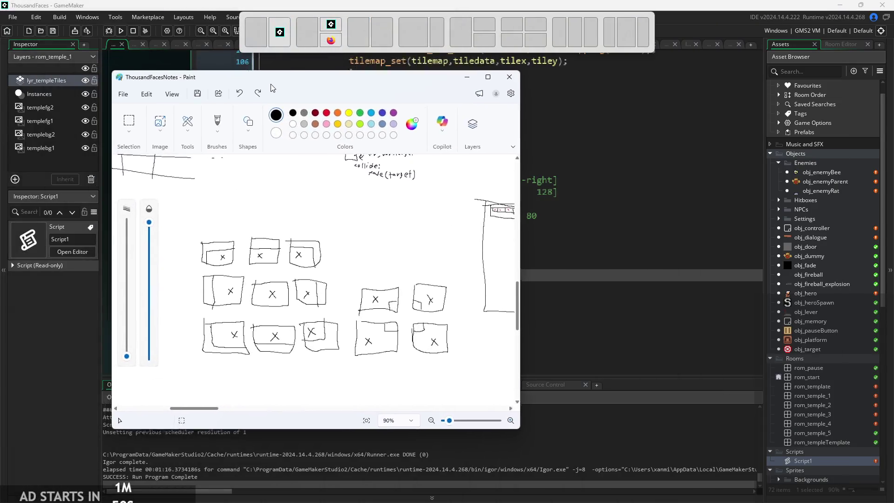
pyautogui.scroll(-5, 688, 177)
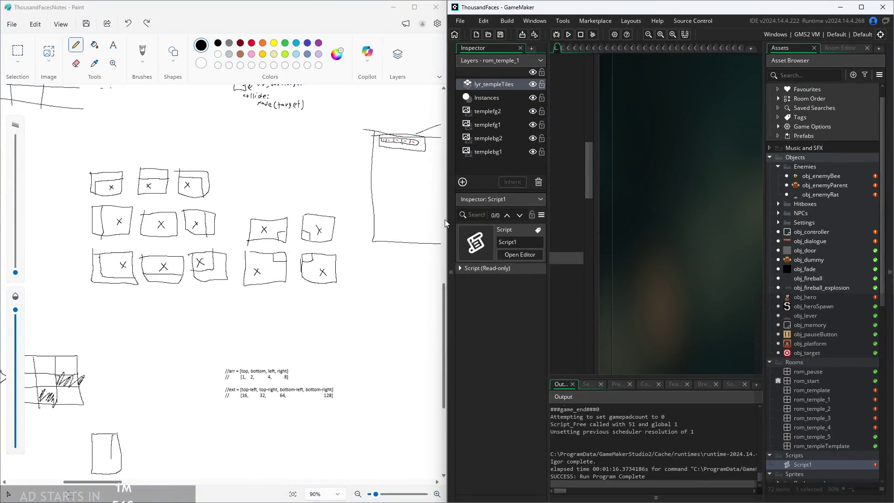
pyautogui.hscroll(-5, 688, 177)
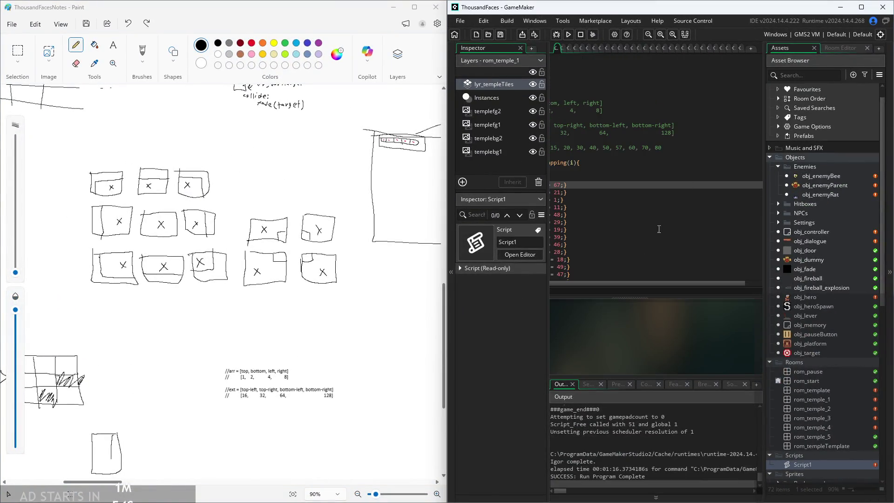
pyautogui.scroll(2, 674, 316)
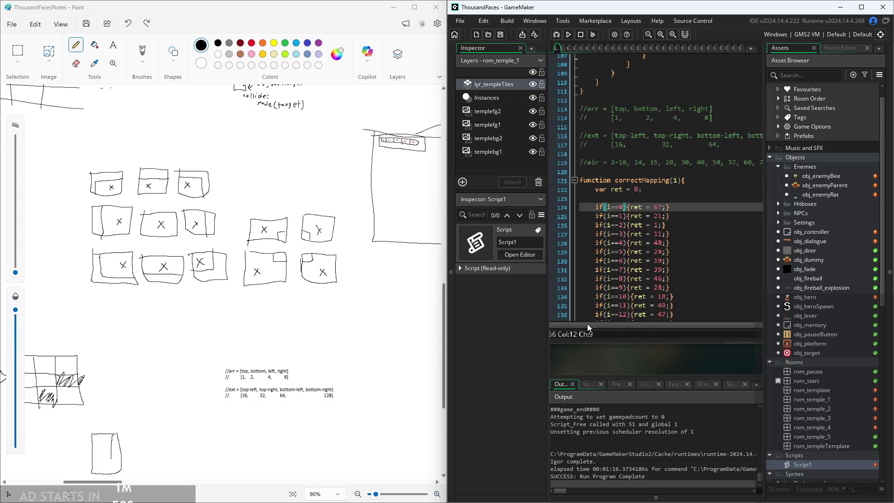
pyautogui.scroll(10, 163, 186)
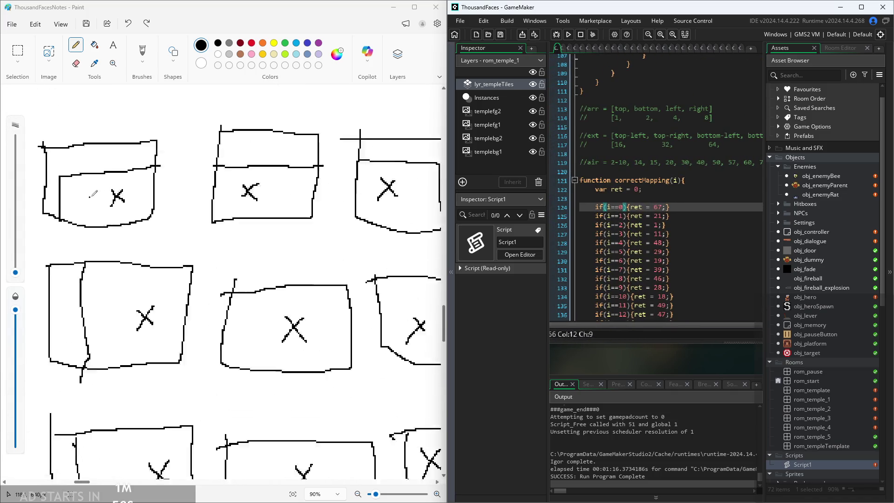
pyautogui.scroll(-3, 97, 197)
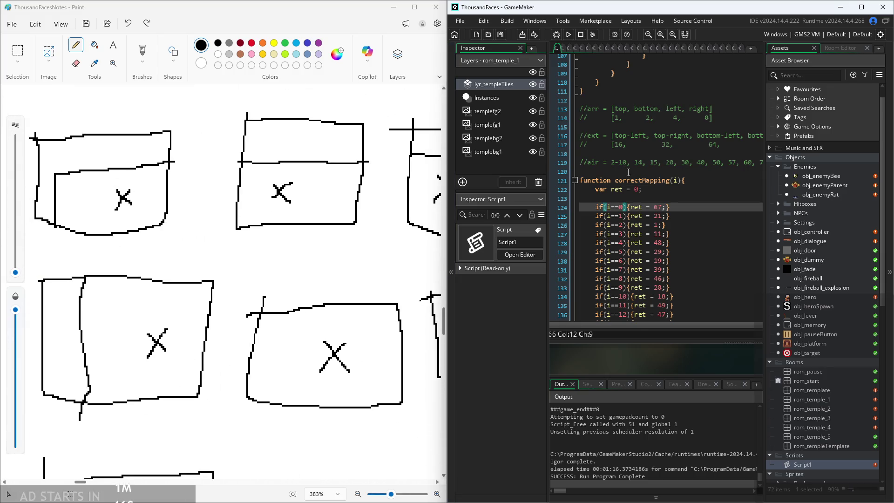
# - Pencil bit values under the first box and 2, 4, 8, 64, 128 with commas under the second
pyautogui.moveTo(642, 346); pyautogui.dragTo(605, 369)
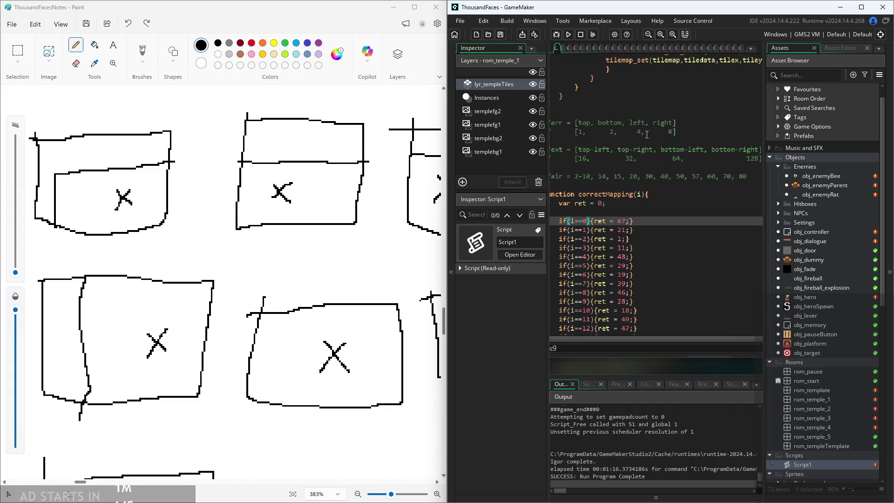
pyautogui.scroll(-1, 673, 163)
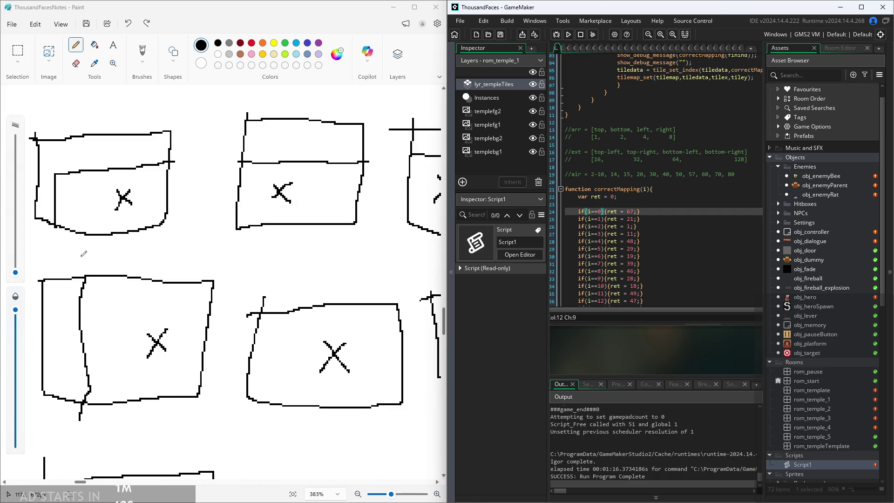
pyautogui.moveTo(67, 241)
pyautogui.mouseDown()
pyautogui.moveTo(61, 255)
pyautogui.moveTo(101, 248)
pyautogui.moveTo(108, 255)
pyautogui.moveTo(98, 264)
pyautogui.mouseUp()
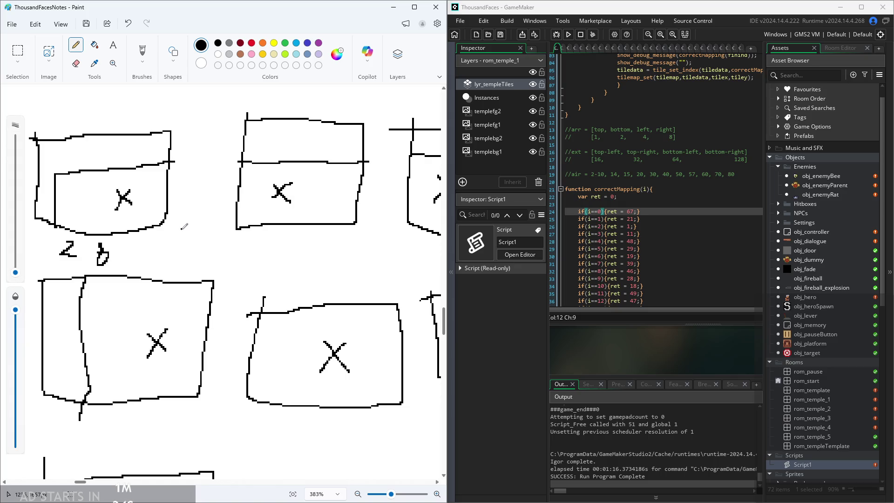
pyautogui.moveTo(132, 246)
pyautogui.mouseDown()
pyautogui.moveTo(132, 257)
pyautogui.moveTo(161, 251)
pyautogui.mouseUp()
pyautogui.moveTo(244, 241)
pyautogui.mouseDown()
pyautogui.moveTo(259, 253)
pyautogui.moveTo(308, 243)
pyautogui.mouseUp()
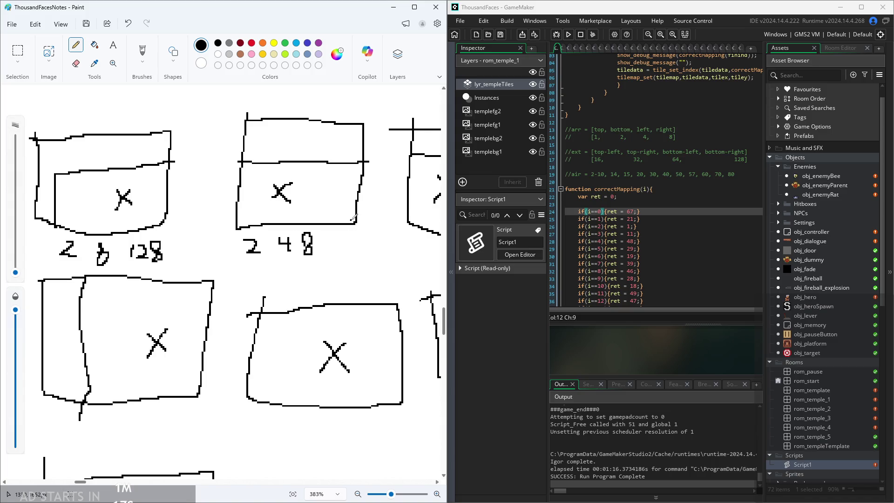
pyautogui.moveTo(327, 240)
pyautogui.mouseDown()
pyautogui.moveTo(336, 253)
pyautogui.moveTo(361, 243)
pyautogui.moveTo(394, 245)
pyautogui.moveTo(401, 255)
pyautogui.moveTo(394, 253)
pyautogui.mouseUp()
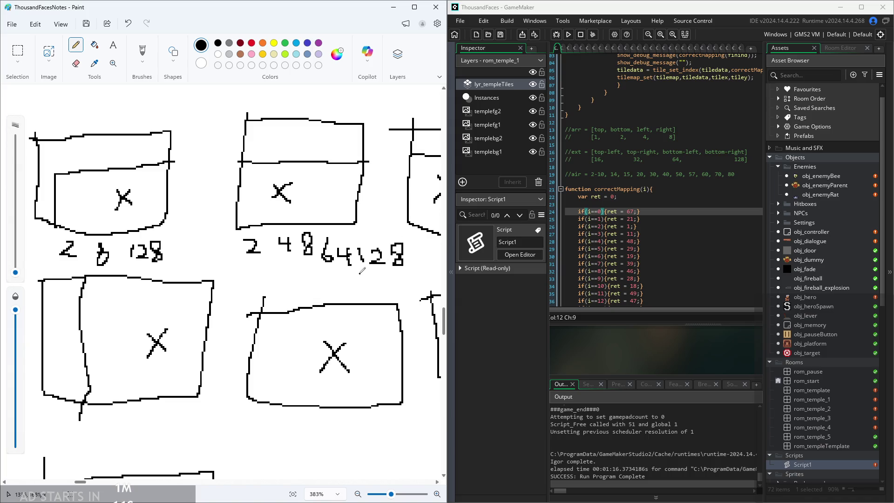
pyautogui.moveTo(276, 259)
pyautogui.mouseDown()
pyautogui.moveTo(272, 267)
pyautogui.moveTo(349, 262)
pyautogui.mouseUp()
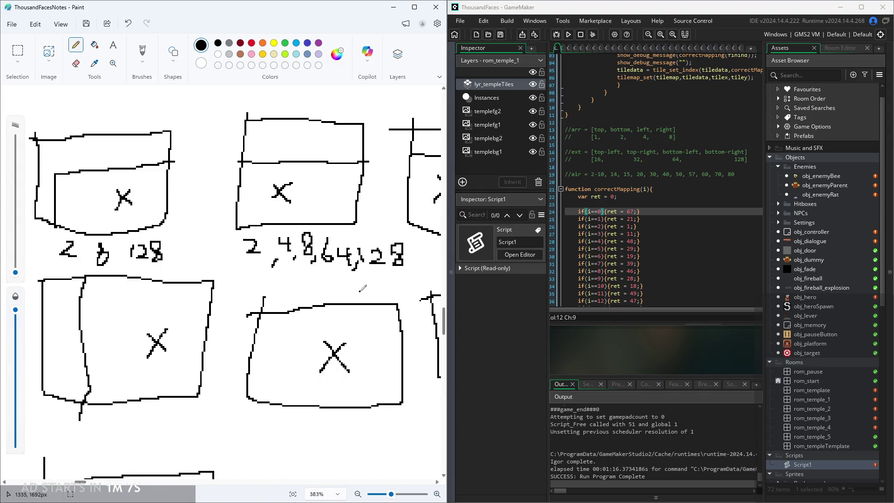
# - Handwrite 2, 4 and 64 above the third box sketch
pyautogui.keyDown('ctrl'); pyautogui.scroll(-5, 359, 290); pyautogui.keyUp('ctrl')
pyautogui.keyDown('ctrl'); pyautogui.scroll(5, 394, 276); pyautogui.keyUp('ctrl')
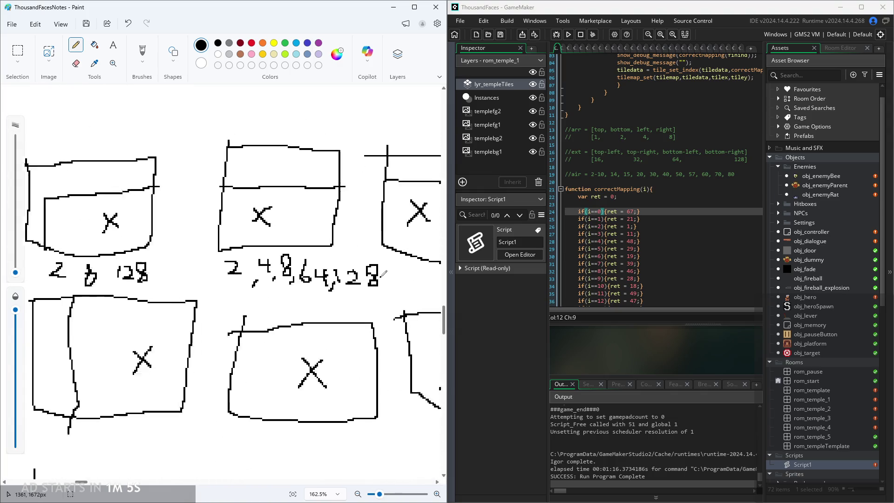
pyautogui.keyDown('ctrl'); pyautogui.scroll(-8, 377, 268); pyautogui.keyUp('ctrl')
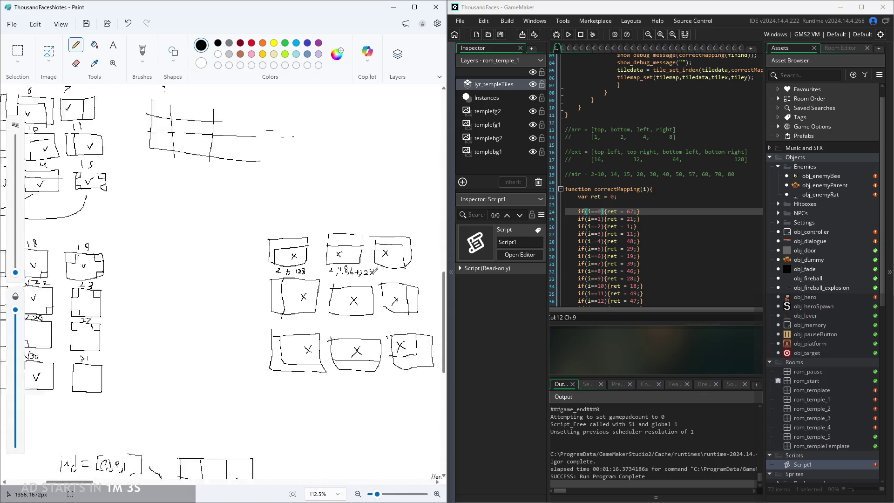
pyautogui.keyDown('ctrl'); pyautogui.scroll(3, 390, 284); pyautogui.keyUp('ctrl')
pyautogui.keyDown('ctrl'); pyautogui.scroll(5, 390, 283); pyautogui.keyUp('ctrl')
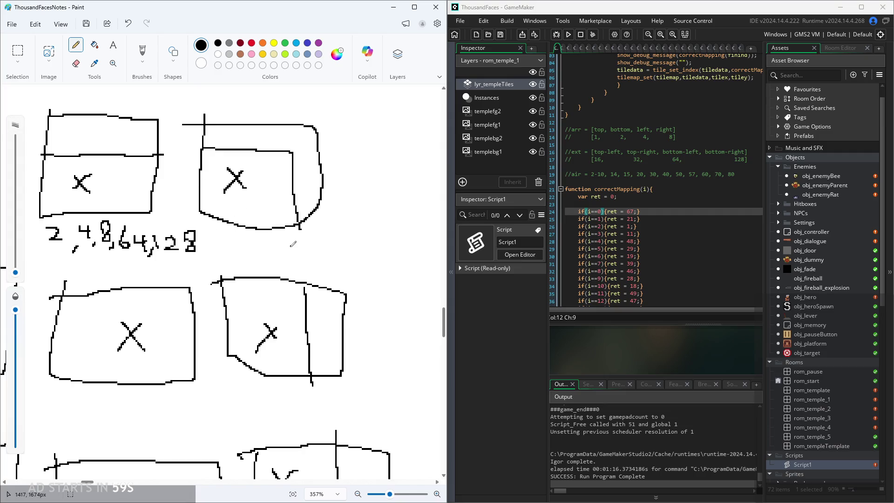
pyautogui.keyDown('ctrl'); pyautogui.scroll(1, 293, 244); pyautogui.keyUp('ctrl')
pyautogui.scroll(3, 365, 194)
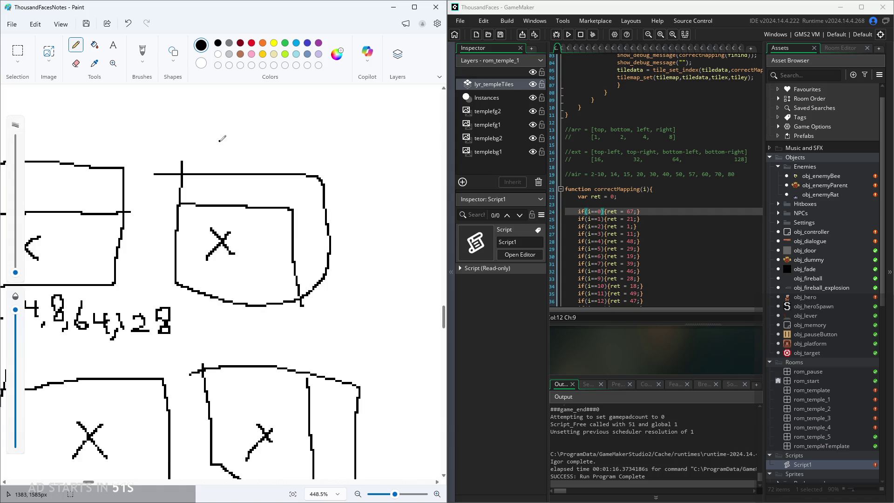
pyautogui.moveTo(202, 136); pyautogui.dragTo(217, 150)
pyautogui.moveTo(253, 131)
pyautogui.mouseDown()
pyautogui.moveTo(266, 138)
pyautogui.moveTo(264, 152)
pyautogui.mouseUp()
pyautogui.moveTo(304, 133)
pyautogui.mouseDown()
pyautogui.moveTo(307, 151)
pyautogui.moveTo(329, 148)
pyautogui.mouseUp()
pyautogui.moveTo(332, 131); pyautogui.dragTo(331, 166)
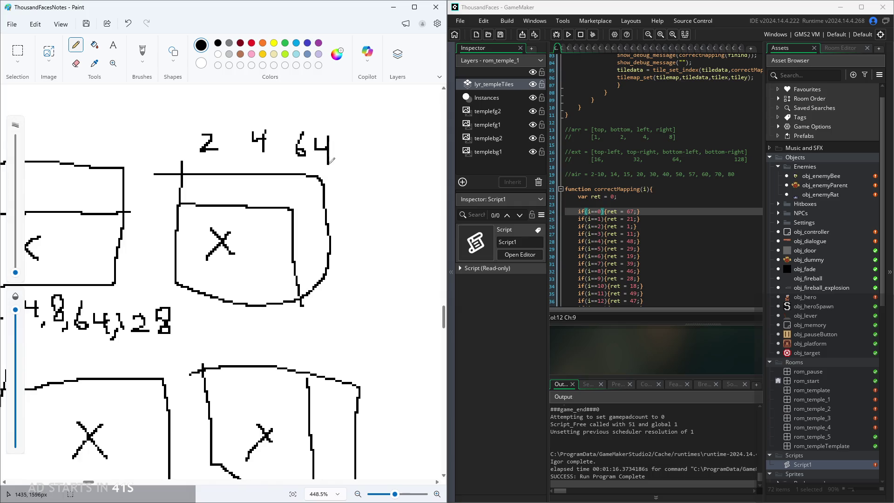
pyautogui.keyDown('ctrl'); pyautogui.scroll(-2, 205, 202); pyautogui.keyUp('ctrl')
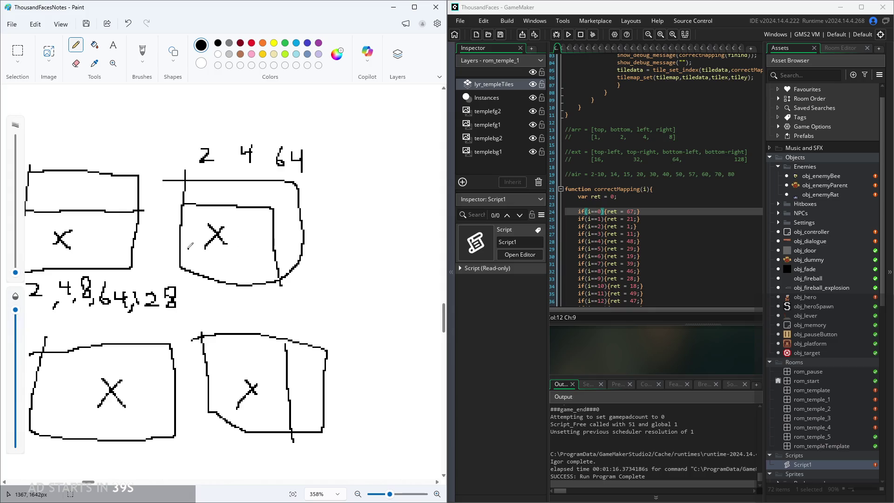
pyautogui.keyDown('ctrl'); pyautogui.scroll(-1, 173, 302); pyautogui.keyUp('ctrl')
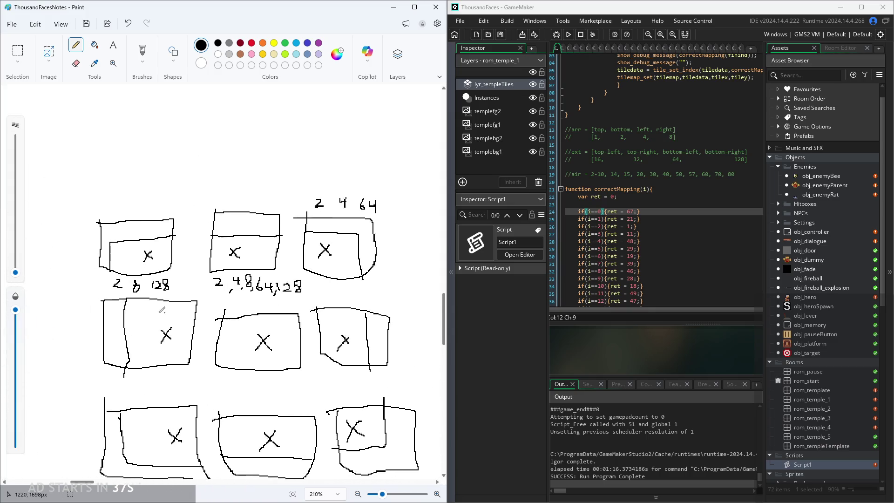
pyautogui.keyDown('ctrl'); pyautogui.scroll(2, 144, 291); pyautogui.keyUp('ctrl')
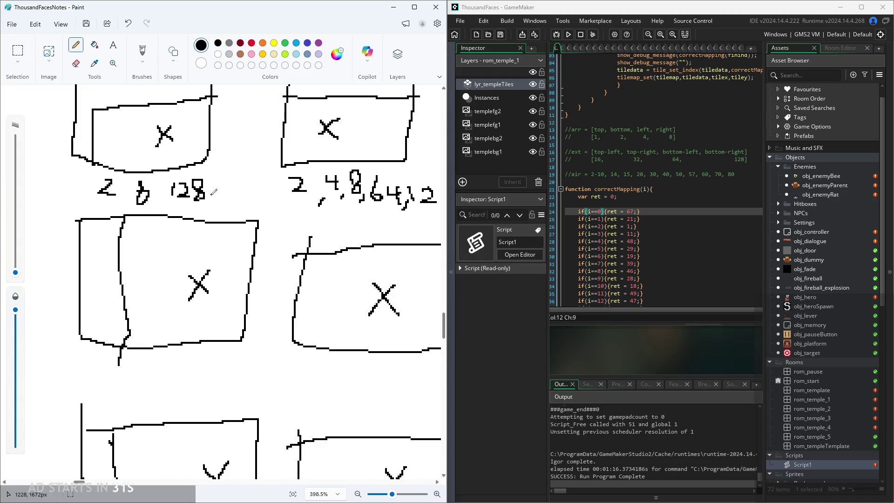
pyautogui.click(17, 50)
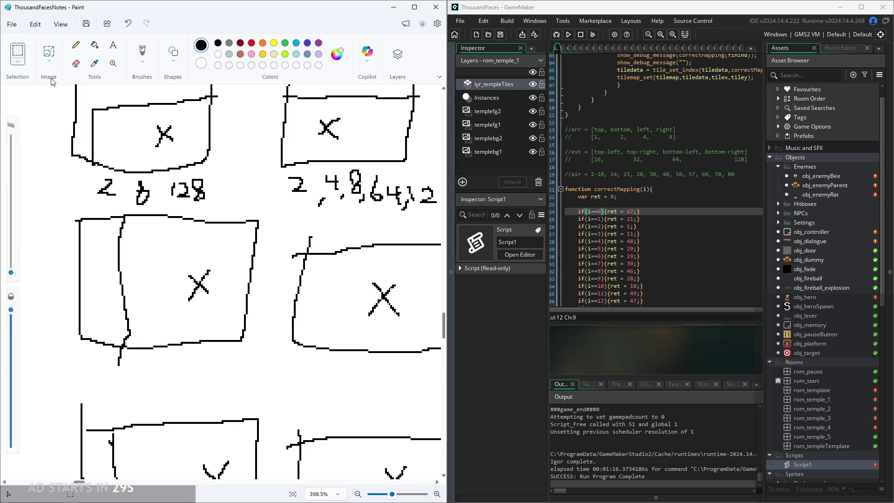
# - Erase the digits under the first box and pencil its summed total, 138, instead
pyautogui.moveTo(88, 199)
pyautogui.mouseDown()
pyautogui.moveTo(179, 191)
pyautogui.moveTo(181, 178)
pyautogui.moveTo(215, 201)
pyautogui.mouseUp()
pyautogui.press('Delete')
pyautogui.press('Delete')
pyautogui.moveTo(165, 188); pyautogui.dragTo(119, 212)
pyautogui.press('Delete')
pyautogui.click(75, 45)
pyautogui.scroll(1, 122, 206)
pyautogui.moveTo(105, 218)
pyautogui.mouseDown()
pyautogui.moveTo(114, 239)
pyautogui.moveTo(135, 224)
pyautogui.mouseUp()
pyautogui.click(144, 230)
# - Select and delete the 2,4,8,64,128 list under the second box
pyautogui.hscroll(3, 154, 227)
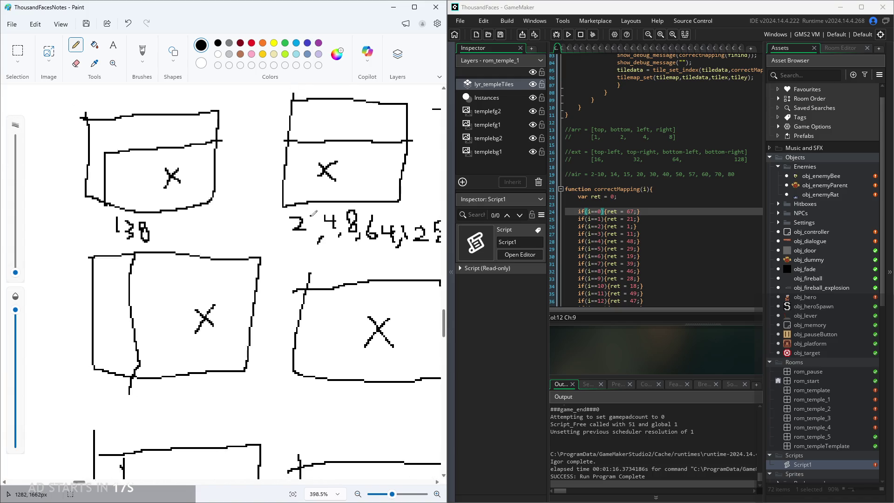
pyautogui.scroll(2, 425, 220)
pyautogui.scroll(-1, 425, 220)
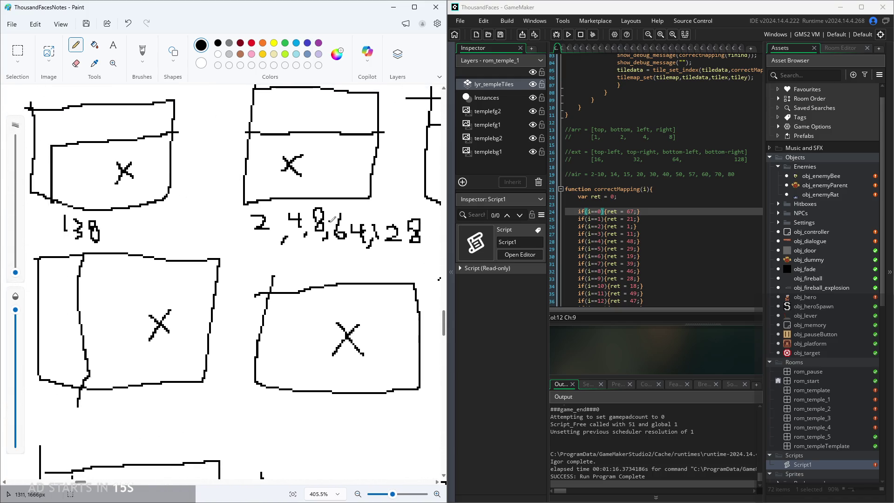
pyautogui.hscroll(3, 425, 220)
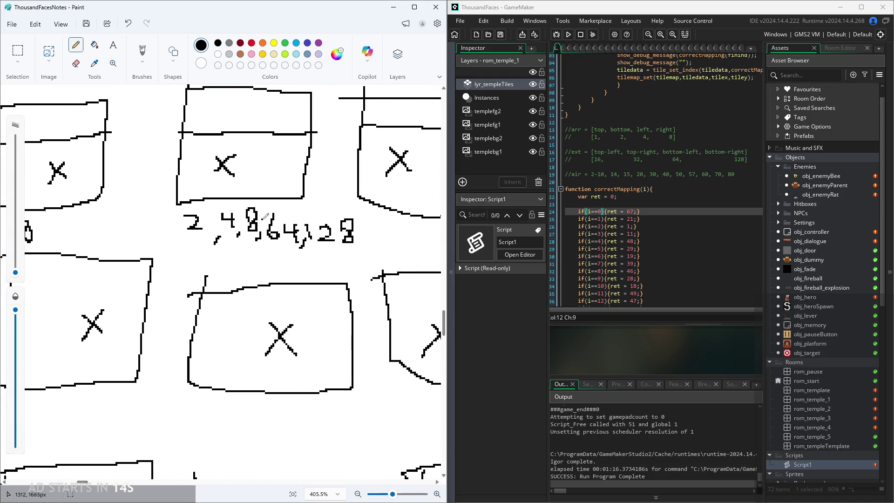
pyautogui.click(17, 50)
pyautogui.moveTo(180, 253); pyautogui.dragTo(361, 208)
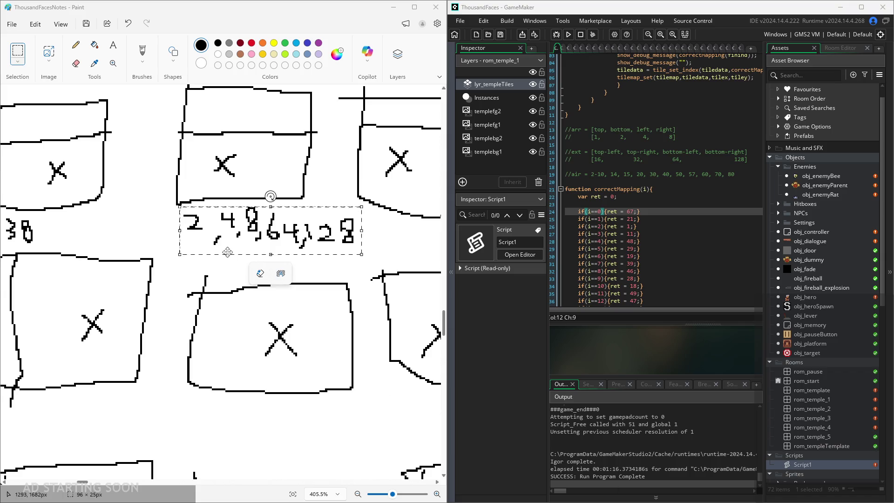
pyautogui.moveTo(263, 250); pyautogui.dragTo(251, 254)
pyautogui.press('Delete')
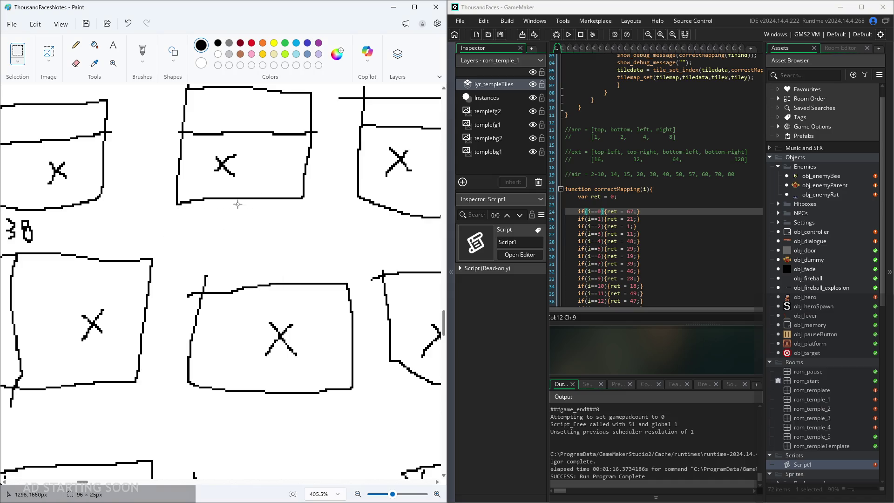
# - Write the total 206 under the second box sketch
pyautogui.click(75, 45)
pyautogui.moveTo(203, 213)
pyautogui.mouseDown()
pyautogui.moveTo(214, 224)
pyautogui.moveTo(236, 223)
pyautogui.moveTo(228, 213)
pyautogui.mouseUp()
pyautogui.moveTo(256, 215)
pyautogui.mouseDown()
pyautogui.moveTo(250, 228)
pyautogui.moveTo(253, 219)
pyautogui.mouseUp()
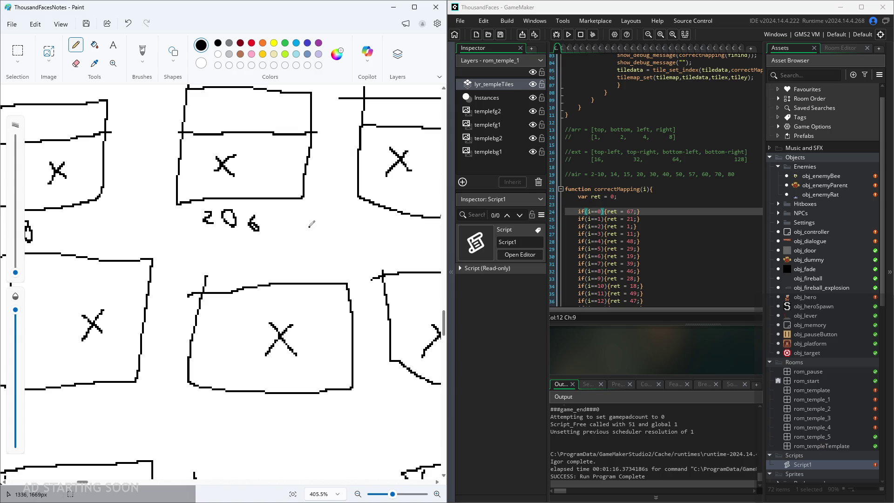
pyautogui.scroll(-3, 154, 205)
pyautogui.scroll(2, 385, 124)
# - Delete the 2 4 64 above the third box and write 70 beneath it
pyautogui.click(18, 51)
pyautogui.moveTo(275, 121); pyautogui.dragTo(412, 169)
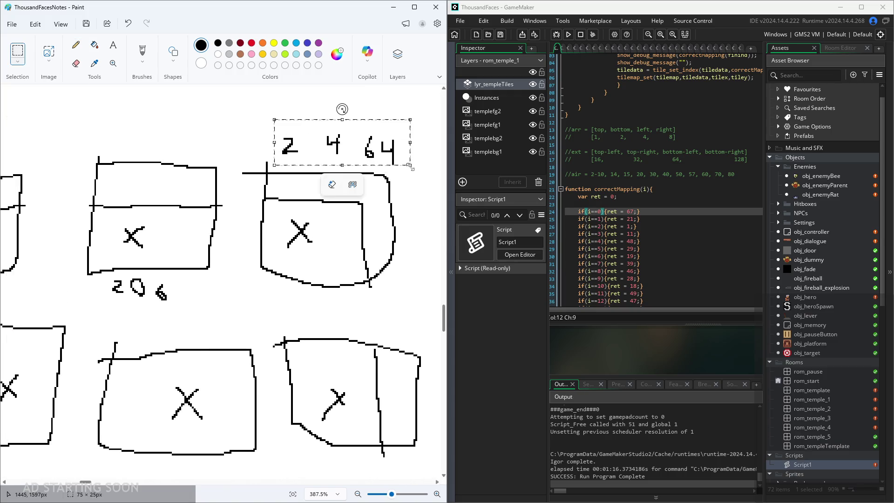
pyautogui.press('Delete')
pyautogui.click(76, 45)
pyautogui.scroll(-1, 298, 206)
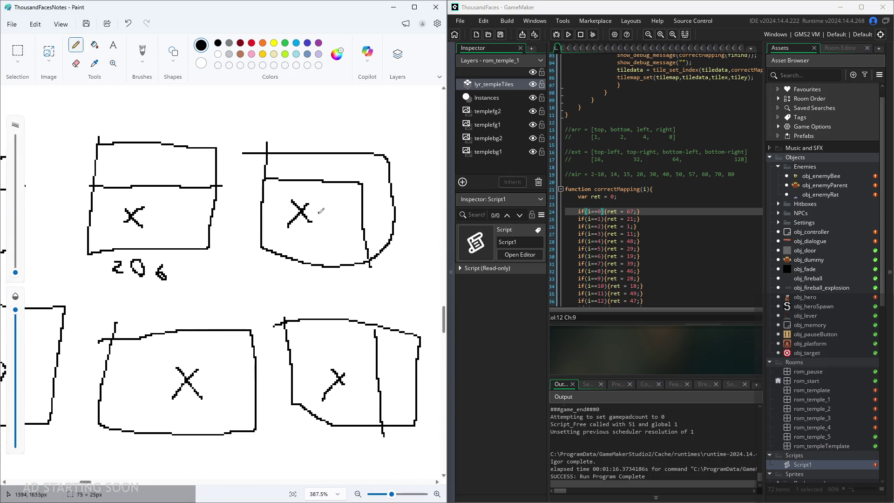
pyautogui.moveTo(303, 270)
pyautogui.mouseDown()
pyautogui.moveTo(311, 285)
pyautogui.moveTo(331, 272)
pyautogui.mouseUp()
pyautogui.scroll(-3, 197, 301)
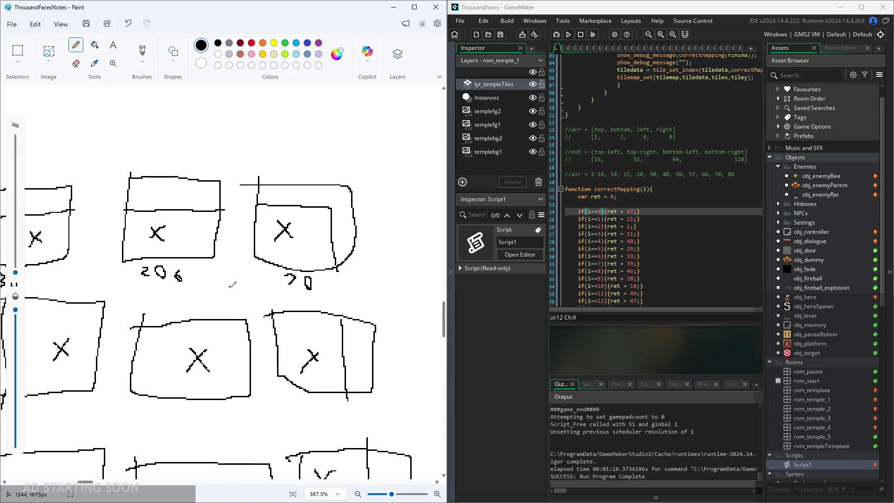
pyautogui.scroll(3, 77, 350)
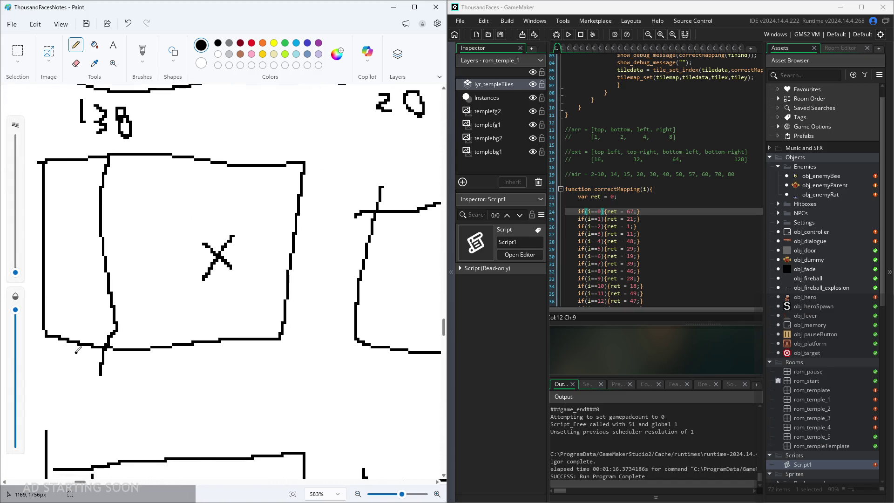
pyautogui.scroll(-10, 77, 350)
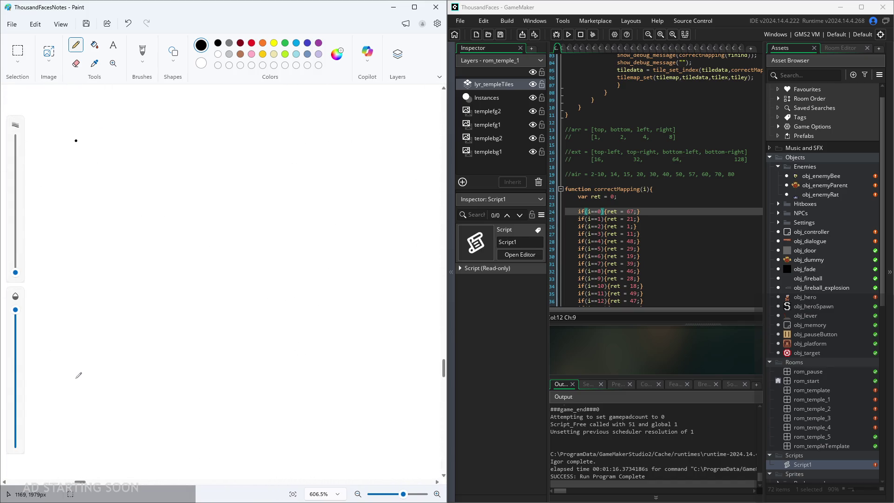
pyautogui.scroll(10, 131, 303)
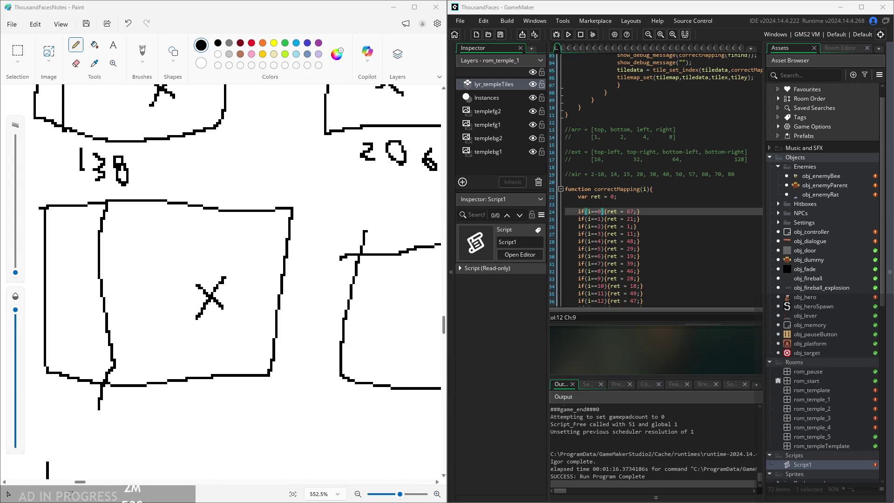
# - Write 171 under the first sketch in the second row
pyautogui.scroll(-2, 125, 373)
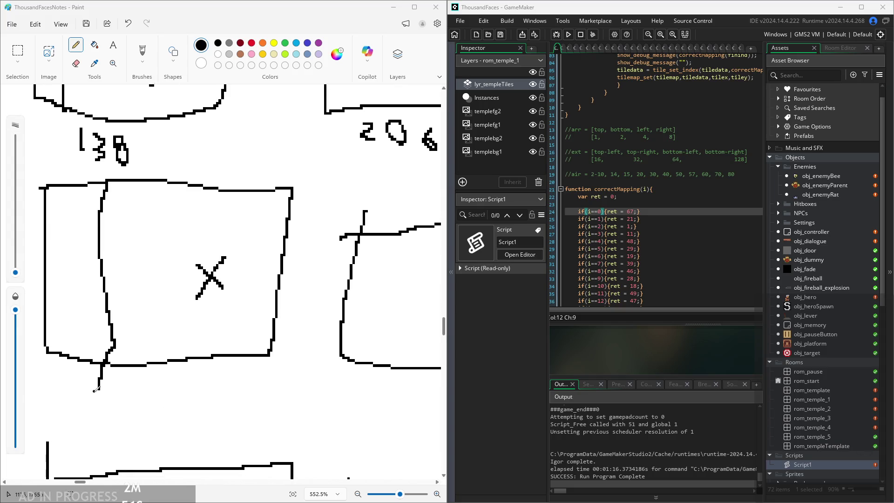
pyautogui.moveTo(122, 377)
pyautogui.mouseDown()
pyautogui.moveTo(122, 395)
pyautogui.moveTo(142, 383)
pyautogui.moveTo(137, 400)
pyautogui.moveTo(159, 399)
pyautogui.mouseUp()
pyautogui.keyDown('ctrl'); pyautogui.scroll(-3, 194, 372); pyautogui.keyUp('ctrl')
pyautogui.keyDown('ctrl'); pyautogui.scroll(-4, 216, 364); pyautogui.keyUp('ctrl')
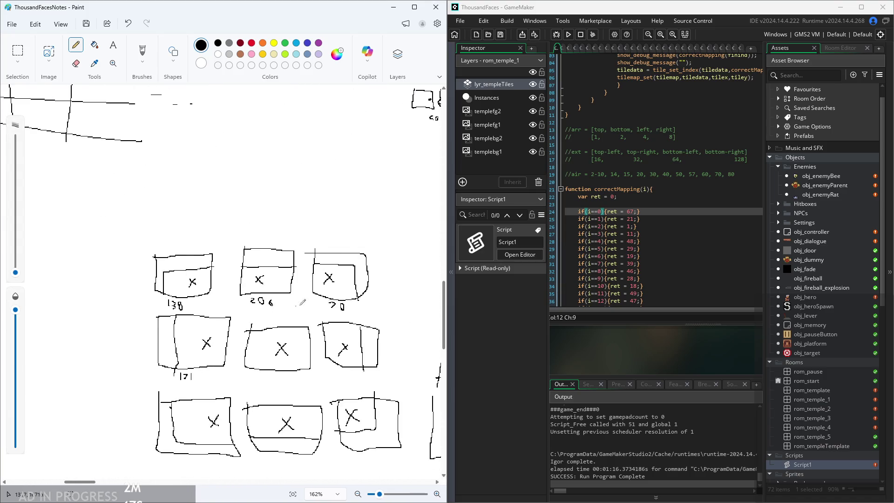
pyautogui.keyDown('ctrl'); pyautogui.scroll(2, 366, 293); pyautogui.keyUp('ctrl')
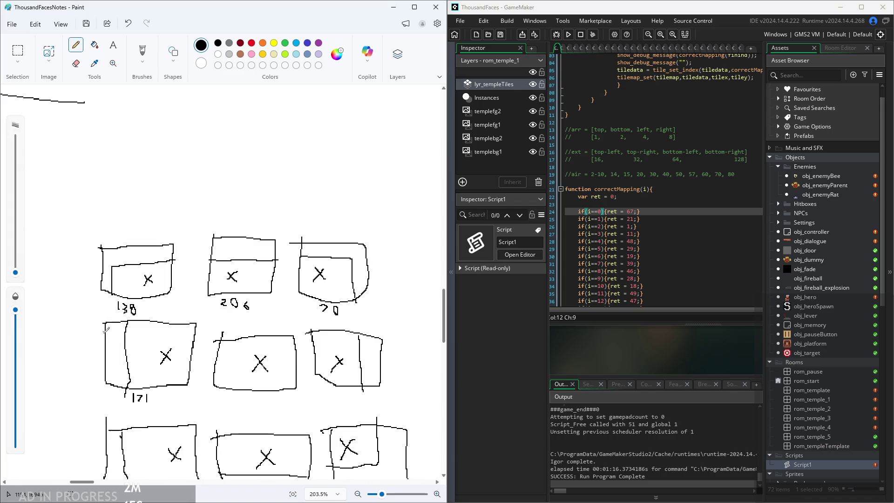
pyautogui.keyDown('ctrl'); pyautogui.scroll(2, 275, 381); pyautogui.keyUp('ctrl')
pyautogui.keyDown('ctrl'); pyautogui.scroll(3, 224, 317); pyautogui.keyUp('ctrl')
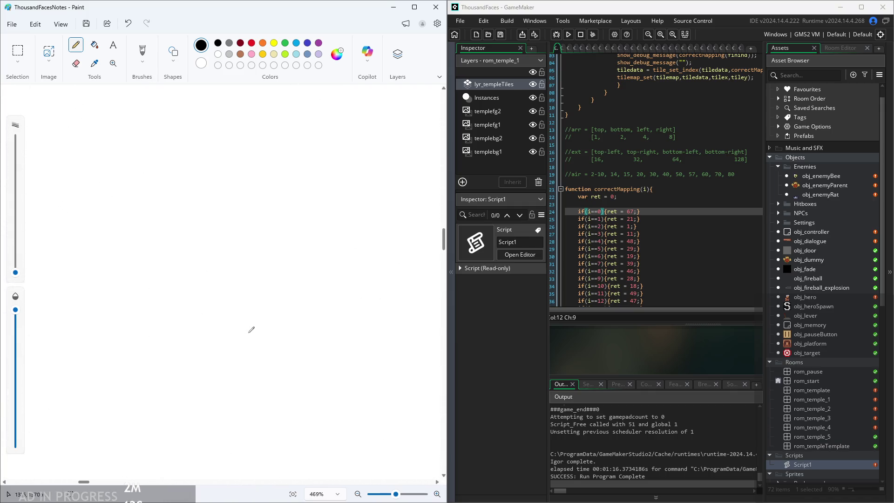
# - Write 255 under the fully enclosed middle box, undoing the misdrawn strokes
pyautogui.keyDown('ctrl'); pyautogui.scroll(-6, 235, 345); pyautogui.keyUp('ctrl')
pyautogui.keyDown('ctrl'); pyautogui.scroll(-2, 339, 270); pyautogui.keyUp('ctrl')
pyautogui.keyDown('ctrl'); pyautogui.scroll(5, 299, 368); pyautogui.keyUp('ctrl')
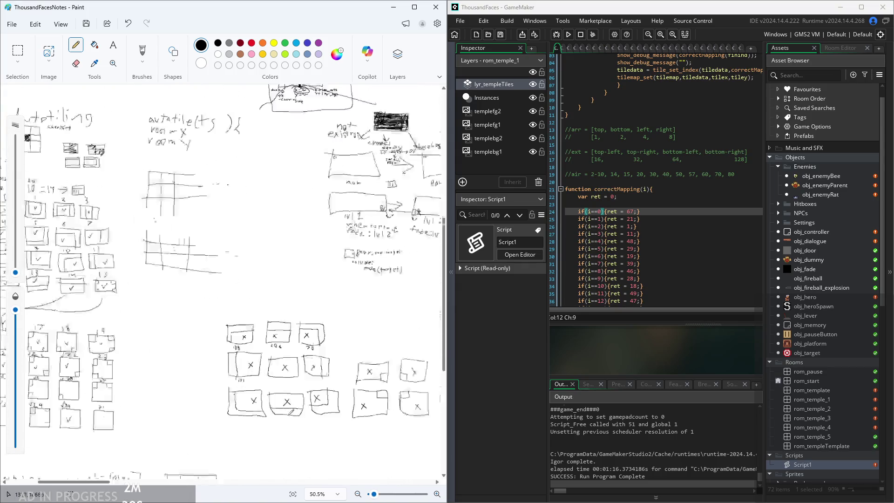
pyautogui.keyDown('ctrl'); pyautogui.scroll(4, 299, 367); pyautogui.keyUp('ctrl')
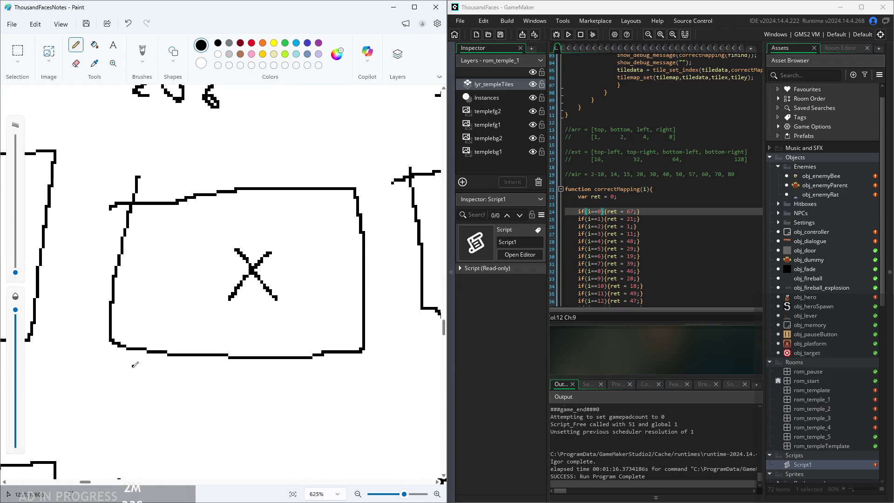
pyautogui.moveTo(158, 378); pyautogui.dragTo(189, 406)
pyautogui.moveTo(215, 378); pyautogui.dragTo(211, 410)
pyautogui.moveTo(258, 375)
pyautogui.mouseDown()
pyautogui.moveTo(247, 407)
pyautogui.moveTo(212, 391)
pyautogui.moveTo(204, 410)
pyautogui.moveTo(243, 394)
pyautogui.moveTo(232, 408)
pyautogui.mouseUp()
pyautogui.hotkey('ctrl', 'z')
pyautogui.hotkey('ctrl', 'z')
pyautogui.scroll(-5, 285, 376)
pyautogui.scroll(5, 350, 366)
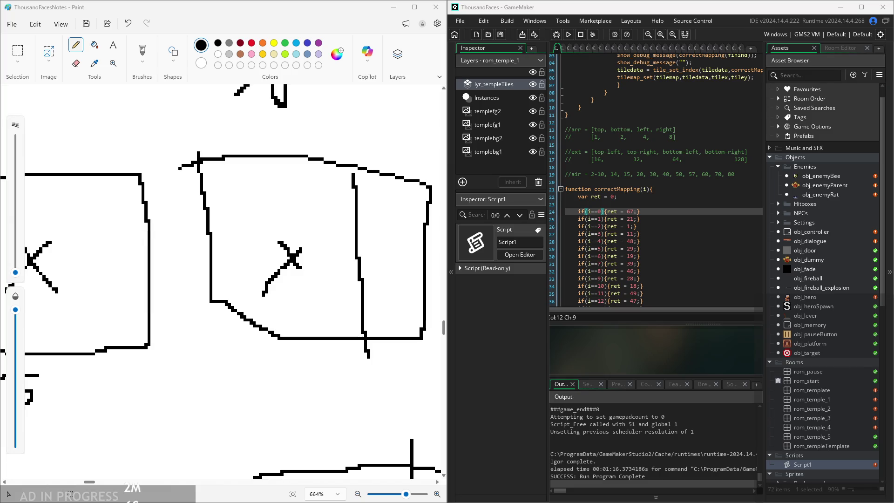
# - Write 87 under the right-hand box in the second row
pyautogui.moveTo(279, 366)
pyautogui.mouseDown()
pyautogui.moveTo(291, 383)
pyautogui.moveTo(305, 365)
pyautogui.mouseUp()
pyautogui.moveTo(308, 357)
pyautogui.mouseDown()
pyautogui.moveTo(342, 356)
pyautogui.moveTo(313, 396)
pyautogui.mouseUp()
pyautogui.scroll(-3, 311, 377)
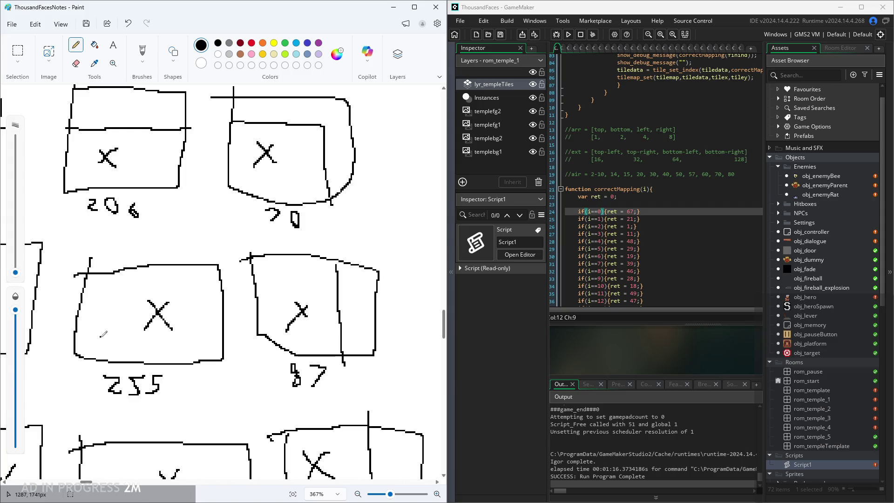
pyautogui.scroll(-2, 53, 330)
pyautogui.scroll(-3, 54, 331)
pyautogui.scroll(2, 54, 330)
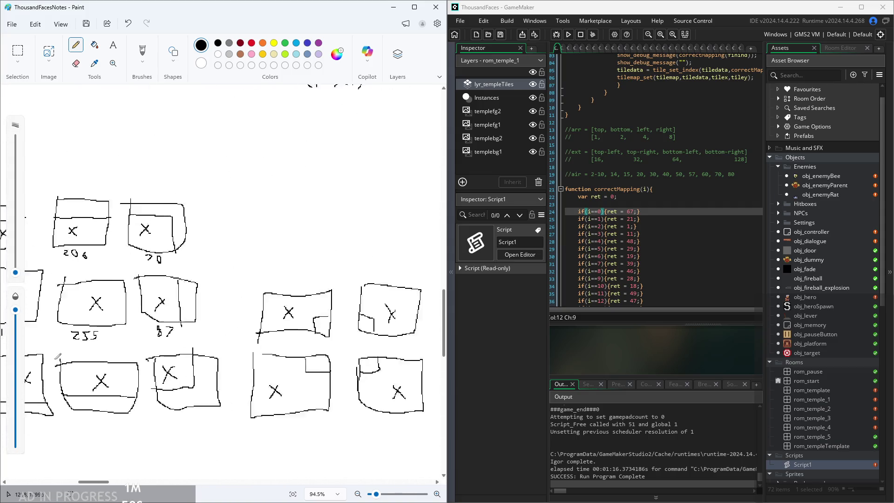
# - Pencil the total 41 under the lower-left tile sketch in Paint
pyautogui.hscroll(-3, 83, 380)
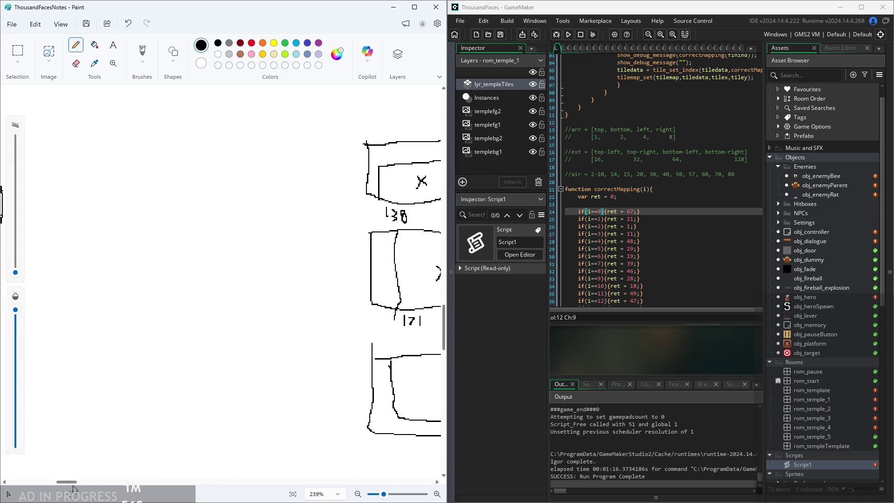
pyautogui.scroll(4, 84, 380)
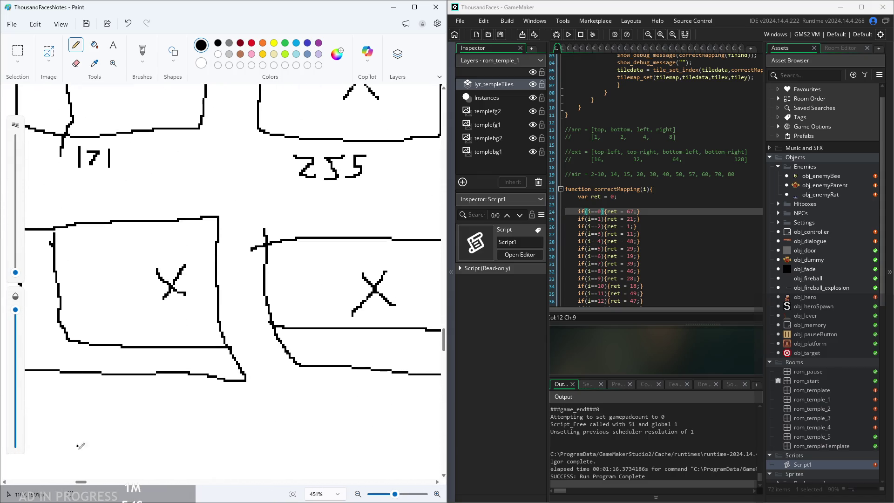
pyautogui.hscroll(-1, 82, 488)
pyautogui.hscroll(-2, 81, 487)
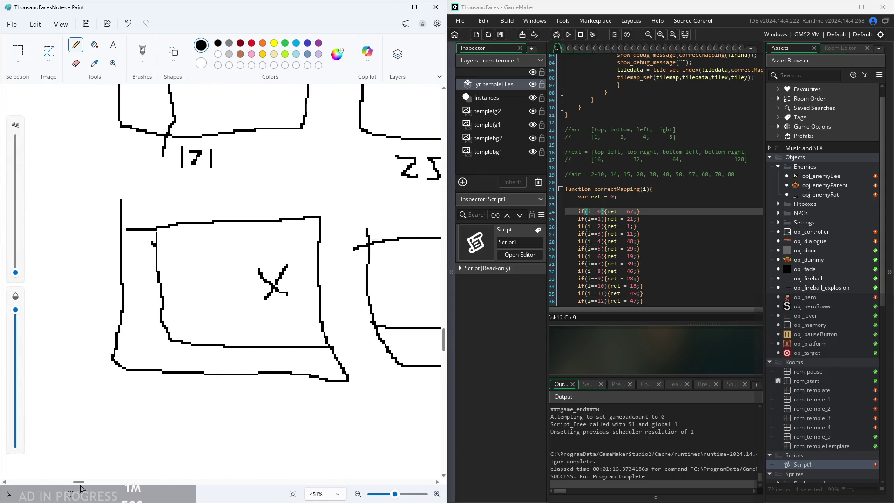
pyautogui.scroll(1, 129, 325)
pyautogui.click(162, 293)
pyautogui.scroll(1, 164, 292)
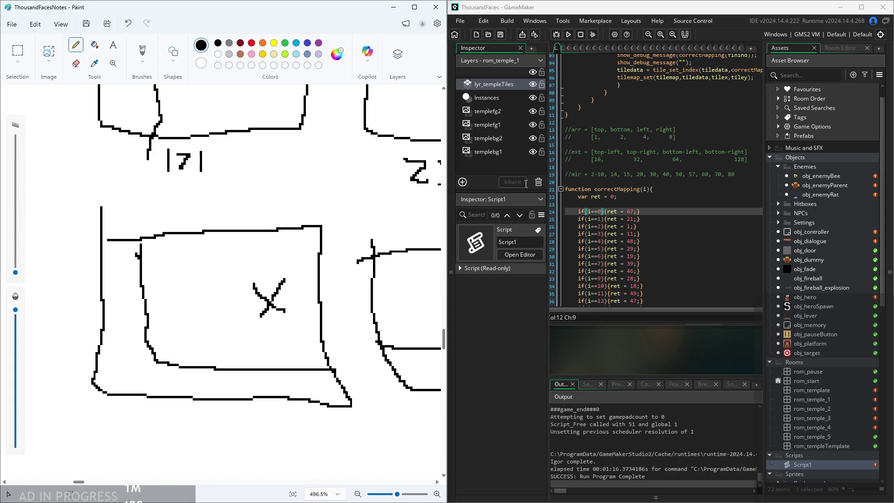
pyautogui.moveTo(169, 411)
pyautogui.mouseDown()
pyautogui.moveTo(188, 426)
pyautogui.moveTo(182, 443)
pyautogui.mouseUp()
pyautogui.moveTo(197, 412); pyautogui.dragTo(201, 443)
pyautogui.keyDown('ctrl'); pyautogui.scroll(-3, 336, 361); pyautogui.keyUp('ctrl')
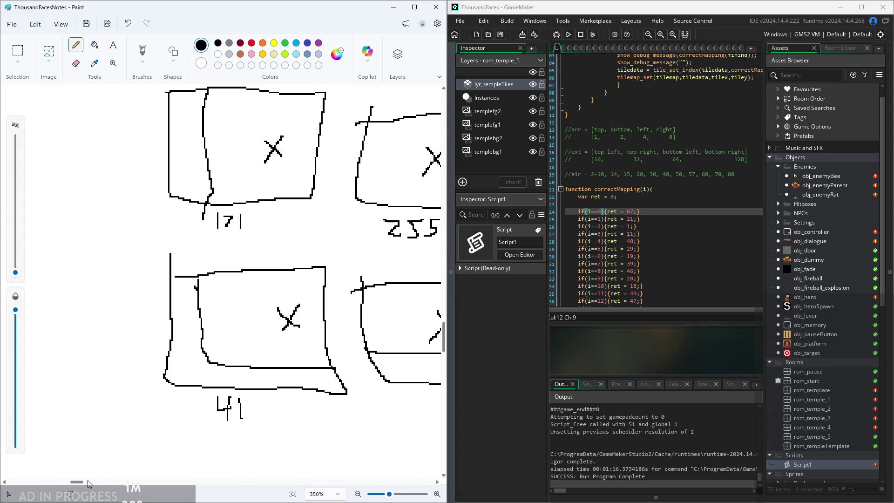
pyautogui.moveTo(80, 482); pyautogui.dragTo(89, 482)
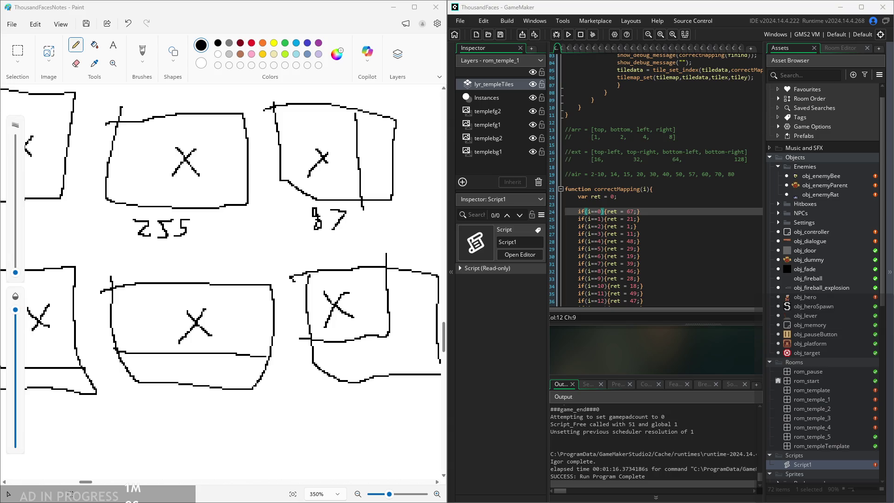
# - Add the totals 61 and 21 under the lower-middle and lower-right sketches
pyautogui.scroll(-1, 195, 368)
pyautogui.moveTo(162, 377)
pyautogui.mouseDown()
pyautogui.moveTo(156, 392)
pyautogui.moveTo(180, 408)
pyautogui.mouseUp()
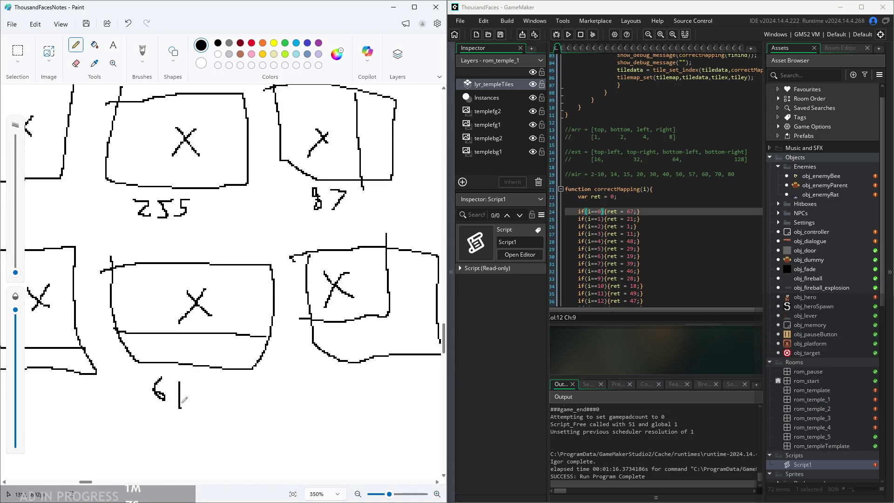
pyautogui.keyDown('ctrl'); pyautogui.scroll(-2, 184, 402); pyautogui.keyUp('ctrl')
pyautogui.keyDown('ctrl'); pyautogui.scroll(3, 341, 317); pyautogui.keyUp('ctrl')
pyautogui.scroll(2, 341, 317)
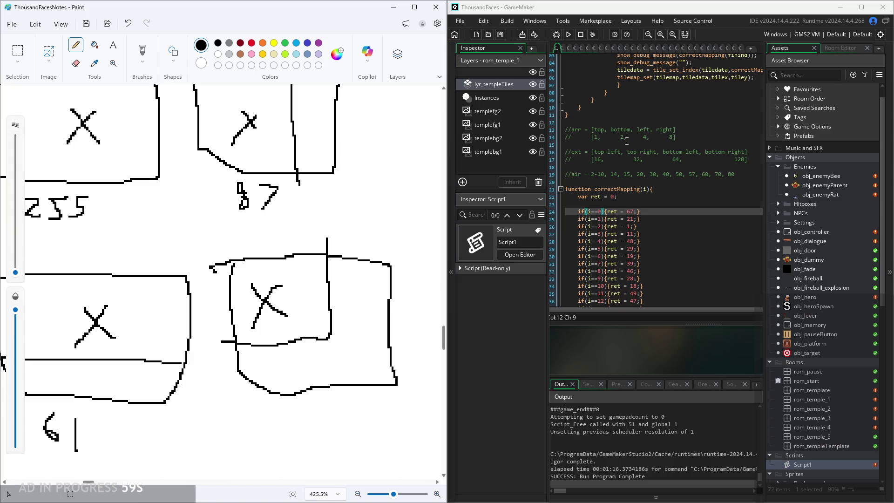
pyautogui.moveTo(289, 394); pyautogui.dragTo(326, 417)
pyautogui.scroll(-2, 333, 385)
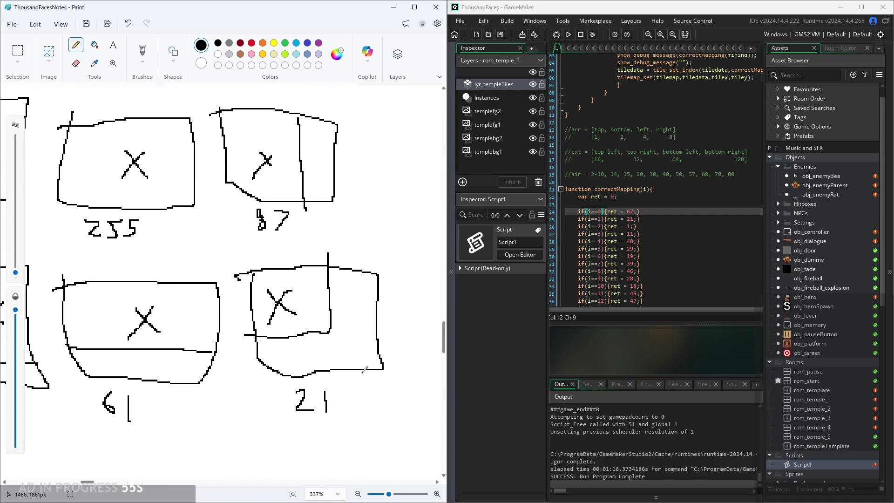
pyautogui.scroll(-3, 365, 370)
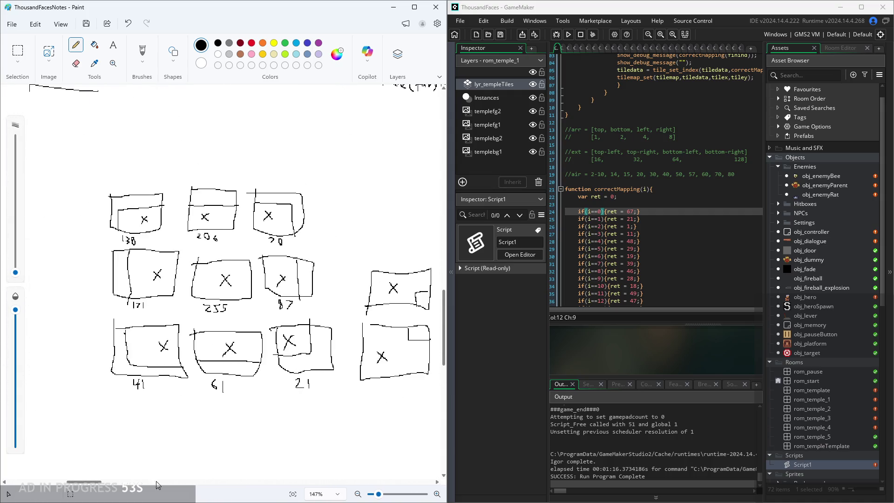
pyautogui.hscroll(5, 111, 336)
pyautogui.scroll(3, 112, 335)
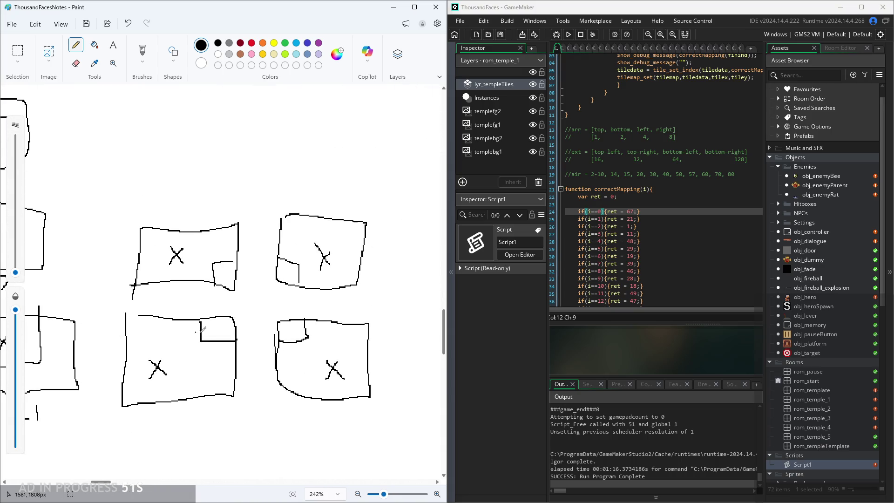
pyautogui.scroll(-3, 651, 239)
pyautogui.click(651, 239)
pyautogui.scroll(-5, 651, 238)
pyautogui.scroll(-20, 650, 238)
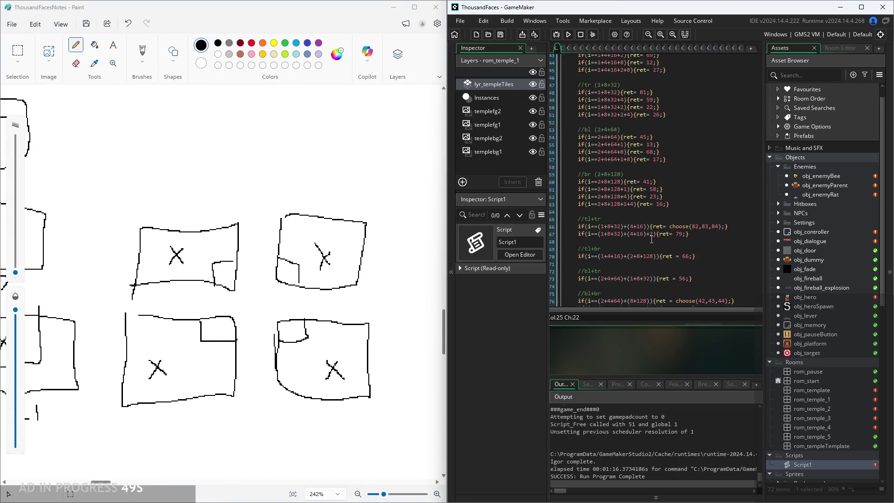
pyautogui.scroll(-3, 649, 219)
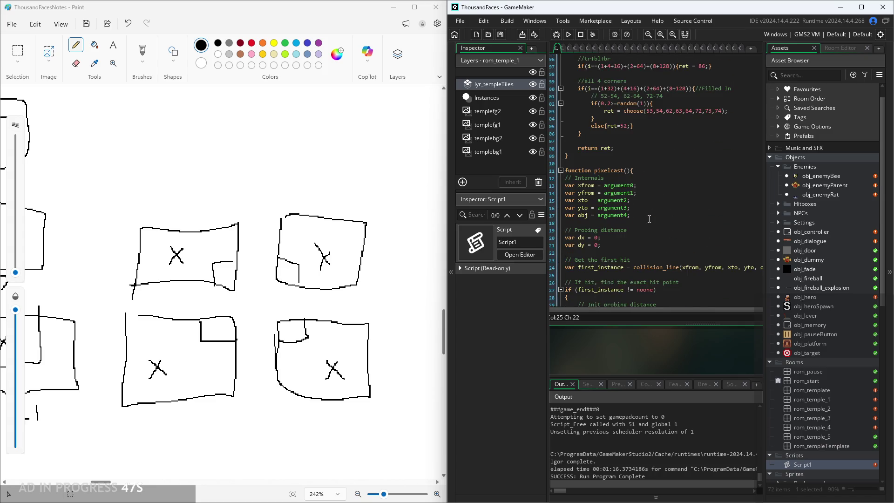
pyautogui.scroll(6, 647, 178)
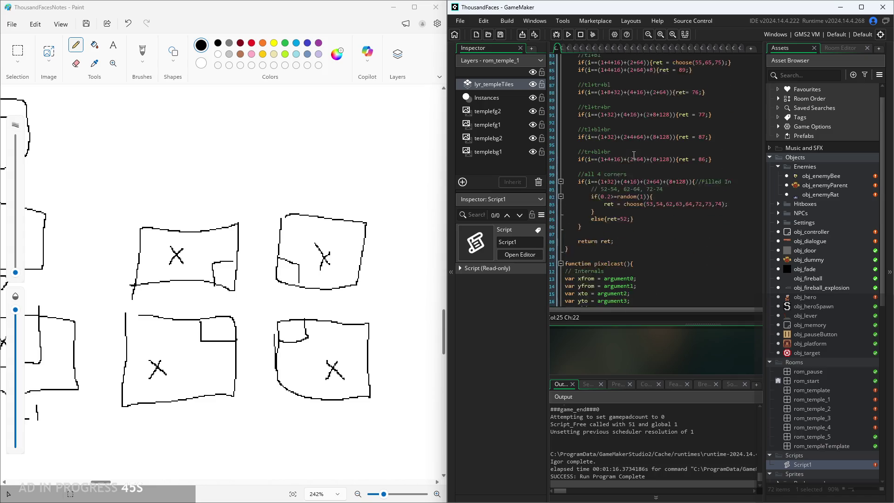
pyautogui.scroll(1, 633, 155)
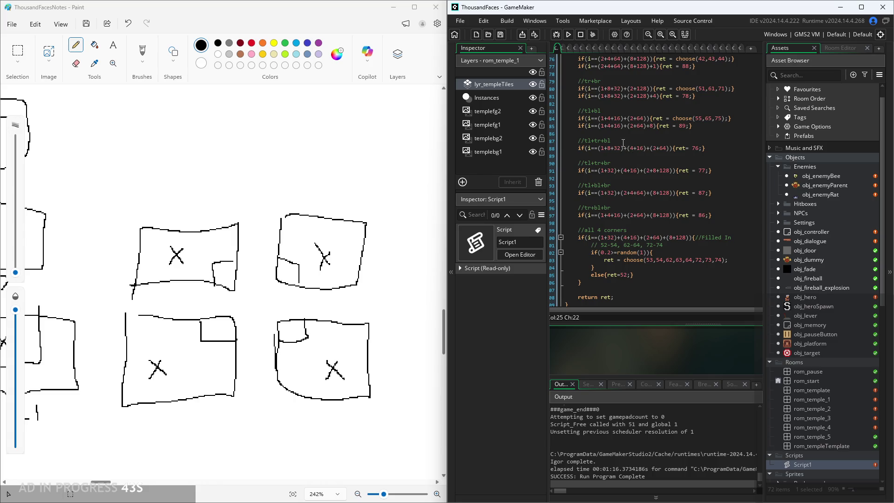
pyautogui.write('tr+')
pyautogui.click(598, 141)
pyautogui.keyDown('ctrl'); pyautogui.scroll(2, 584, 156); pyautogui.keyUp('ctrl')
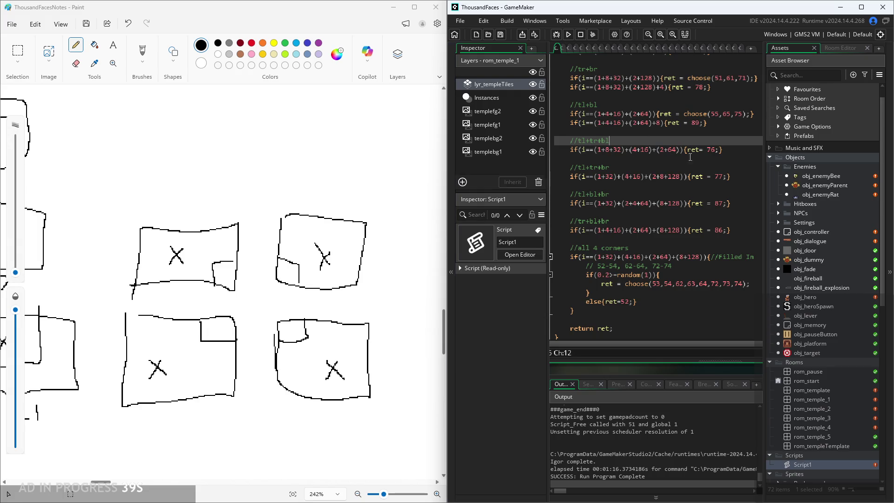
pyautogui.moveTo(680, 149); pyautogui.dragTo(598, 153)
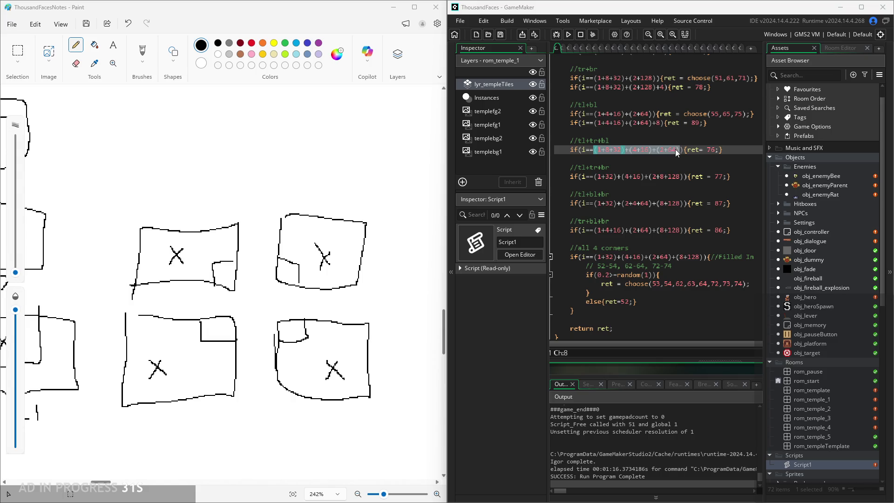
pyautogui.click(661, 151)
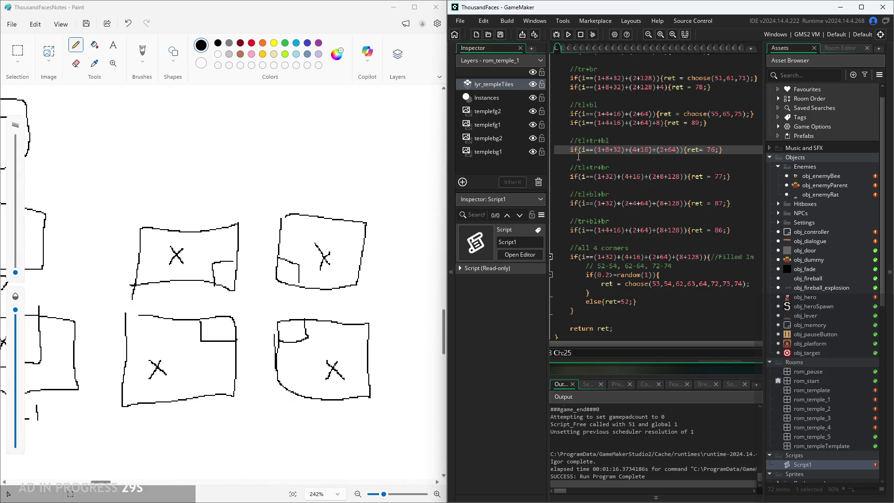
pyautogui.click(596, 150)
pyautogui.click(621, 140)
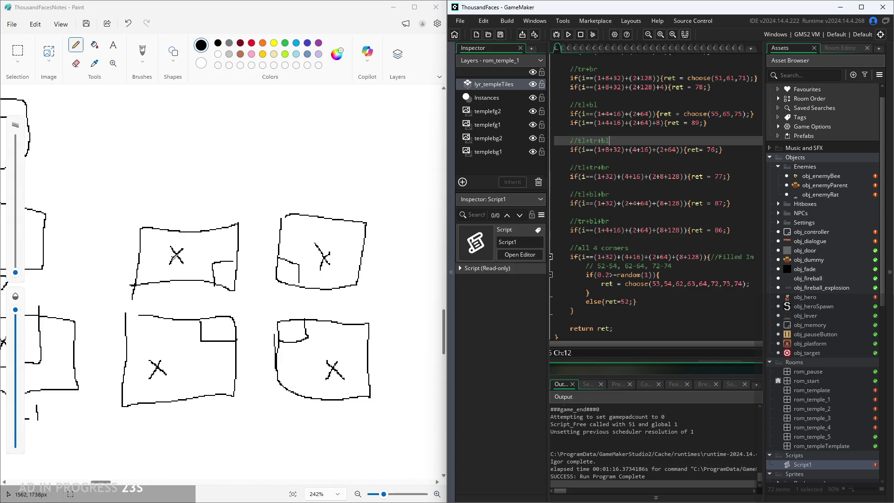
# - Write totals 127, 191, 239 and 223 by four three-corner sketches, checking each code condition
pyautogui.moveTo(165, 196)
pyautogui.mouseDown()
pyautogui.moveTo(165, 223)
pyautogui.moveTo(196, 225)
pyautogui.mouseUp()
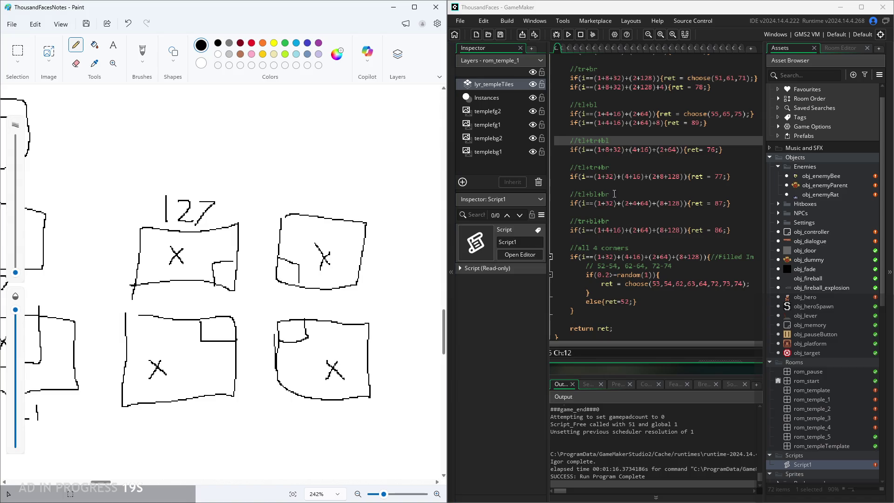
pyautogui.moveTo(597, 177)
pyautogui.mouseDown()
pyautogui.moveTo(690, 180)
pyautogui.moveTo(680, 180)
pyautogui.mouseUp()
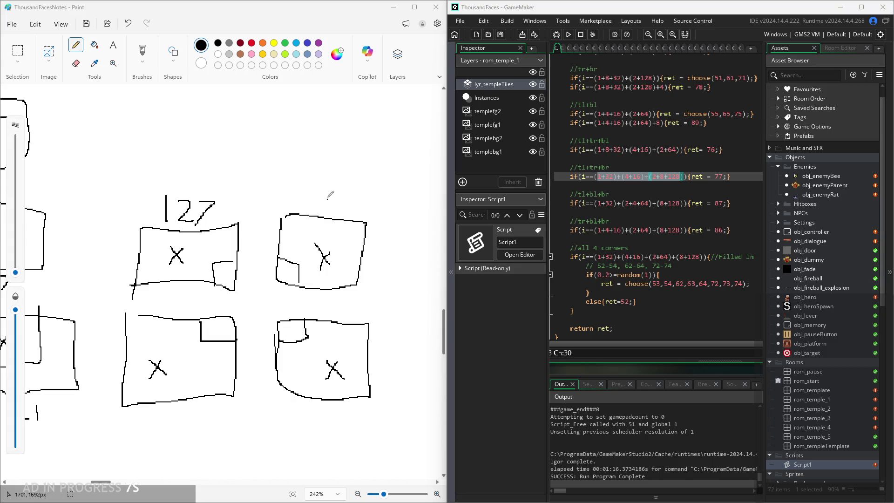
pyautogui.moveTo(310, 181)
pyautogui.mouseDown()
pyautogui.moveTo(314, 198)
pyautogui.moveTo(344, 201)
pyautogui.mouseUp()
pyautogui.scroll(-4, 202, 284)
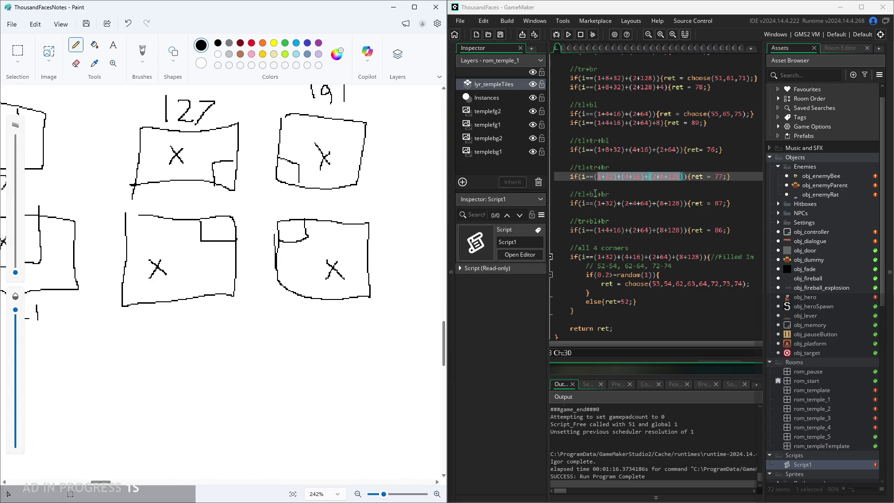
pyautogui.moveTo(684, 205); pyautogui.dragTo(592, 205)
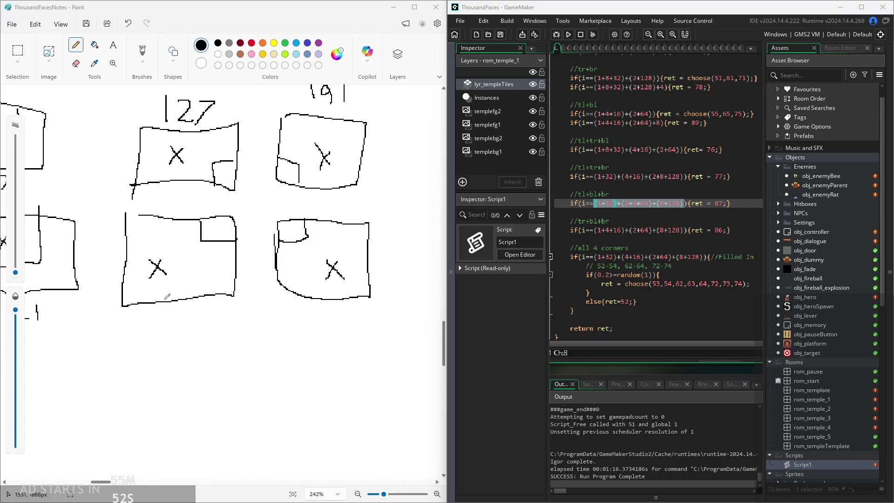
pyautogui.moveTo(149, 322); pyautogui.dragTo(173, 340)
pyautogui.moveTo(176, 317)
pyautogui.mouseDown()
pyautogui.moveTo(188, 318)
pyautogui.moveTo(179, 347)
pyautogui.moveTo(205, 346)
pyautogui.mouseUp()
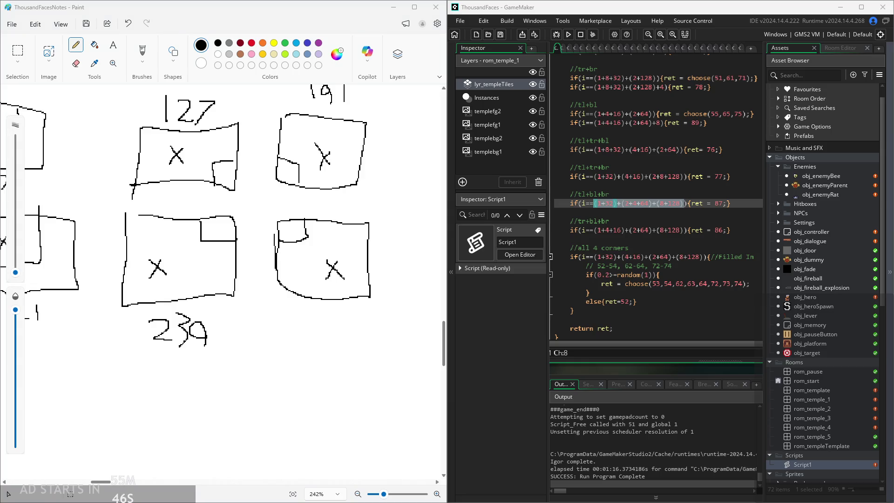
pyautogui.moveTo(595, 231); pyautogui.dragTo(684, 235)
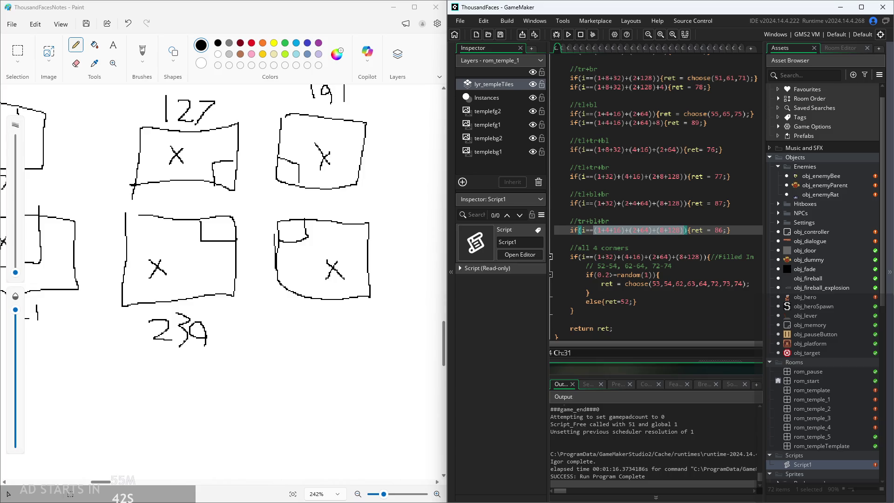
pyautogui.moveTo(298, 321)
pyautogui.mouseDown()
pyautogui.moveTo(313, 324)
pyautogui.moveTo(321, 345)
pyautogui.moveTo(354, 339)
pyautogui.moveTo(363, 352)
pyautogui.mouseUp()
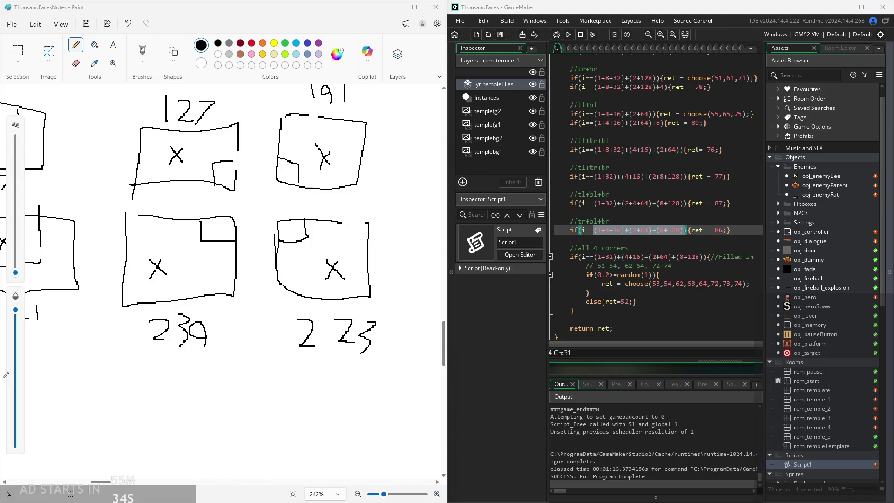
pyautogui.scroll(-3, 72, 309)
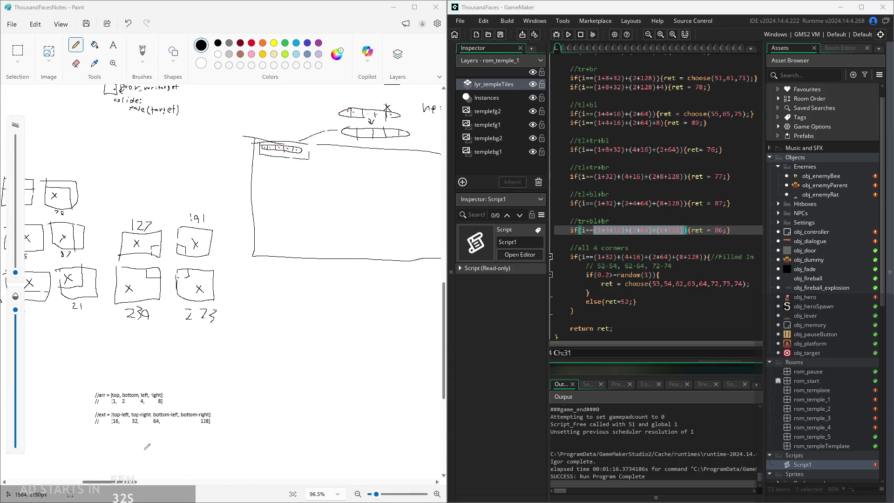
# - Comment the ret= 76 and 77 cases as inner corner upper left and upper right
pyautogui.hscroll(-5, 241, 452)
pyautogui.scroll(-1, 240, 452)
pyautogui.click(636, 266)
pyautogui.scroll(2, 746, 192)
pyautogui.click(732, 191)
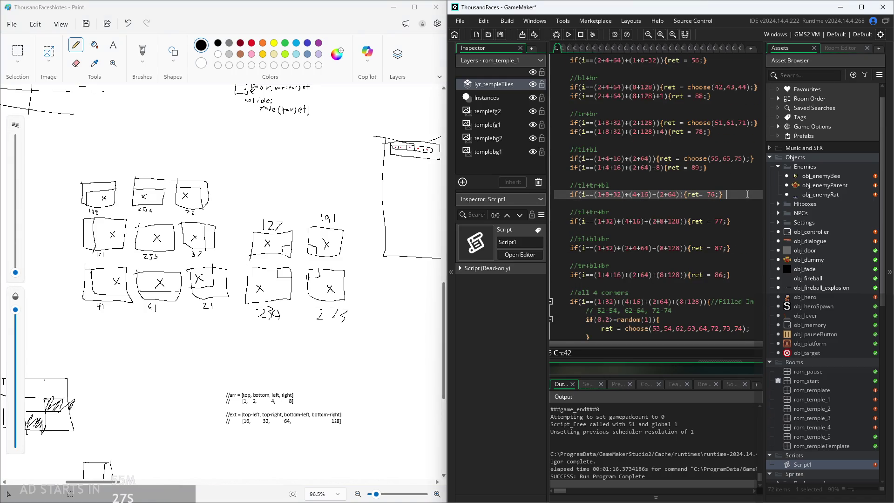
pyautogui.write('//')
pyautogui.write('inner ')
pyautogui.write('corner')
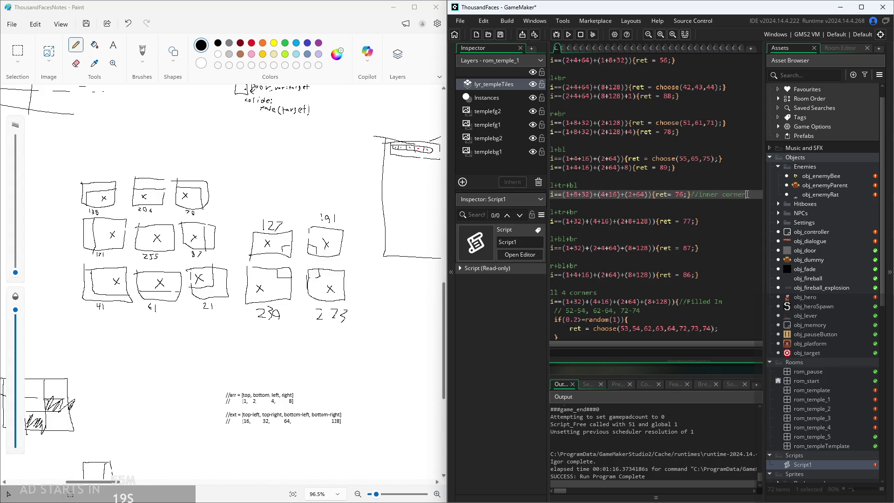
pyautogui.write(' upper le')
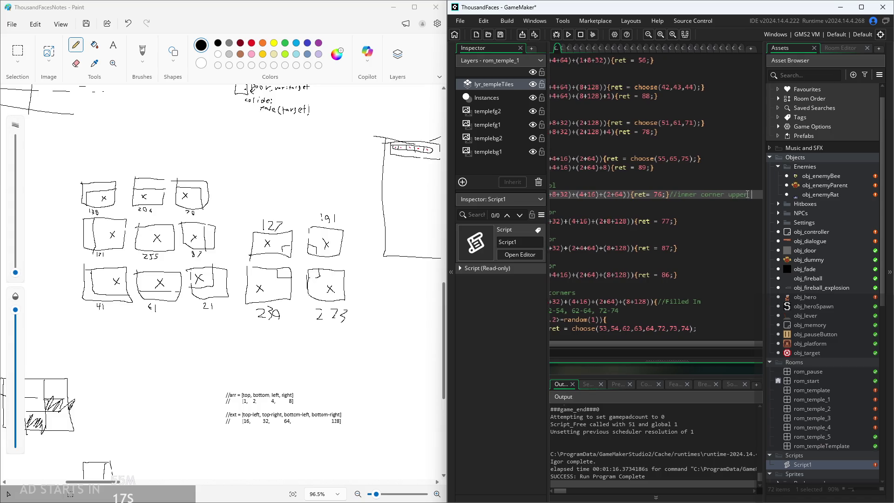
pyautogui.press('Down')
pyautogui.press('Down')
pyautogui.press('Down')
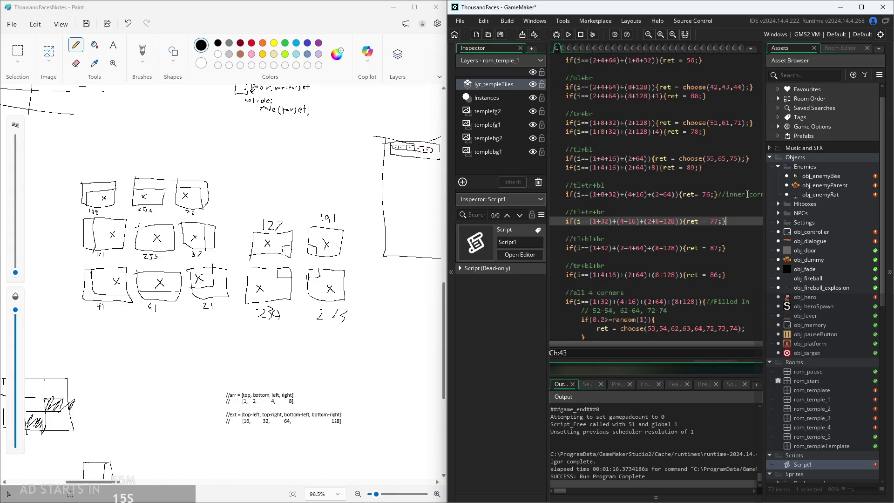
pyautogui.write('//inner ')
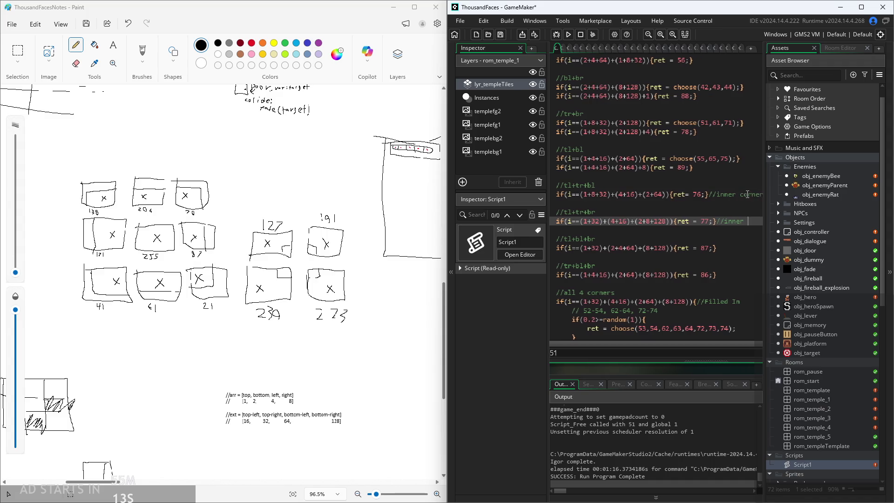
pyautogui.write('corner')
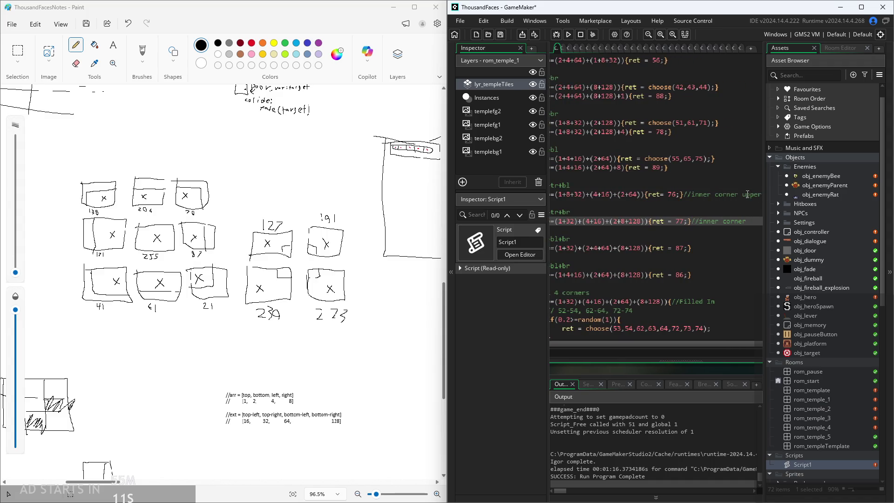
pyautogui.write(' upper right')
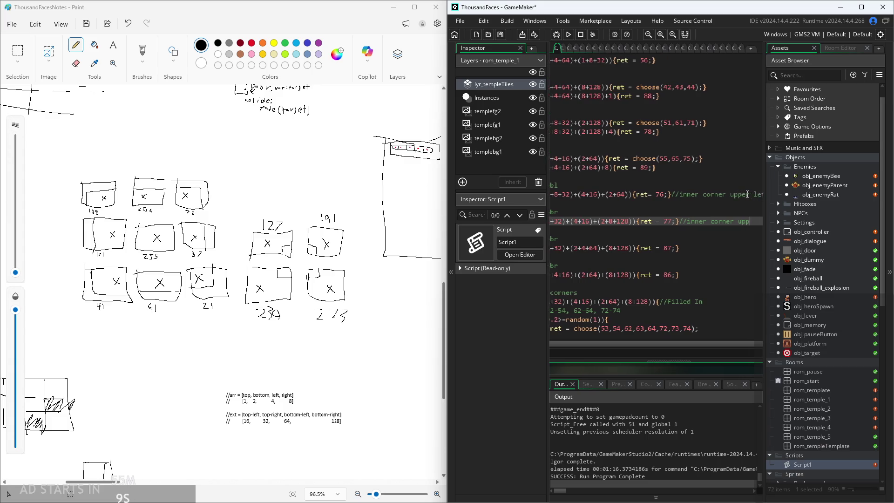
# - Comment the ret= 87 and 86 cases as inner corner bottom left and bottom right
pyautogui.press('Down')
pyautogui.press('Down')
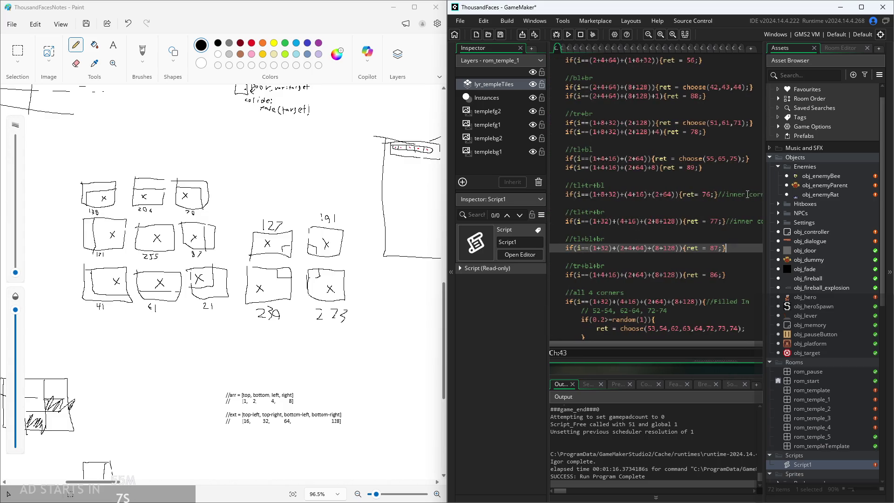
pyautogui.write('//inn')
pyautogui.write('er corner bottom left')
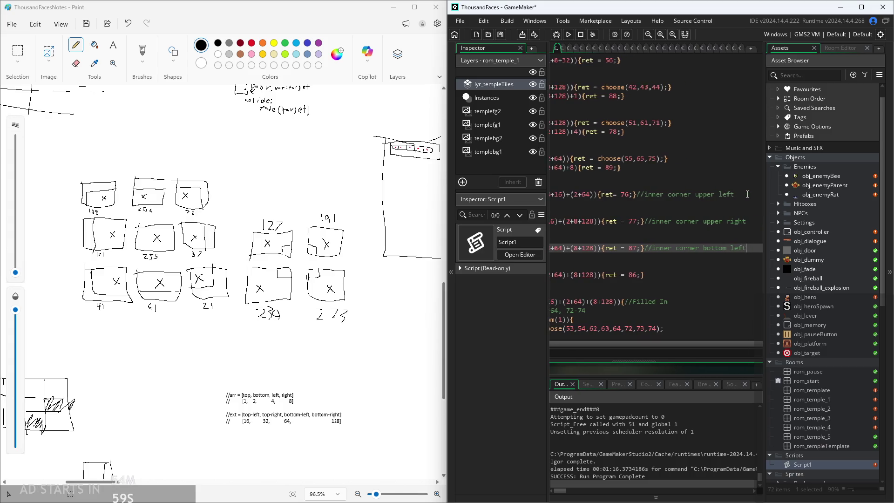
pyautogui.press('Down')
pyautogui.press('Down')
pyautogui.press('Down')
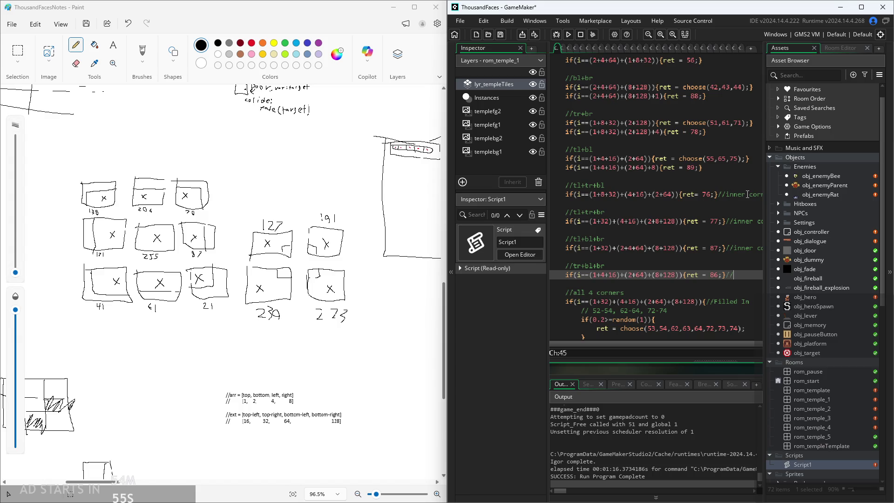
pyautogui.write('ne')
pyautogui.press('BackSpace')
pyautogui.write('ner corner ')
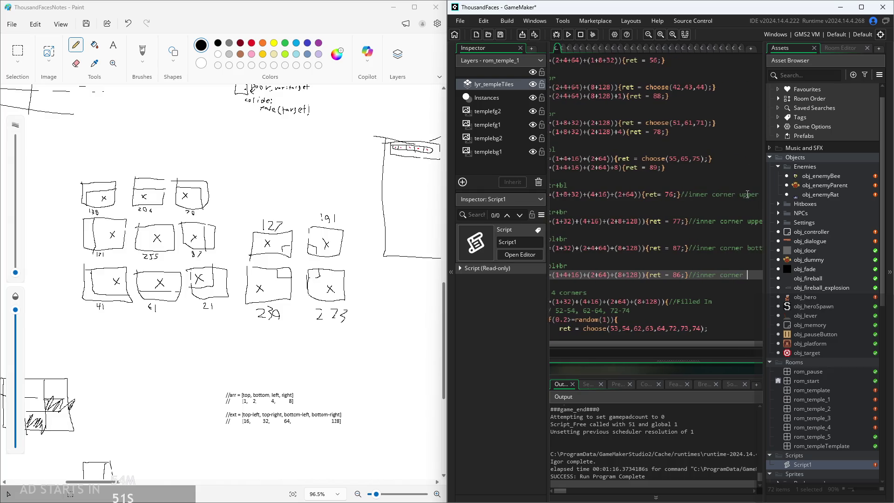
pyautogui.write('bottom right')
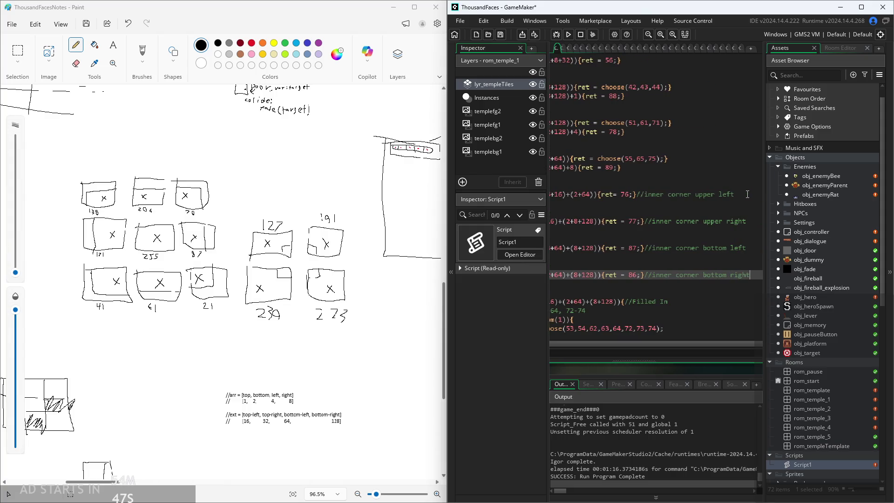
pyautogui.click(673, 206)
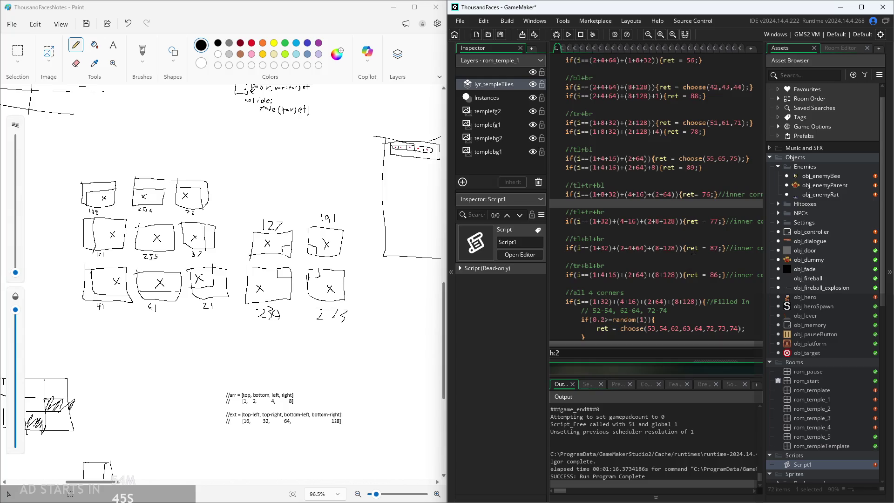
pyautogui.scroll(2, 581, 226)
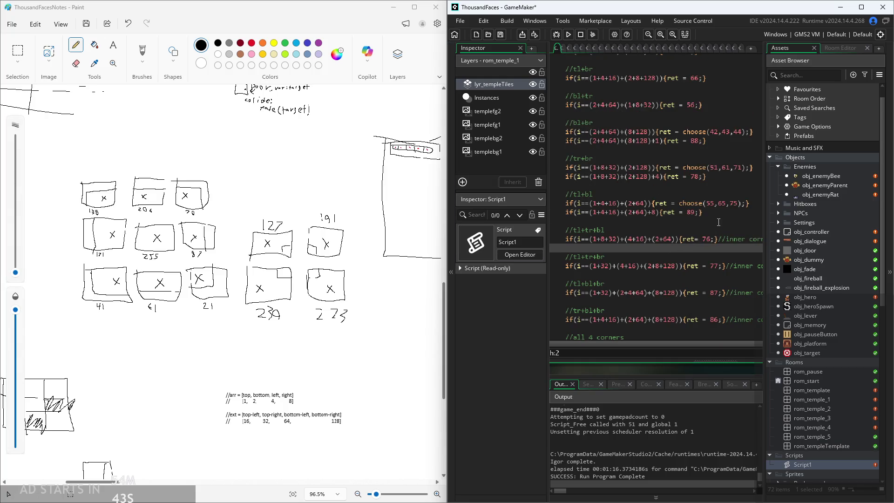
pyautogui.scroll(3, 582, 225)
pyautogui.keyDown('ctrl'); pyautogui.scroll(5, 117, 215); pyautogui.keyUp('ctrl')
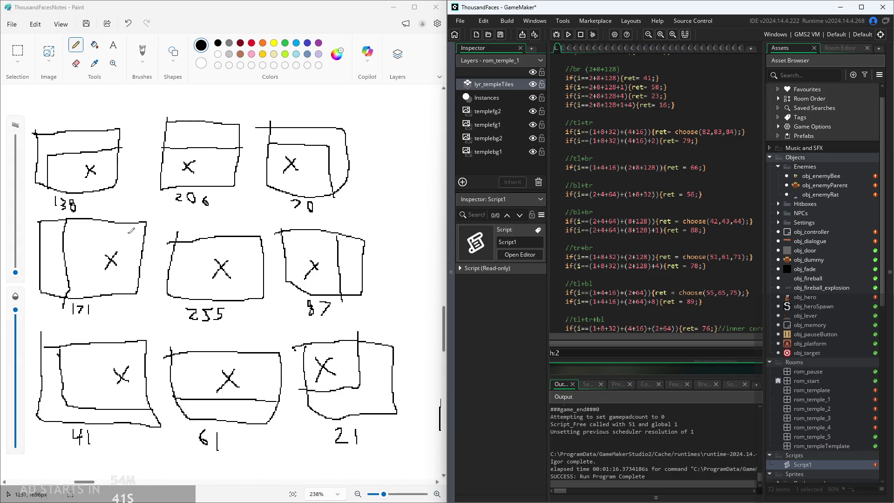
pyautogui.scroll(4, 662, 199)
pyautogui.scroll(8, 662, 199)
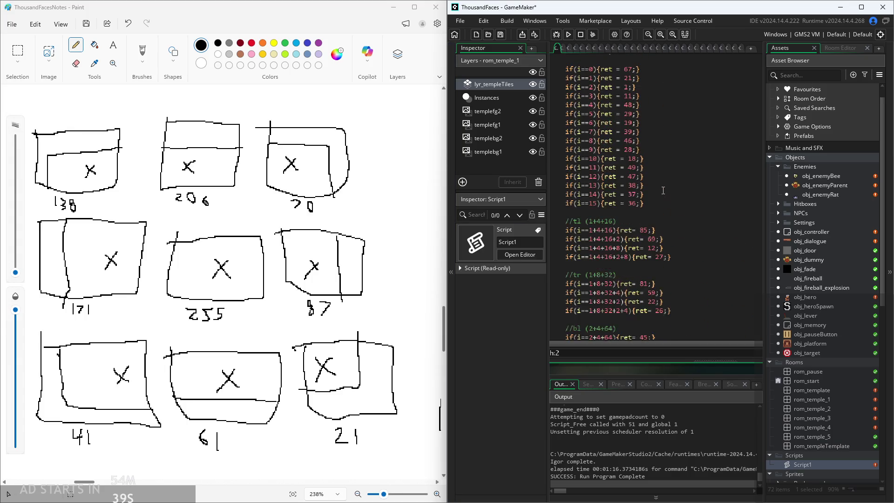
pyautogui.scroll(-2, 653, 222)
pyautogui.click(606, 238)
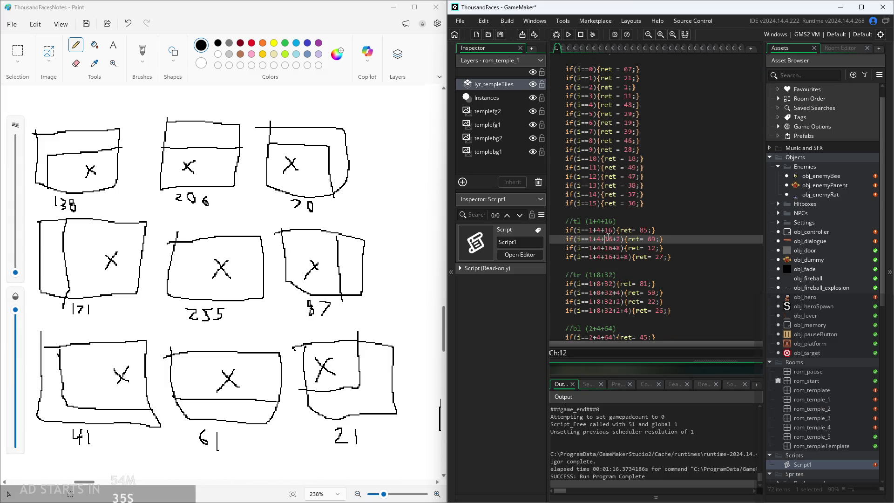
pyautogui.keyDown('ctrl'); pyautogui.scroll(-1, 607, 238); pyautogui.keyUp('ctrl')
pyautogui.keyDown('ctrl'); pyautogui.scroll(2, 608, 236); pyautogui.keyUp('ctrl')
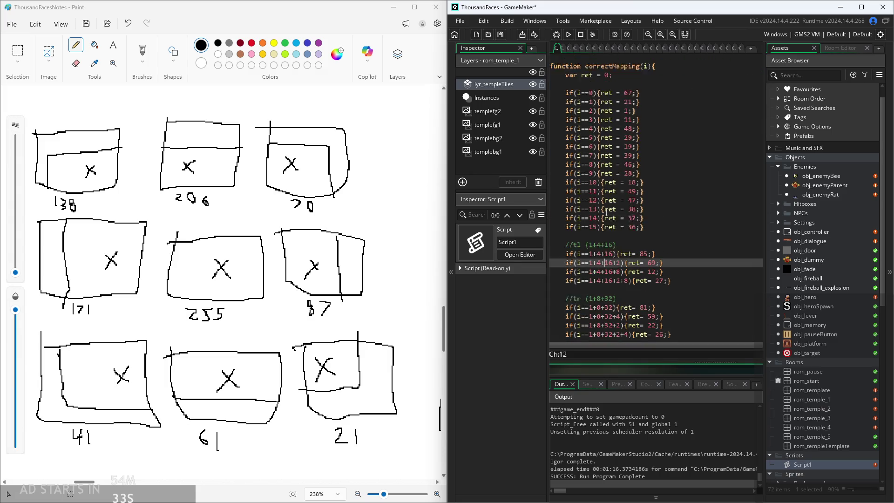
pyautogui.scroll(-5, 681, 206)
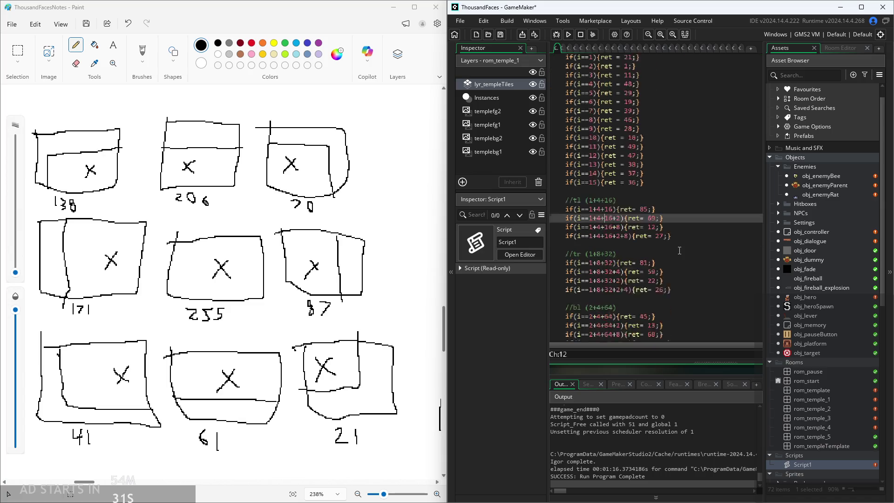
pyautogui.click(626, 179)
pyautogui.click(597, 187)
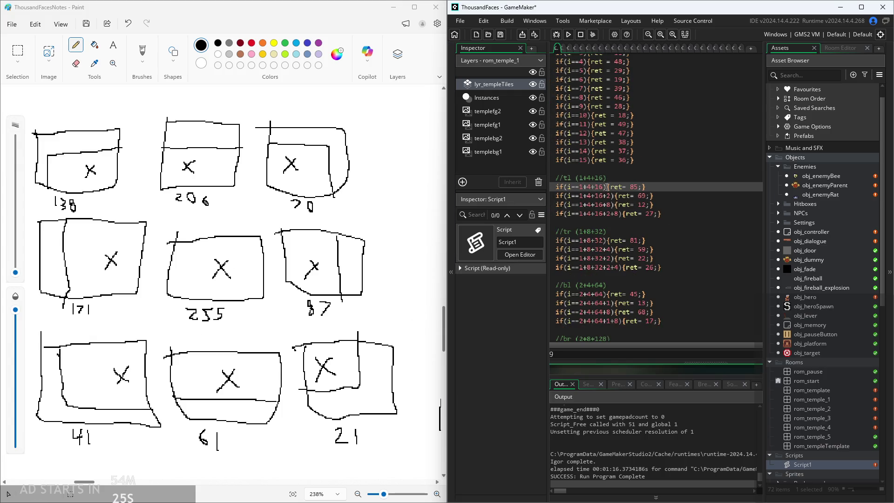
pyautogui.click(597, 178)
pyautogui.click(685, 169)
pyautogui.click(660, 176)
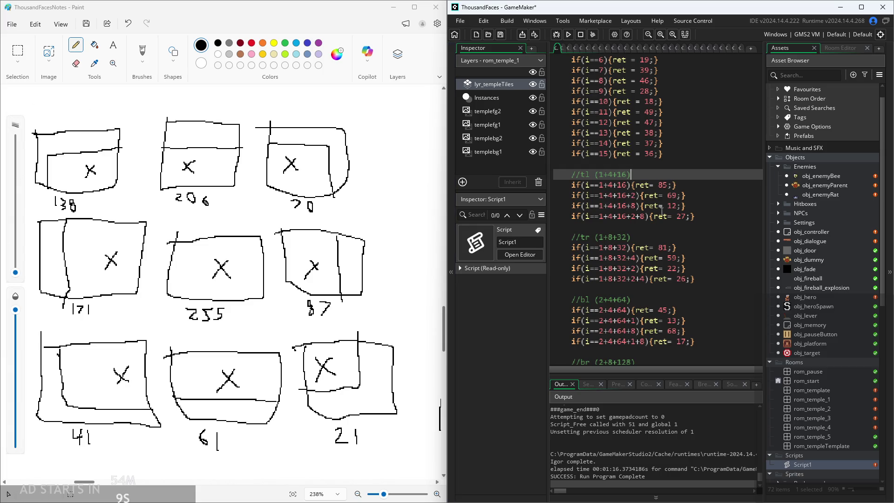
pyautogui.click(694, 185)
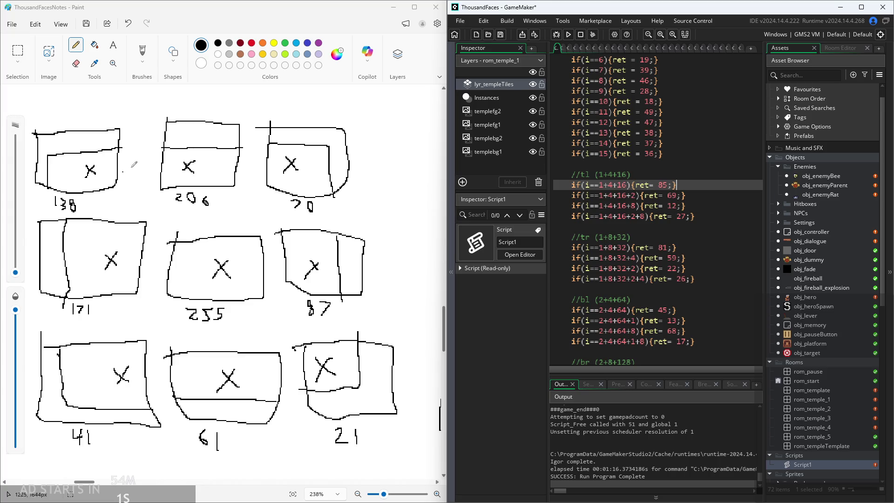
pyautogui.scroll(-3, 656, 225)
# - Find the ret= 85 case in Script1 and comment it as top left corner
pyautogui.scroll(-3, 655, 226)
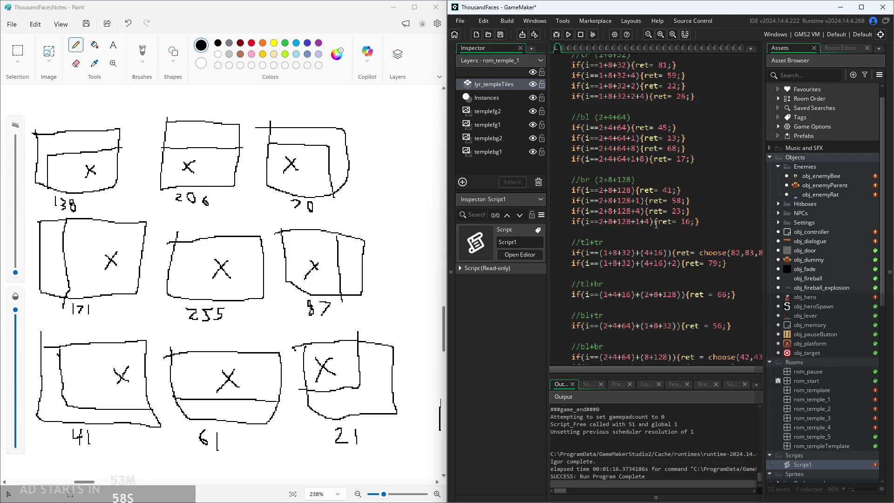
pyautogui.click(707, 194)
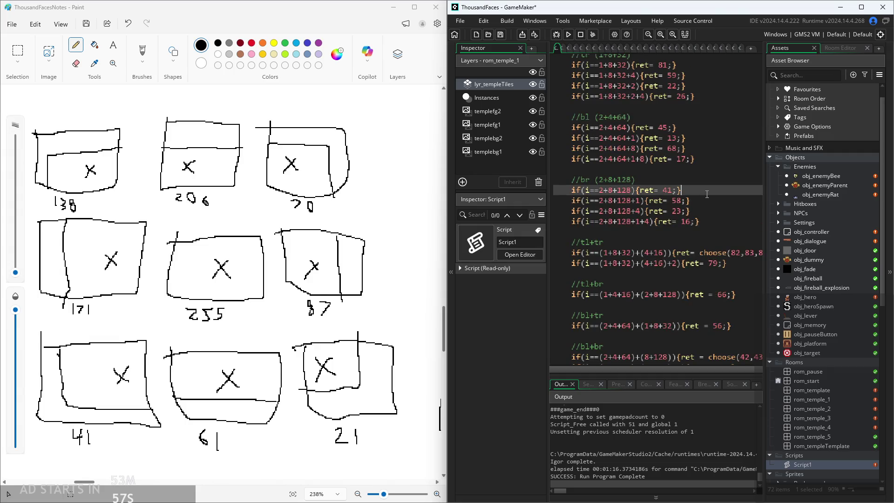
pyautogui.click(706, 222)
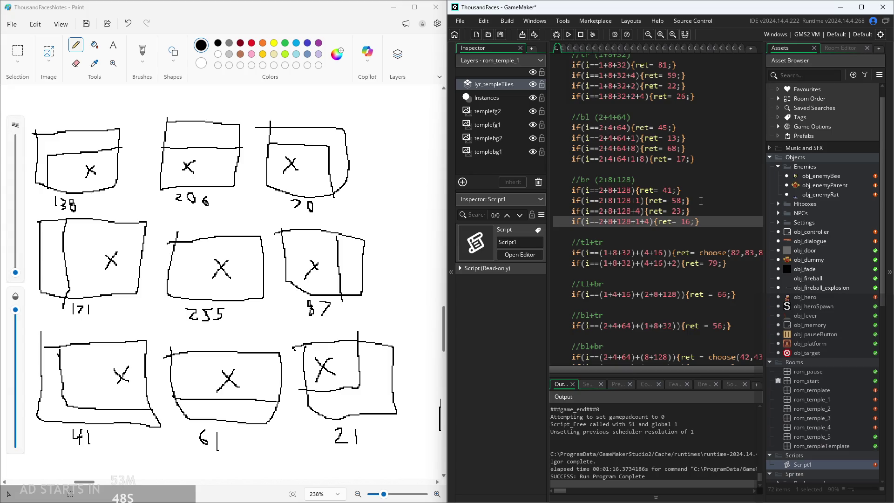
pyautogui.click(719, 284)
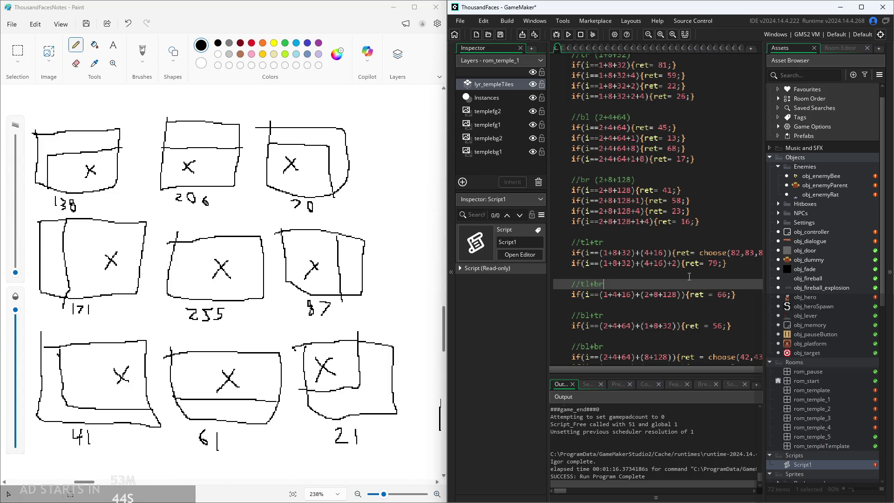
pyautogui.scroll(-3, 695, 285)
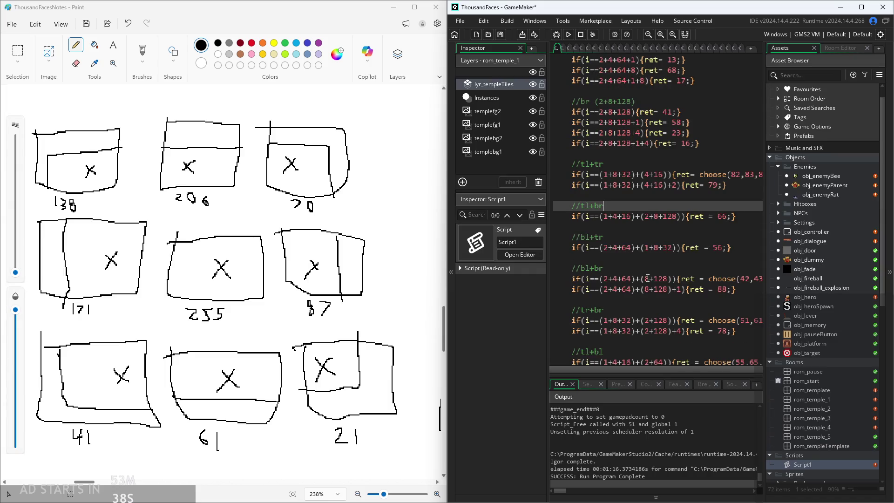
pyautogui.click(723, 289)
pyautogui.press('Up')
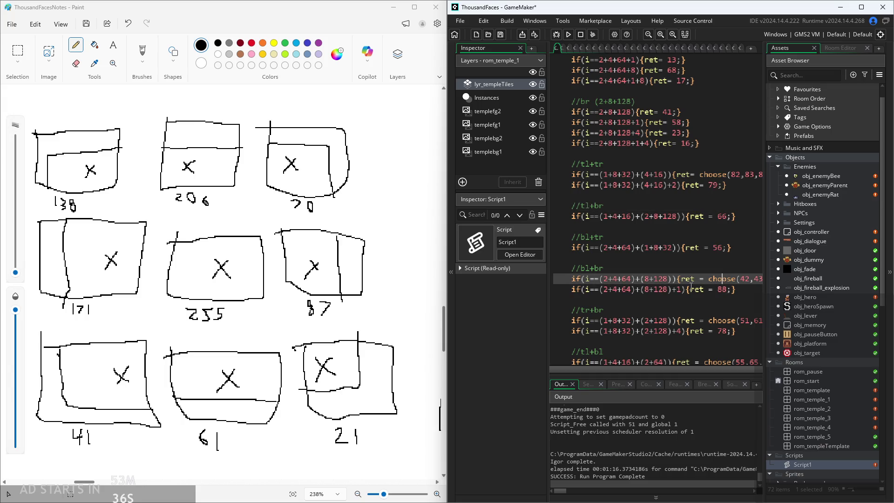
pyautogui.click(661, 174)
pyautogui.press('Up')
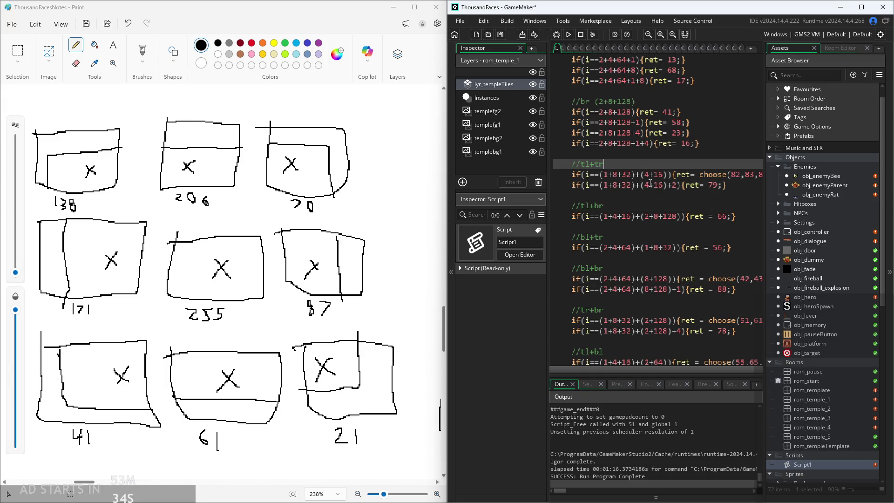
pyautogui.scroll(2, 651, 182)
pyautogui.scroll(2, 651, 181)
pyautogui.click(698, 118)
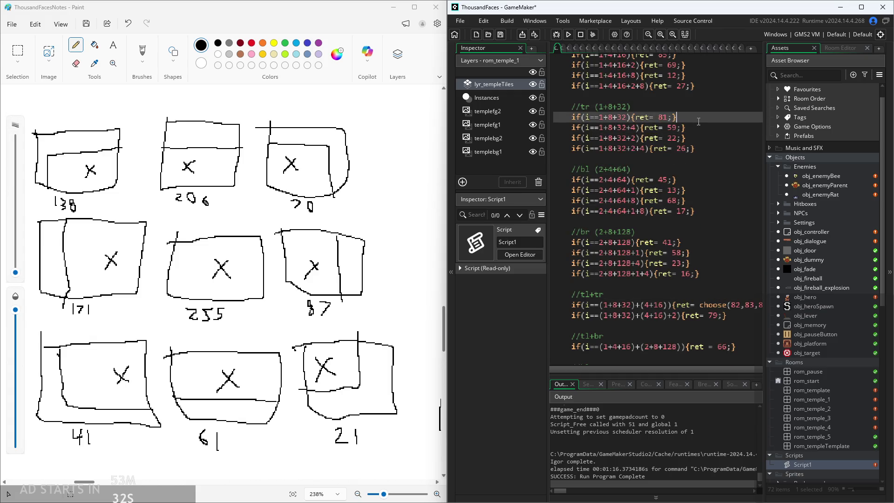
pyautogui.scroll(2, 699, 121)
pyautogui.scroll(2, 698, 121)
pyautogui.click(708, 157)
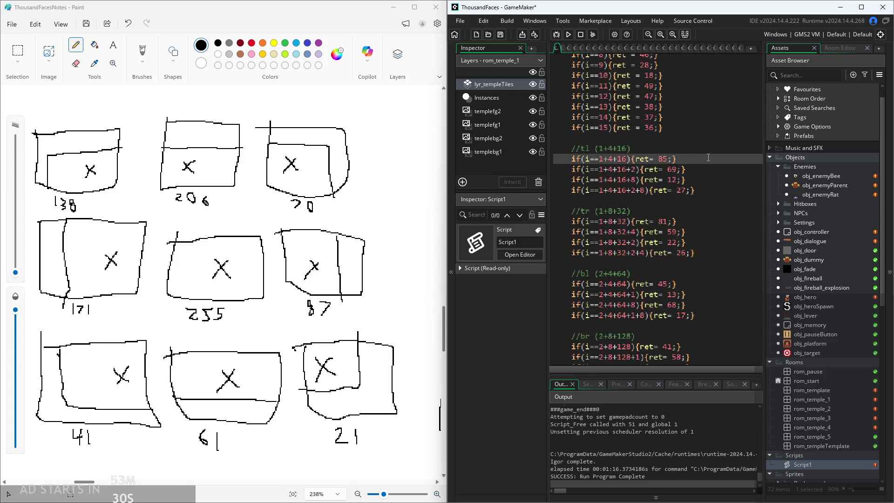
pyautogui.write('/top left cor')
pyautogui.write('ner')
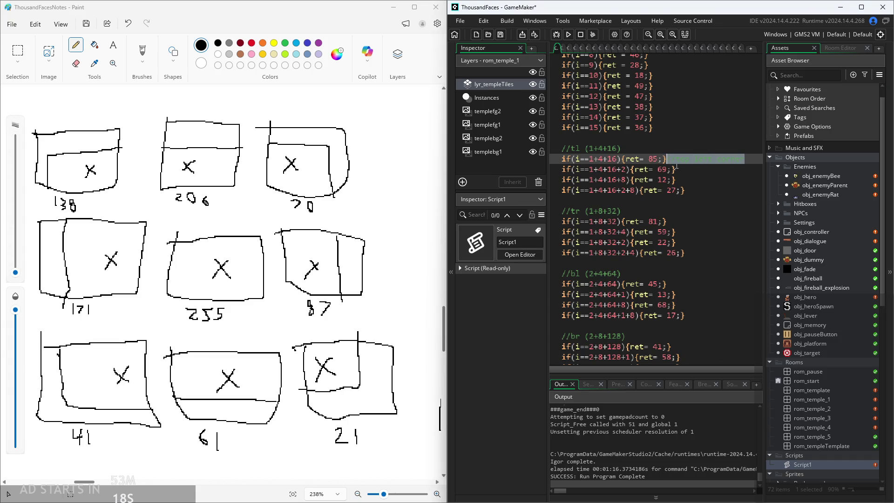
# - Begin a //top right corner comment on the ret= 81 line
pyautogui.click(721, 231)
pyautogui.click(727, 221)
pyautogui.write('//top ')
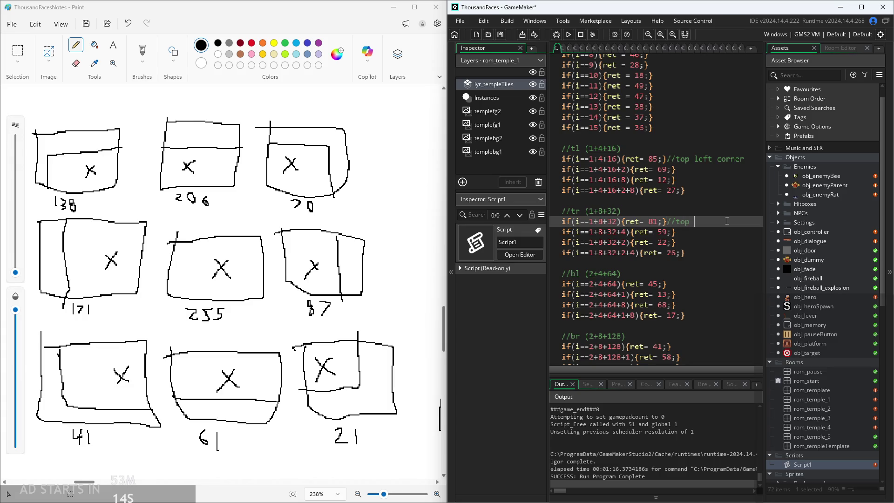
pyautogui.write('right corner')
# - Comment the ret= 45 case as bottom left corner and ret= 41 as bottom right corner
pyautogui.click(712, 282)
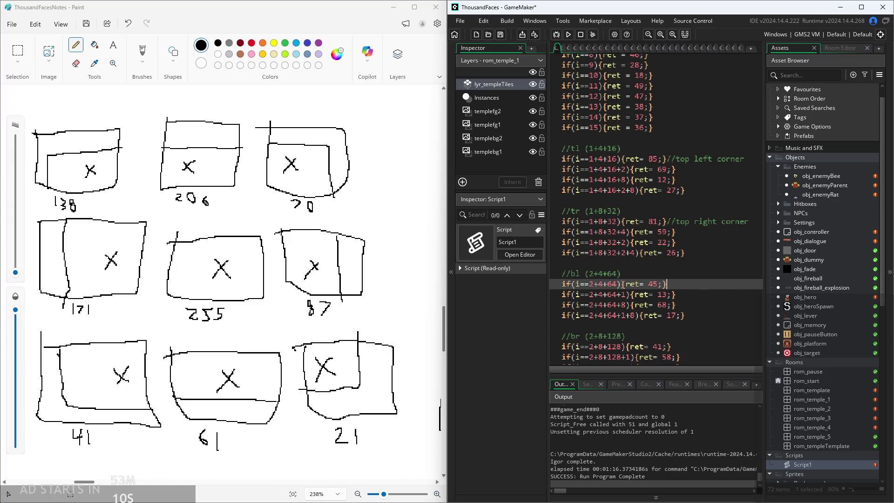
pyautogui.write('//')
pyautogui.write('bottom left corn')
pyautogui.write('er')
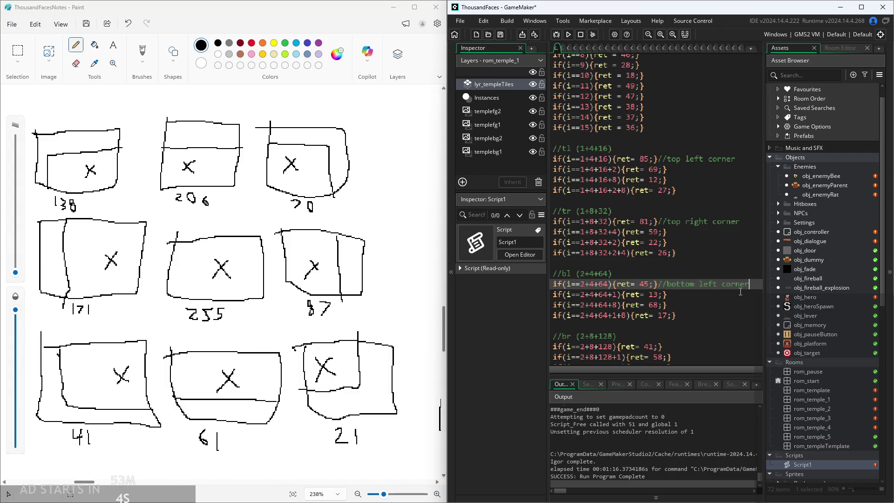
pyautogui.scroll(-2, 726, 290)
pyautogui.click(699, 288)
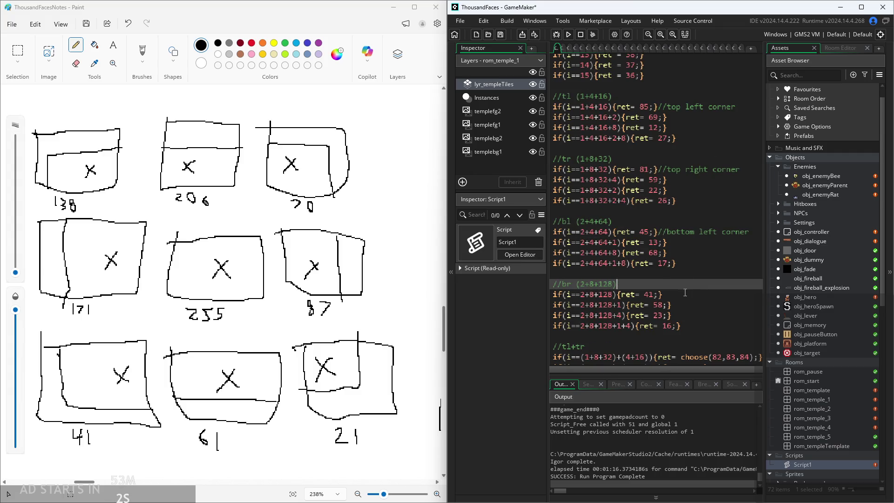
pyautogui.click(685, 293)
pyautogui.write('//bottom right corner')
# - Add a //top wall comment after the choose(82,83,84) line and review the comments
pyautogui.scroll(-2, 685, 292)
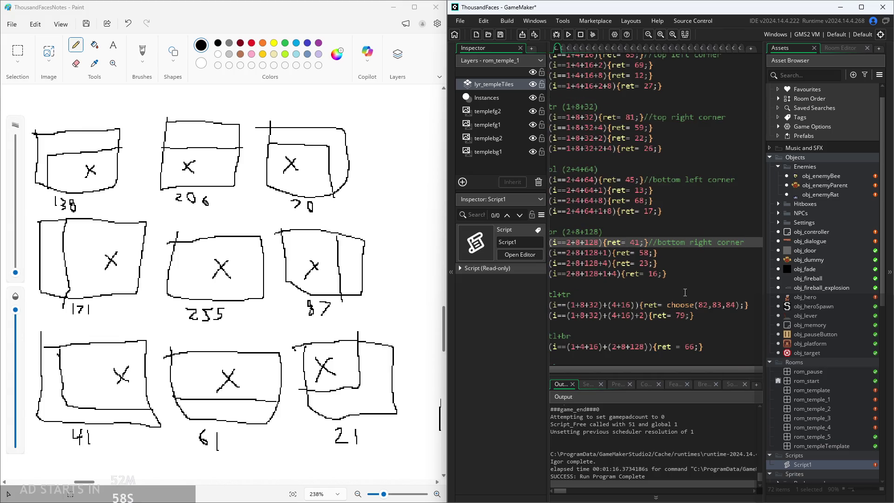
pyautogui.scroll(-2, 685, 292)
pyautogui.hscroll(-2, 717, 275)
pyautogui.click(748, 255)
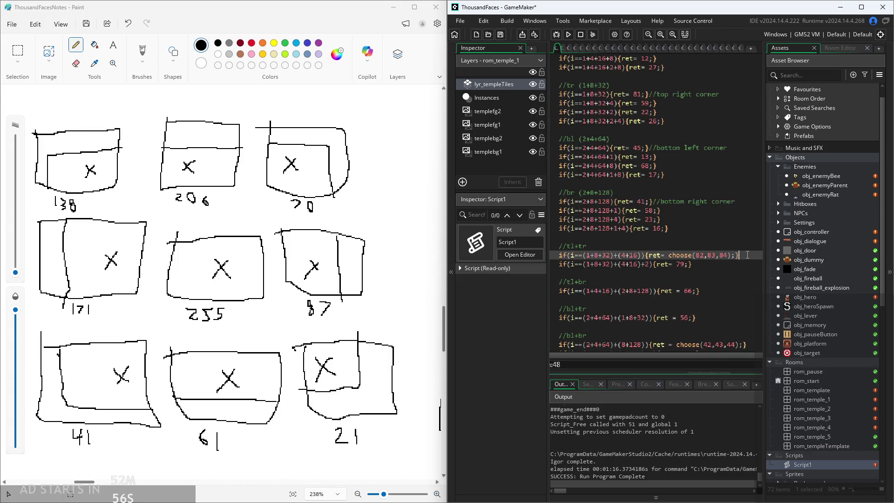
pyautogui.write('//')
pyautogui.write('top wall')
pyautogui.press('Down')
pyautogui.press('Down')
pyautogui.press('Home')
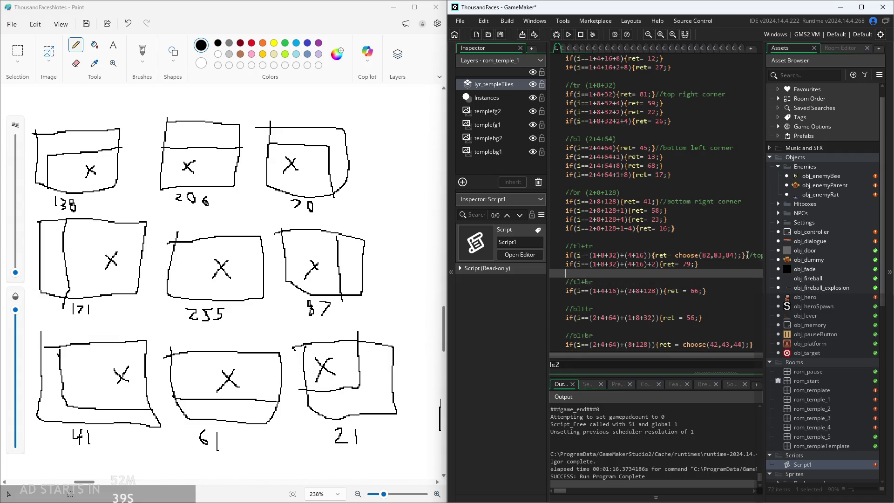
pyautogui.press('Up')
pyautogui.press('End')
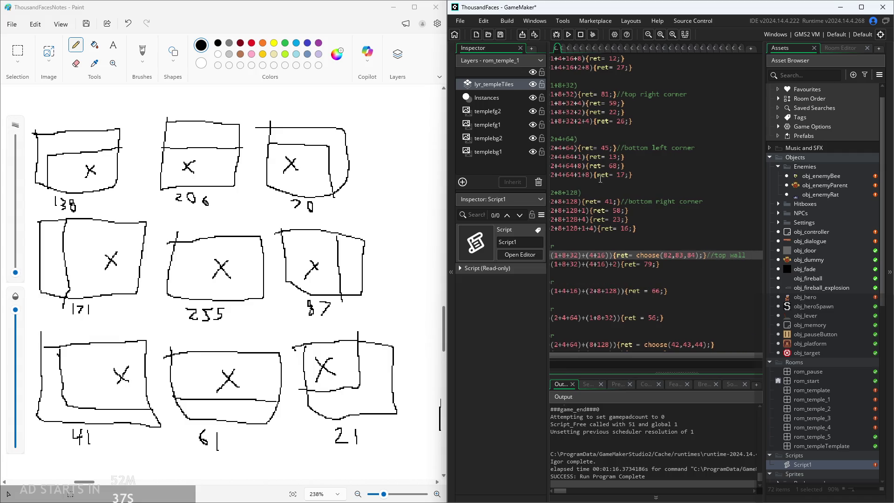
pyautogui.click(615, 201)
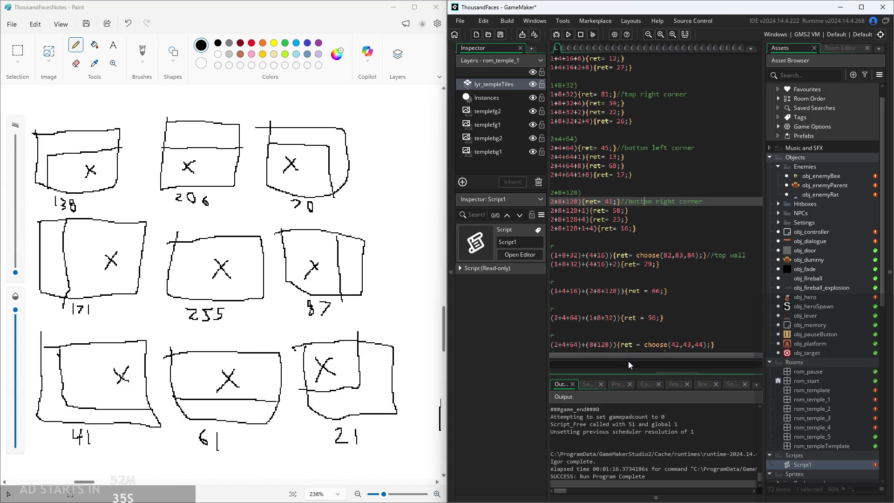
pyautogui.keyDown('ctrl'); pyautogui.scroll(2, 565, 217); pyautogui.keyUp('ctrl')
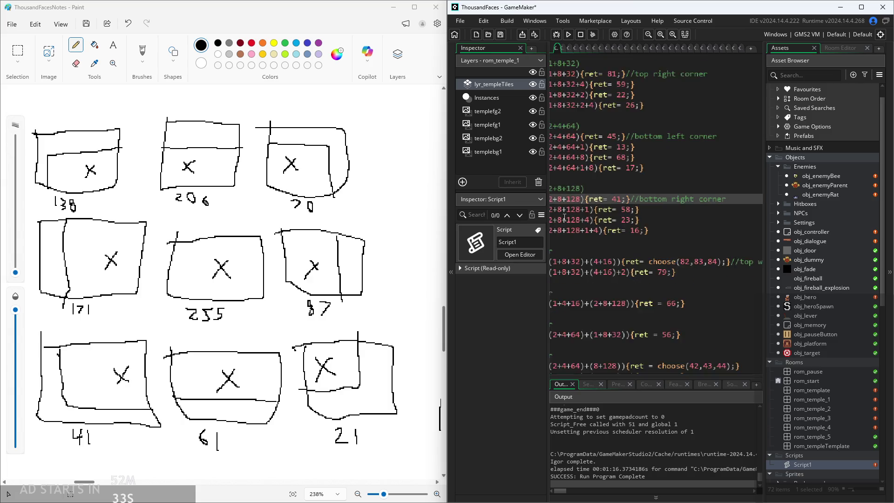
pyautogui.keyDown('ctrl'); pyautogui.scroll(-2, 624, 353); pyautogui.keyUp('ctrl')
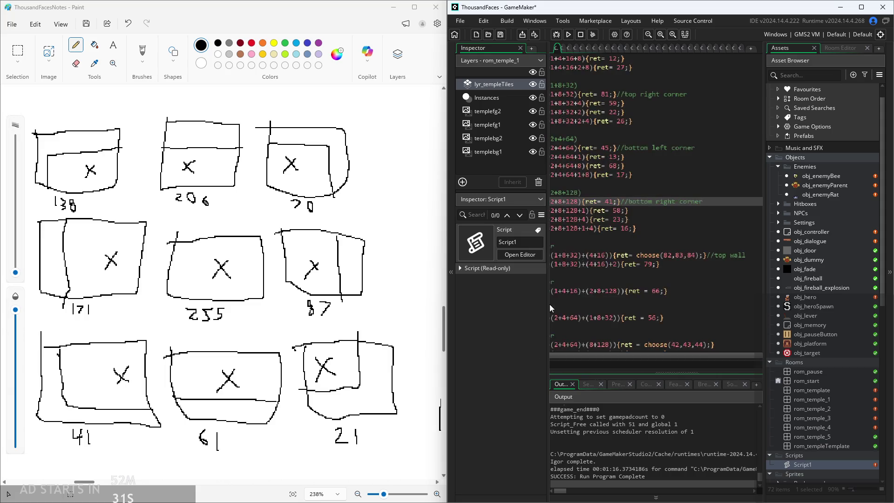
pyautogui.keyDown('ctrl'); pyautogui.scroll(-1, 596, 256); pyautogui.keyUp('ctrl')
pyautogui.scroll(2, 617, 216)
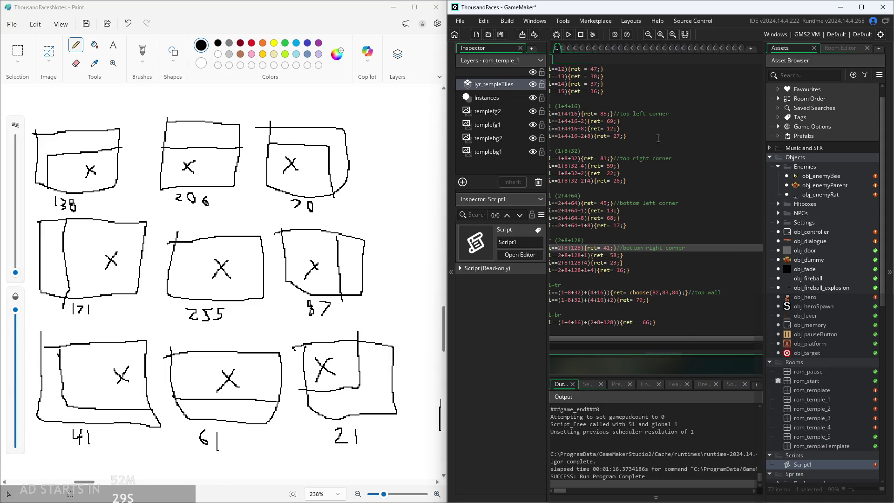
pyautogui.keyDown('ctrl'); pyautogui.scroll(2, 657, 141); pyautogui.keyUp('ctrl')
pyautogui.keyDown('ctrl'); pyautogui.scroll(-2, 623, 217); pyautogui.keyUp('ctrl')
pyautogui.keyDown('ctrl'); pyautogui.scroll(5, 623, 217); pyautogui.keyUp('ctrl')
pyautogui.keyDown('ctrl'); pyautogui.scroll(-2, 653, 153); pyautogui.keyUp('ctrl')
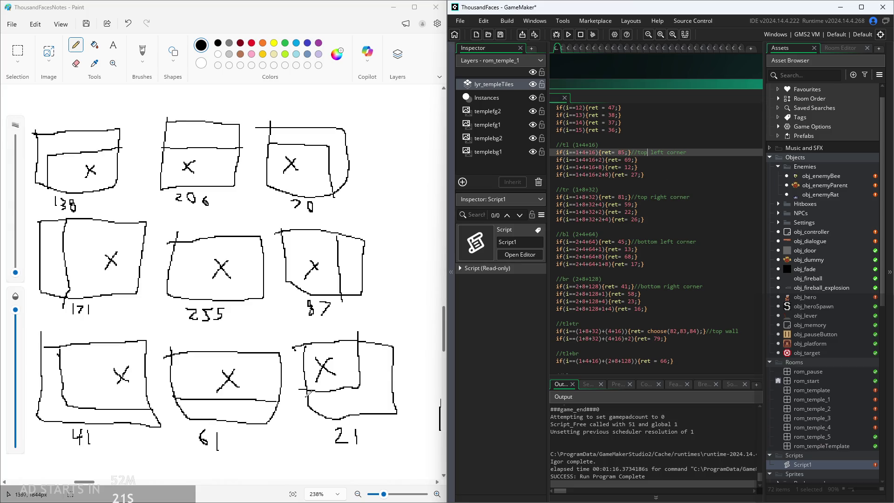
# - Swap labels so ret= 85 reads bottom right corner and ret= 41 reads top left corner
pyautogui.keyDown('ctrl'); pyautogui.scroll(2, 678, 161); pyautogui.keyUp('ctrl')
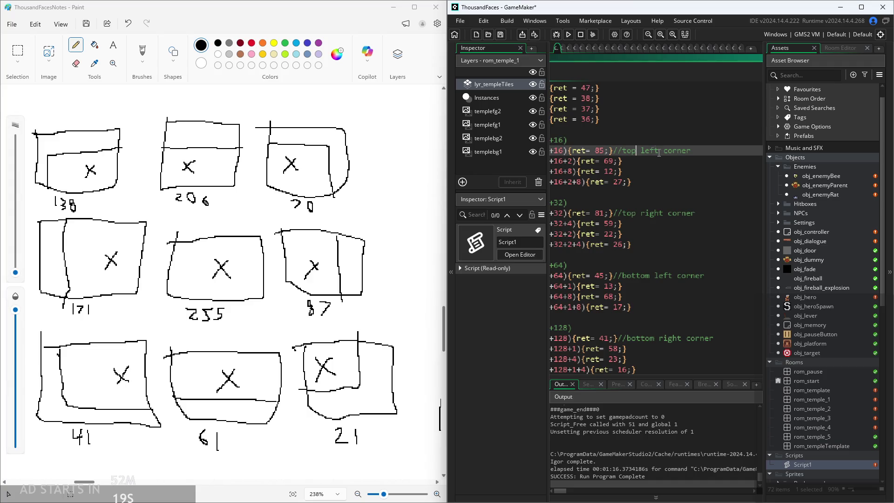
pyautogui.moveTo(714, 154); pyautogui.dragTo(613, 151)
pyautogui.hotkey('ctrl', 'c')
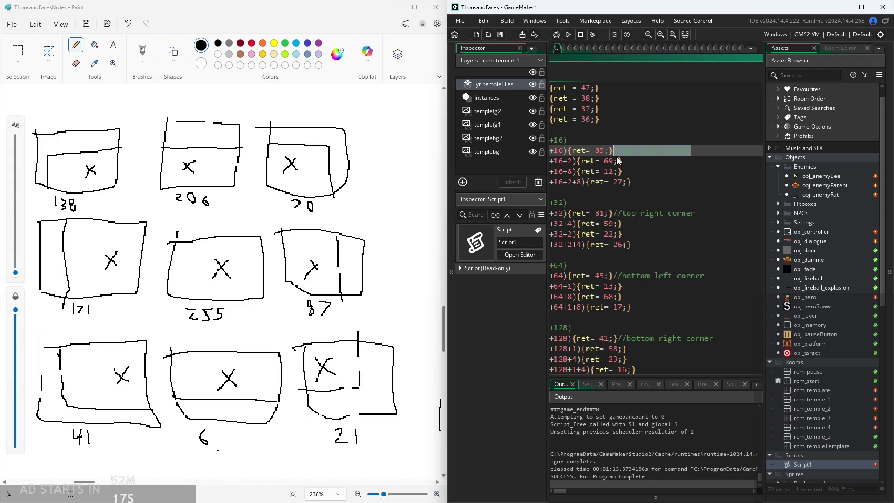
pyautogui.click(662, 170)
pyautogui.keyDown('ctrl'); pyautogui.scroll(-3, 688, 193); pyautogui.keyUp('ctrl')
pyautogui.scroll(3, 689, 193)
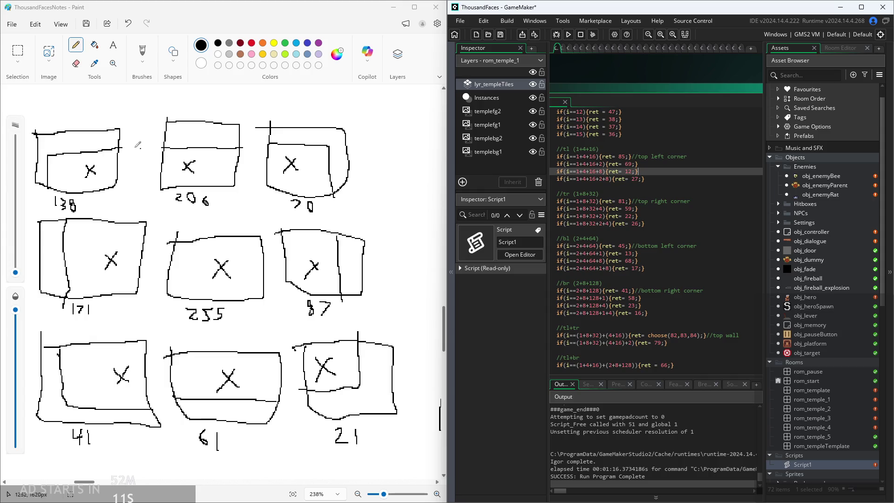
pyautogui.click(718, 291)
pyautogui.hotkey('ctrl', 'v')
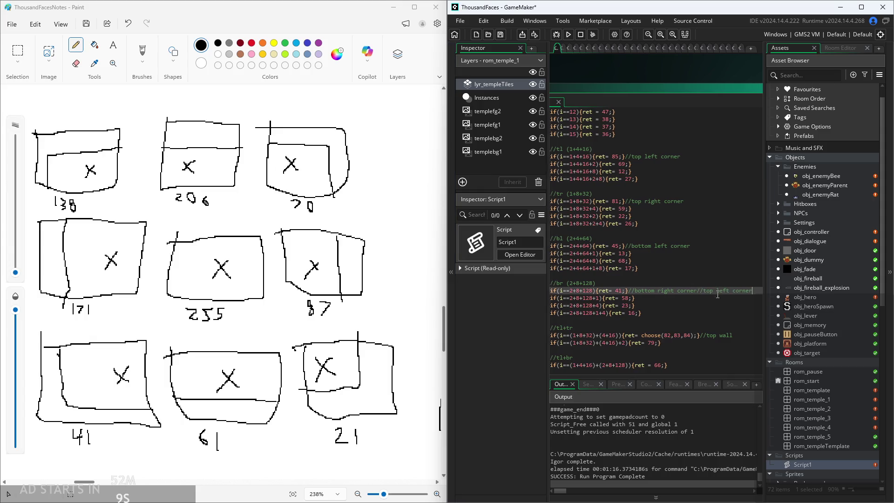
pyautogui.moveTo(693, 292); pyautogui.dragTo(629, 293)
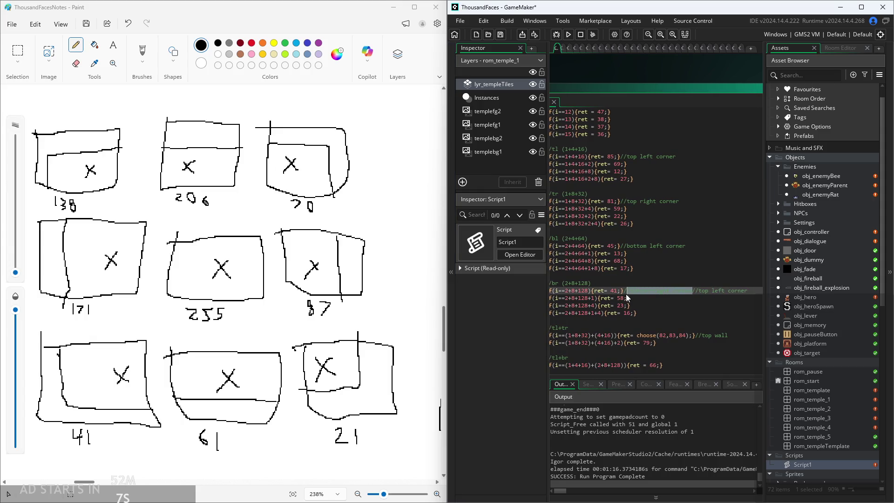
pyautogui.press('BackSpace')
pyautogui.moveTo(689, 154); pyautogui.dragTo(612, 157)
pyautogui.write('//bottom right corner')
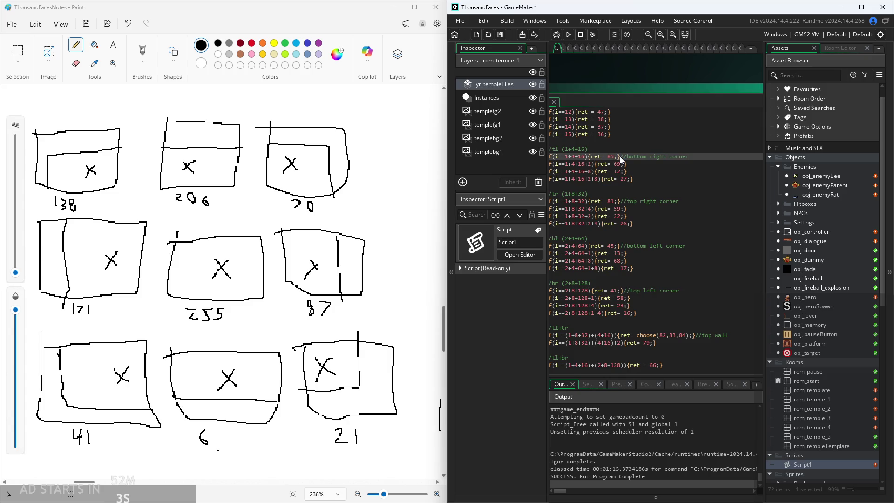
# - Relabel ret= 45 as top right corner and ret= 81 as bottom left corner
pyautogui.moveTo(680, 201); pyautogui.dragTo(617, 202)
pyautogui.hotkey('ctrl', 'c')
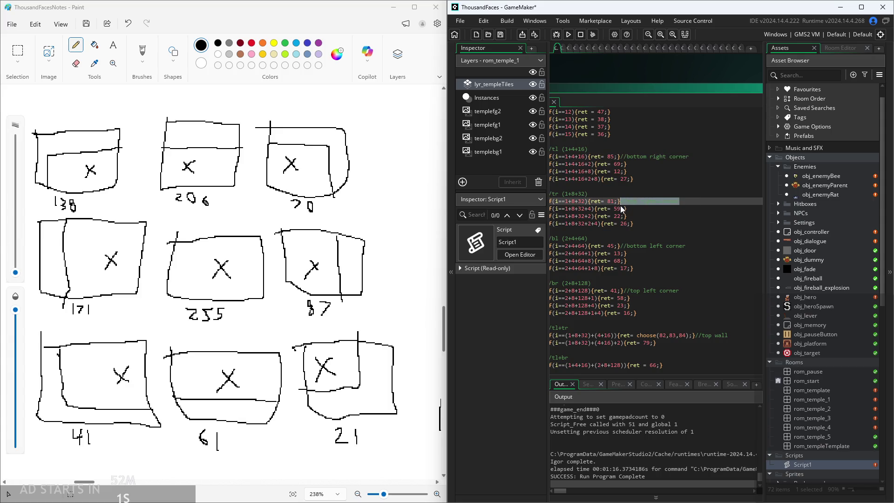
pyautogui.press('BackSpace')
pyautogui.click(708, 245)
pyautogui.hotkey('ctrl', 'v')
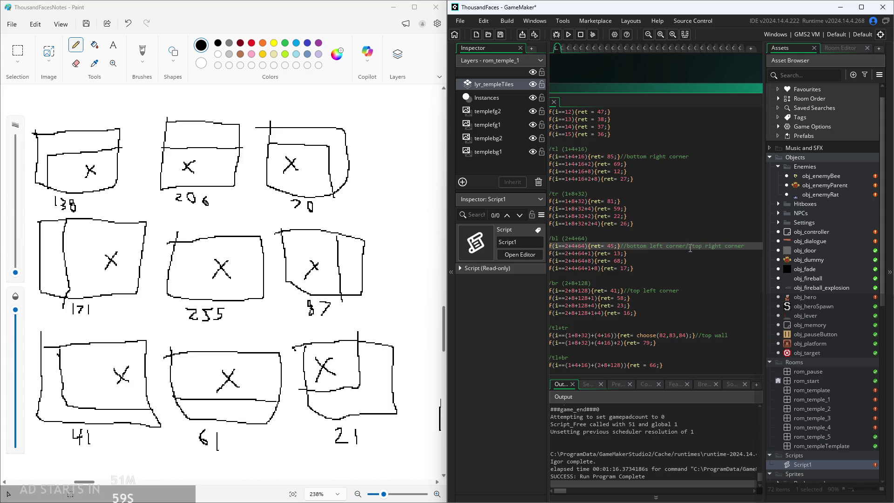
pyautogui.moveTo(687, 246); pyautogui.dragTo(620, 246)
pyautogui.hotkey('ctrl', 'v')
pyautogui.hotkey('ctrl', 'z')
pyautogui.press('BackSpace')
pyautogui.click(667, 200)
pyautogui.write('//bottom left corner')
pyautogui.click(713, 209)
pyautogui.click(669, 247)
pyautogui.keyDown('ctrl'); pyautogui.scroll(3, 656, 237); pyautogui.keyUp('ctrl')
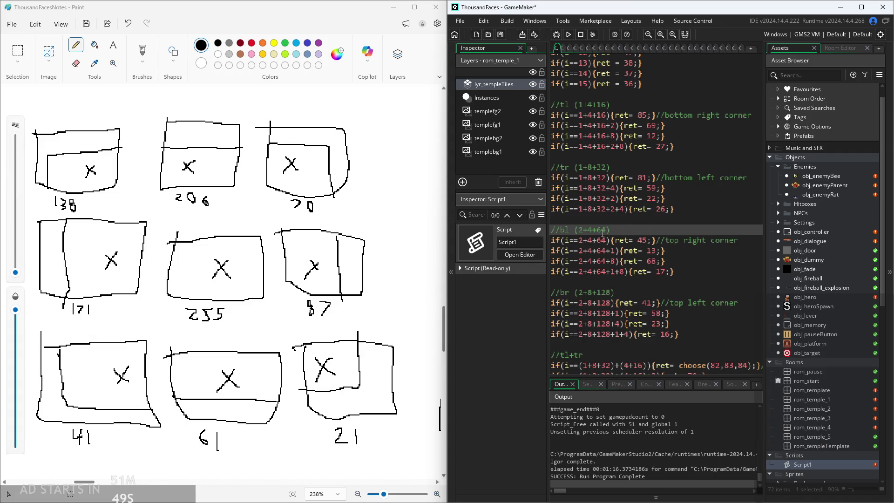
# - Relabel the choose(82,83,84) comment from 'top wall' to 'bottom wall'
pyautogui.click(605, 240)
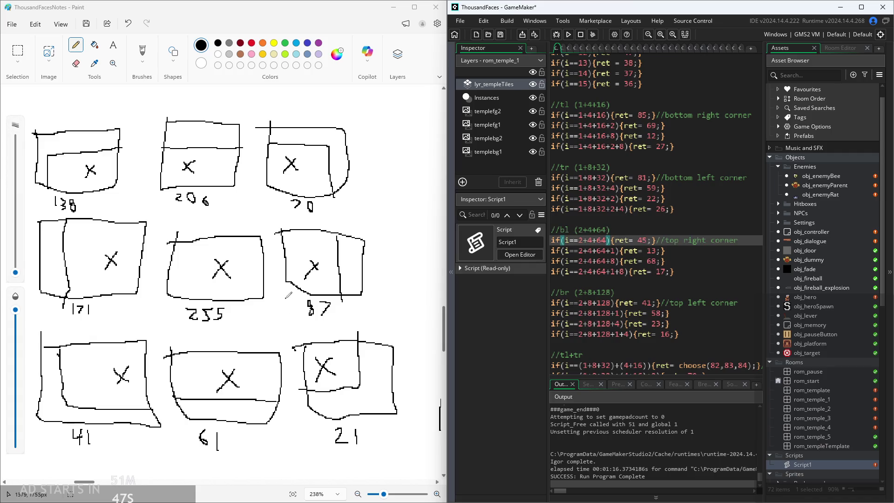
pyautogui.press('Right')
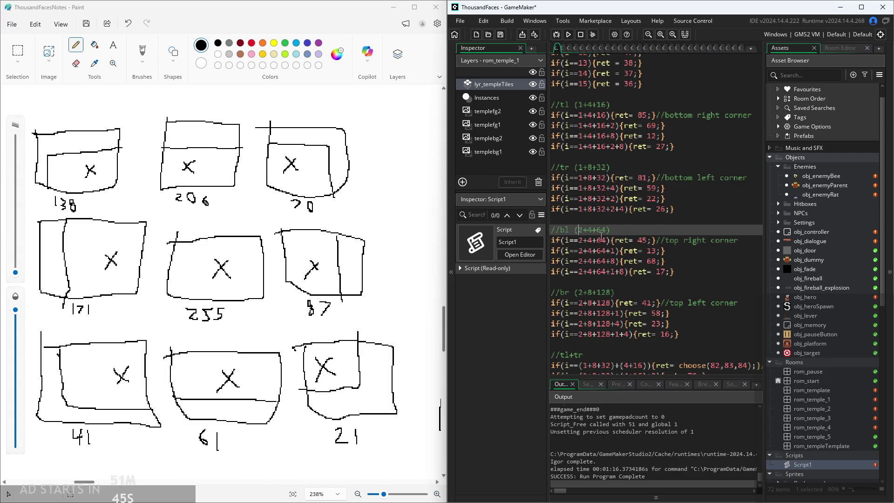
pyautogui.scroll(-1, 659, 250)
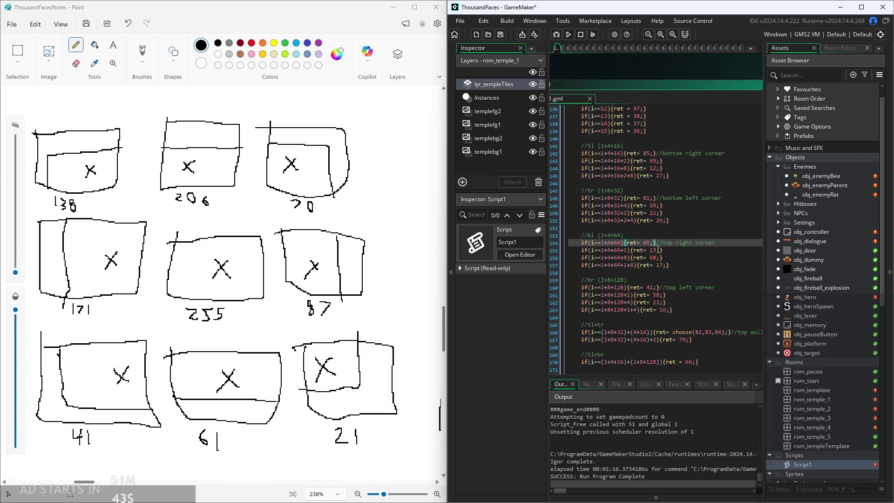
pyautogui.moveTo(681, 72); pyautogui.dragTo(658, 44)
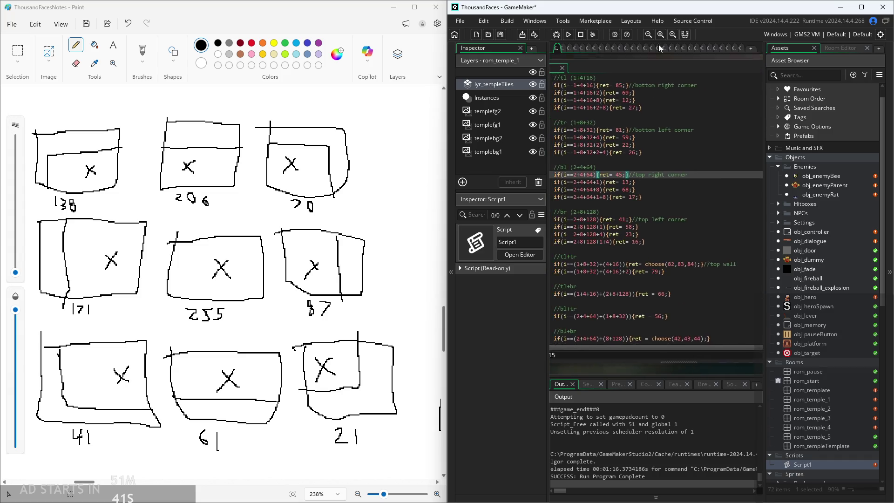
pyautogui.click(751, 266)
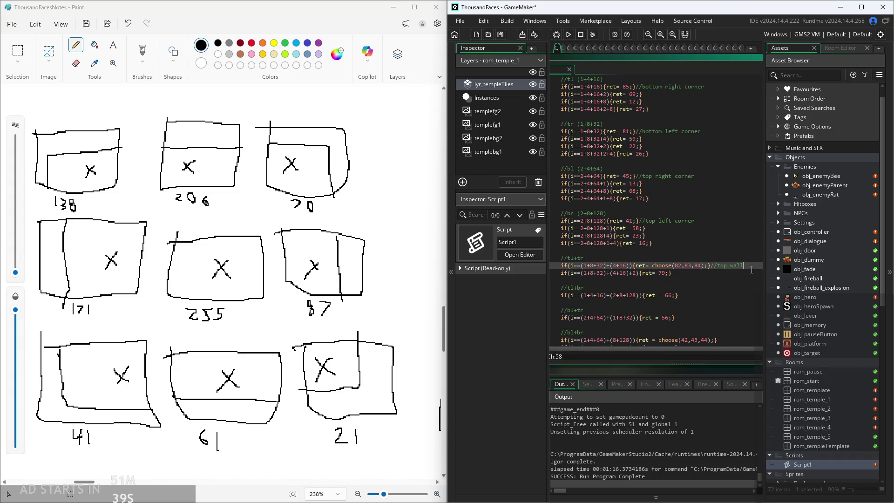
pyautogui.scroll(-3, 727, 269)
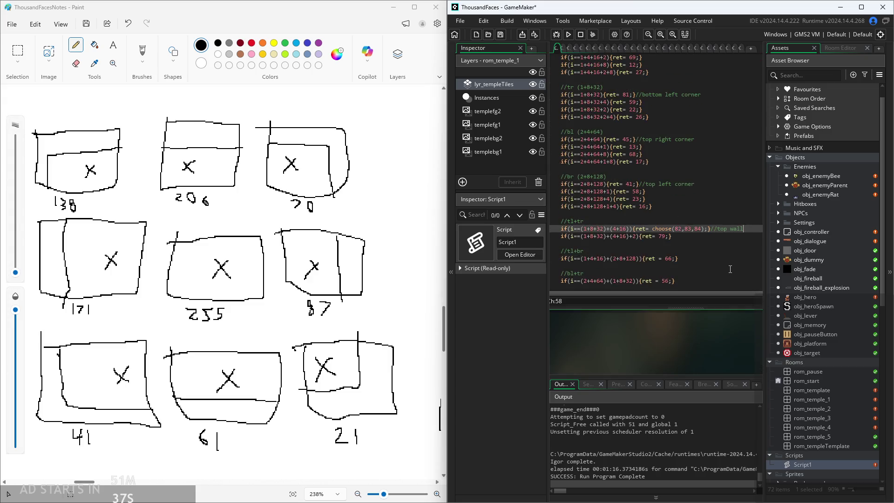
pyautogui.scroll(-2, 669, 326)
pyautogui.scroll(2, 717, 213)
pyautogui.doubleClick(707, 214)
pyautogui.write('bot')
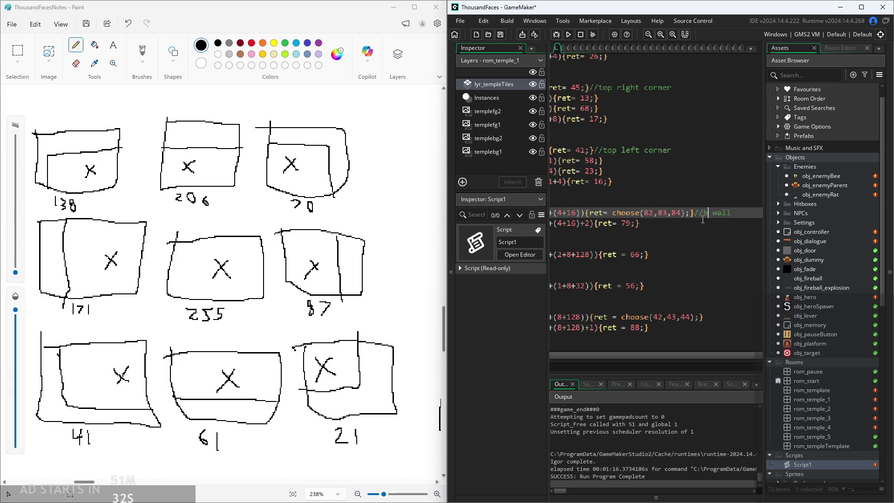
pyautogui.write('tom')
# - Add a '//top wall' comment after the choose(42,43,44) line
pyautogui.click(676, 233)
pyautogui.scroll(-3, 676, 233)
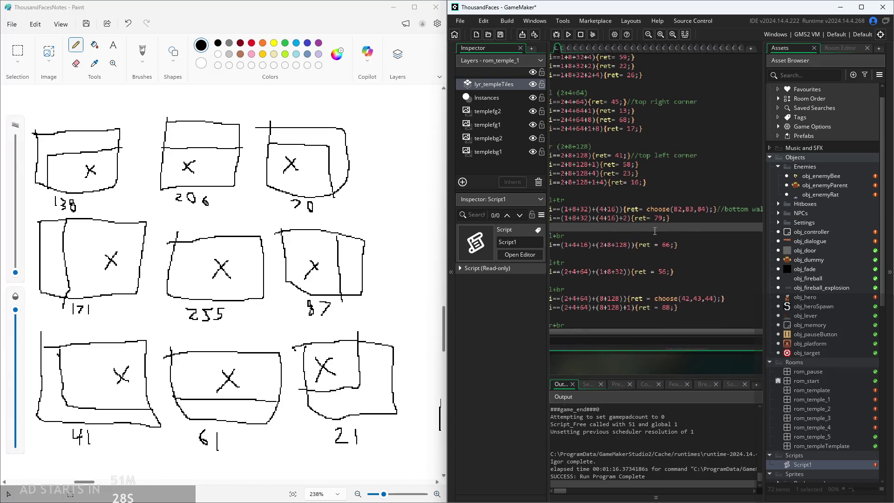
pyautogui.scroll(2, 624, 217)
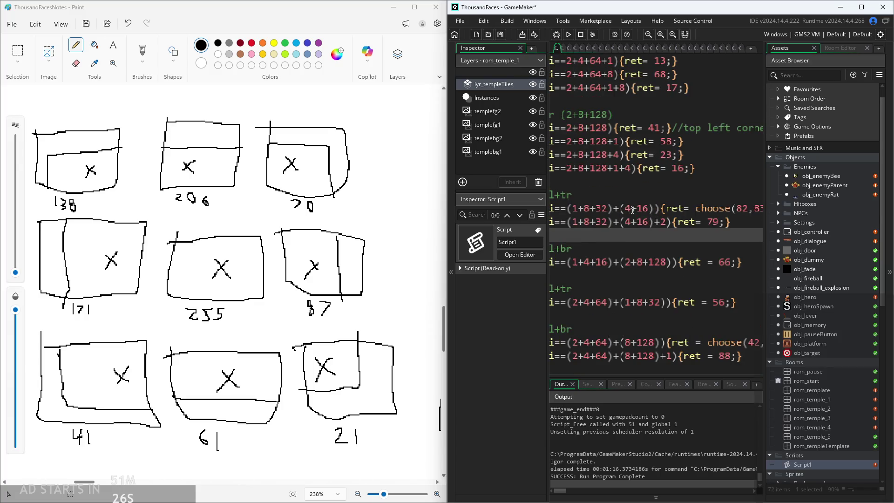
pyautogui.scroll(-2, 580, 222)
pyautogui.scroll(1, 589, 234)
pyautogui.scroll(-2, 589, 234)
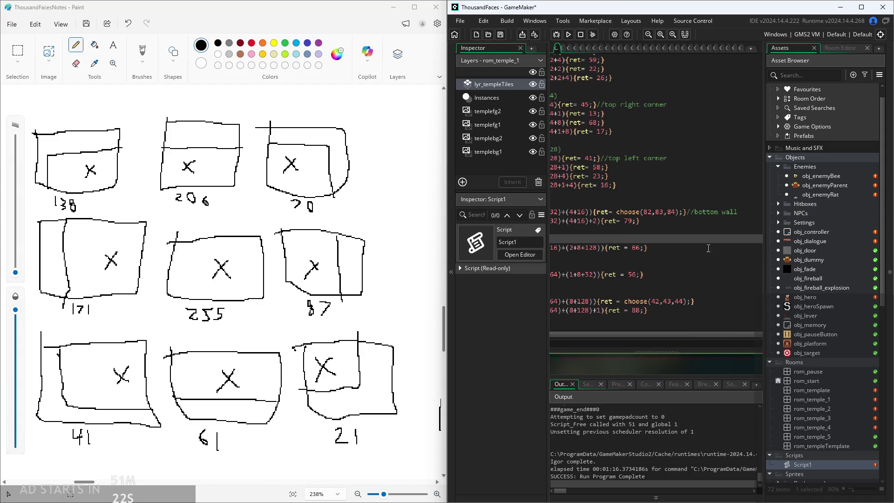
pyautogui.scroll(-2, 703, 242)
pyautogui.click(715, 233)
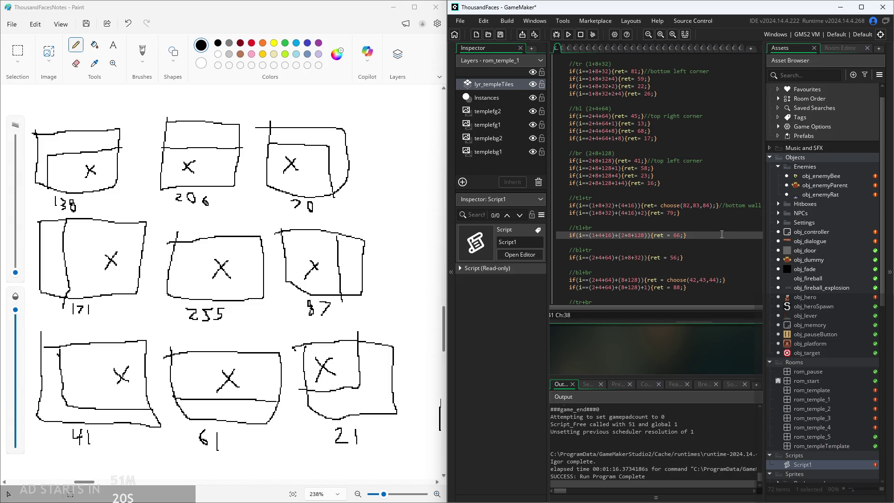
pyautogui.scroll(-1, 714, 257)
pyautogui.click(724, 236)
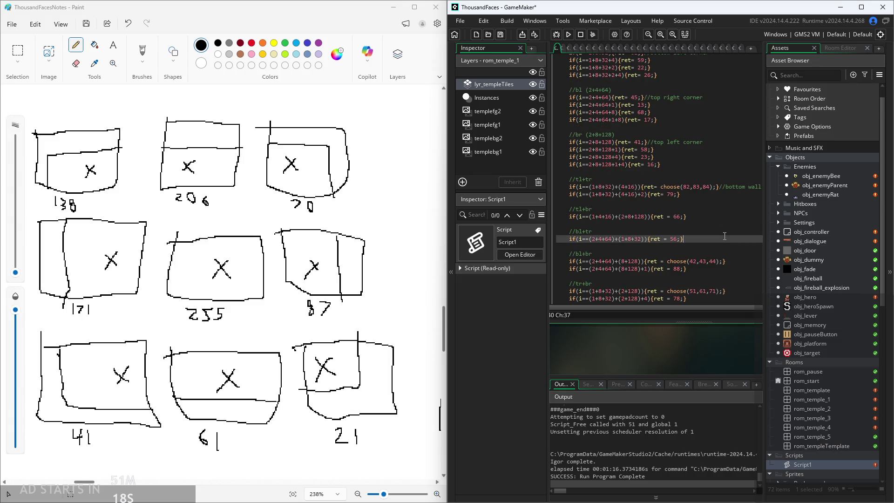
pyautogui.scroll(-1, 731, 242)
pyautogui.click(753, 245)
pyautogui.write('//t')
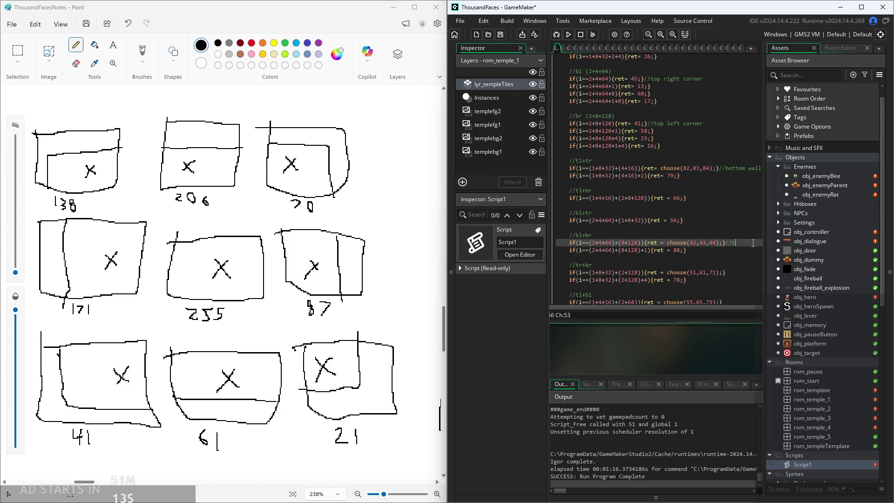
pyautogui.write('op wall')
# - Comment choose(51,61,71) as '//left wall' and choose(55,65,75) as '//right wall'
pyautogui.scroll(-1, 751, 243)
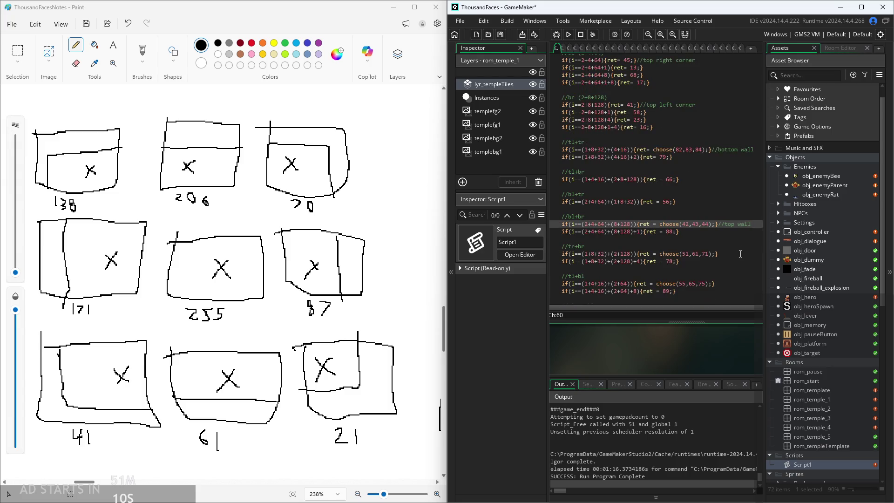
pyautogui.click(745, 254)
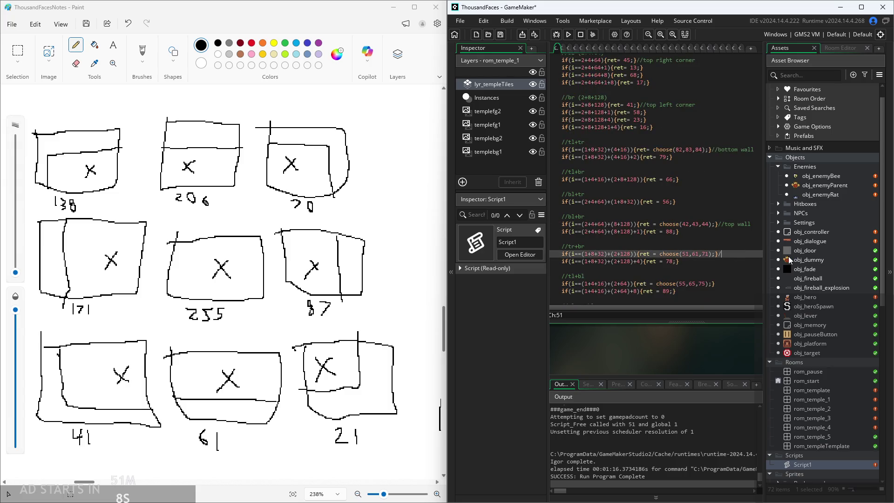
pyautogui.write('/left wall')
pyautogui.click(739, 284)
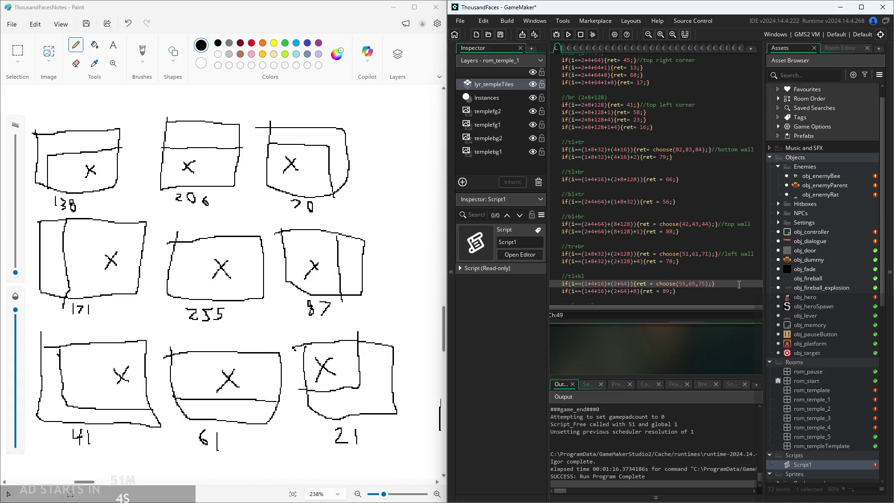
pyautogui.write('//right wall')
pyautogui.click(688, 261)
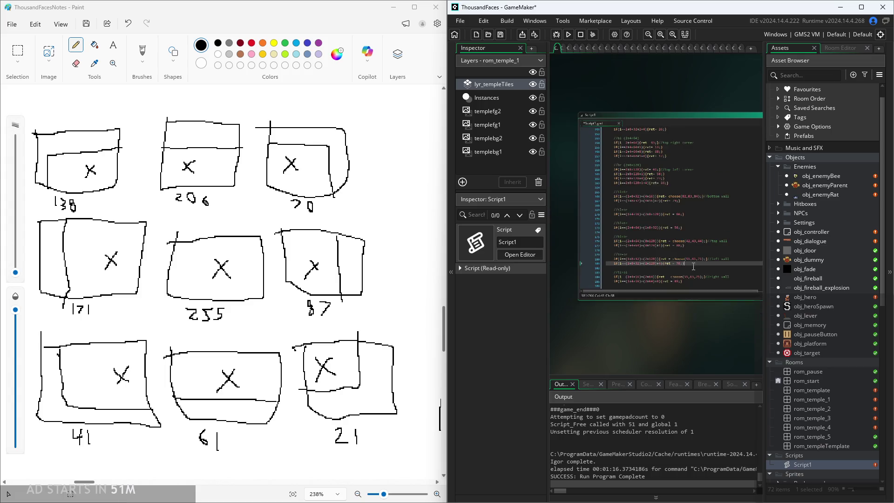
pyautogui.click(756, 277)
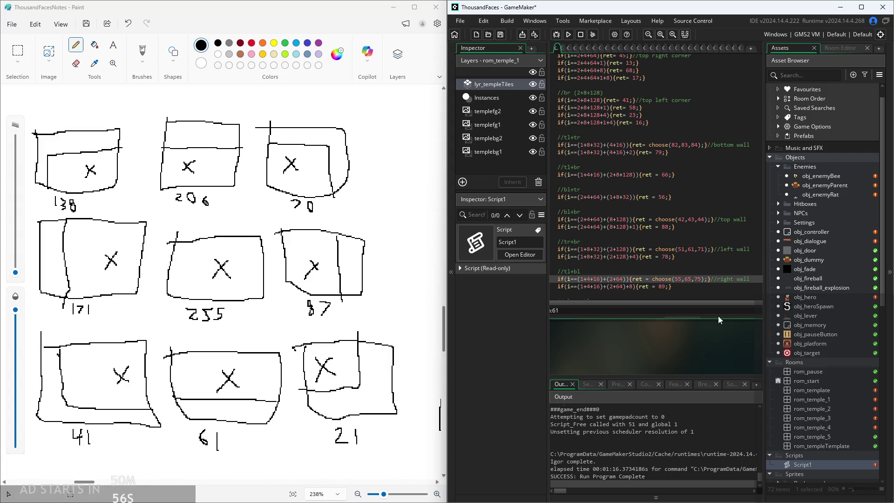
pyautogui.moveTo(670, 321); pyautogui.dragTo(671, 324)
pyautogui.click(747, 281)
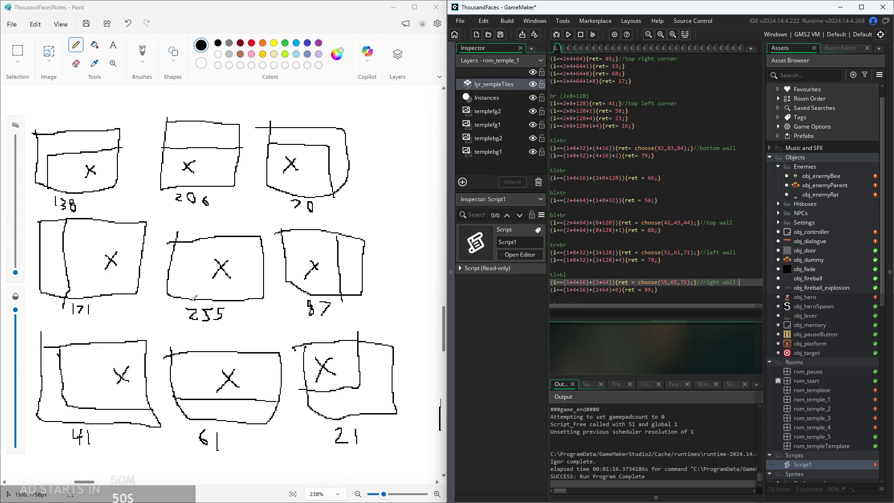
pyautogui.moveTo(653, 284)
pyautogui.click(753, 268)
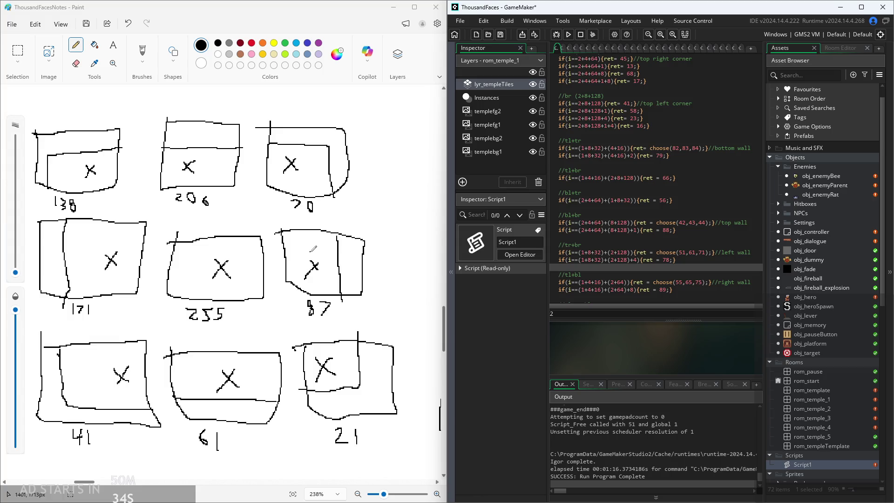
pyautogui.scroll(4, 669, 278)
pyautogui.click(713, 176)
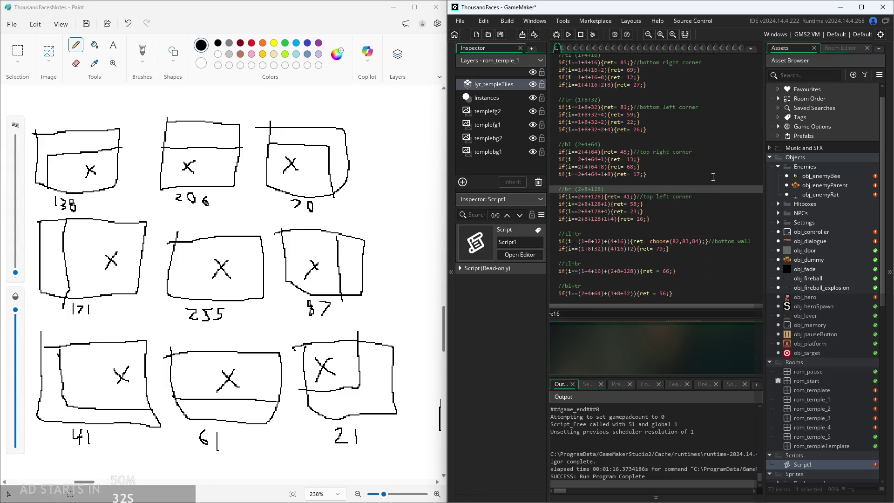
pyautogui.click(718, 197)
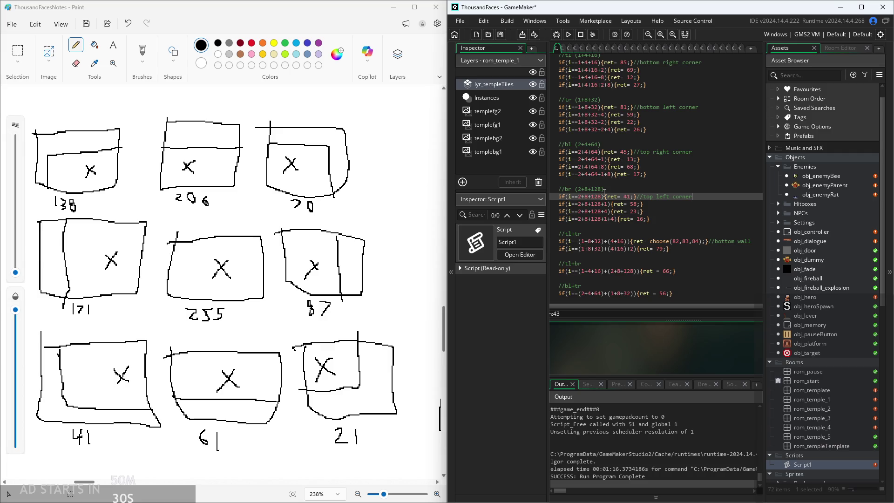
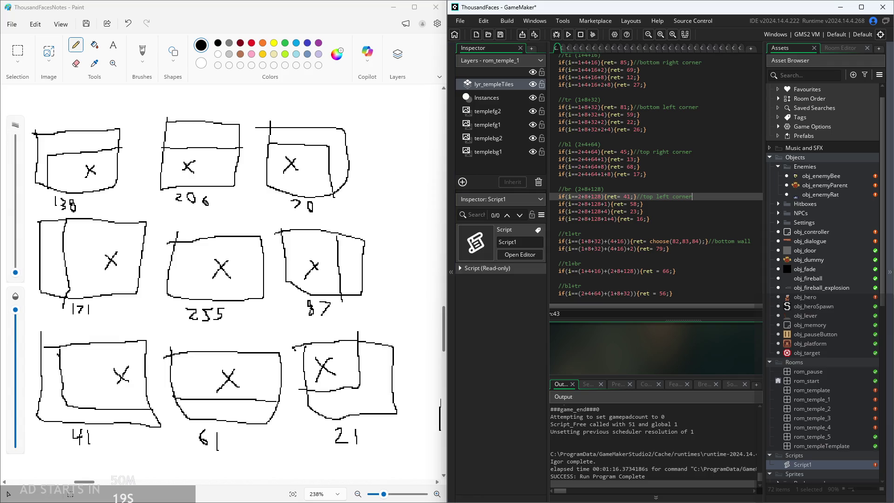
# - Scroll through Script1 past the bottom, top, left and right wall rules
pyautogui.scroll(-5, 791, 383)
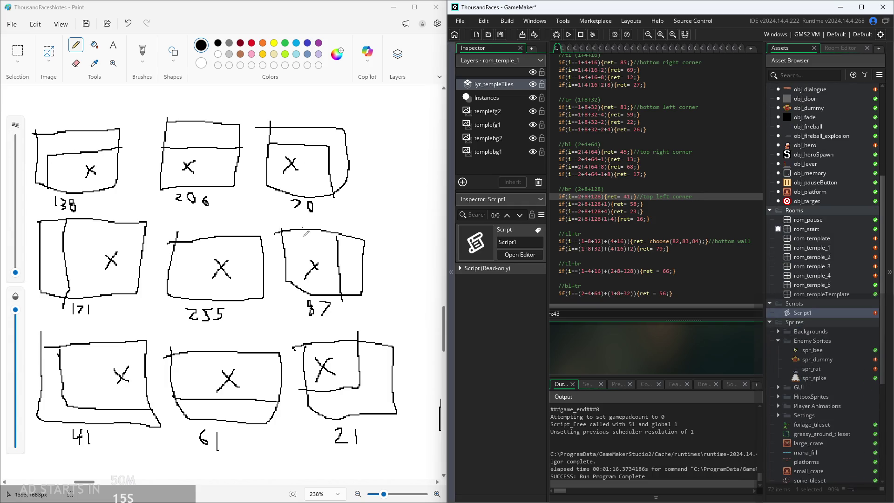
pyautogui.scroll(-2, 321, 219)
pyautogui.scroll(3, 105, 289)
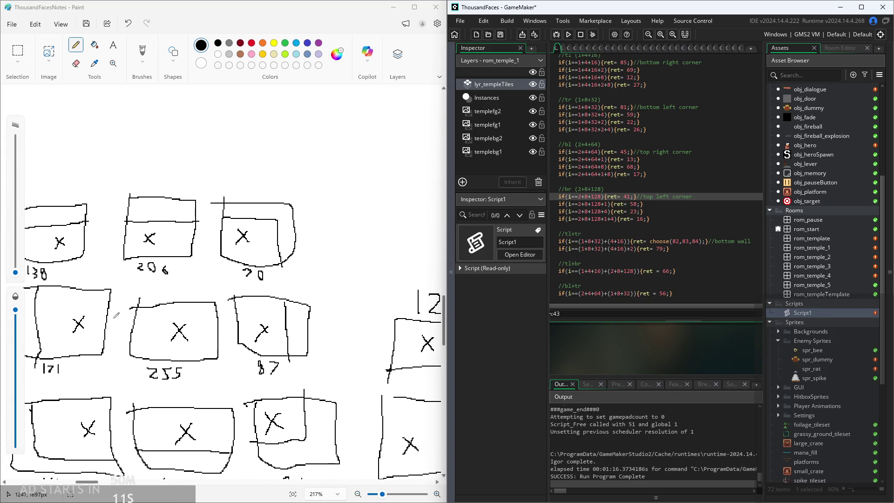
pyautogui.moveTo(95, 483); pyautogui.dragTo(91, 484)
pyautogui.scroll(-3, 151, 332)
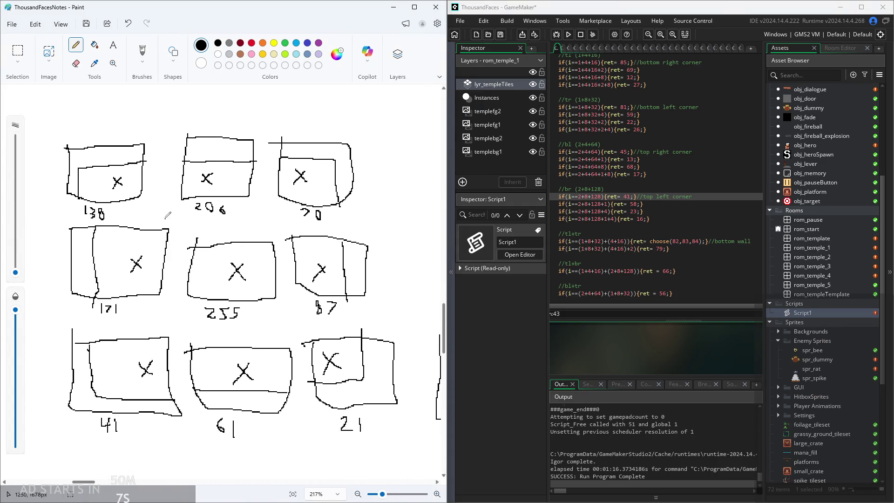
pyautogui.scroll(-1, 333, 191)
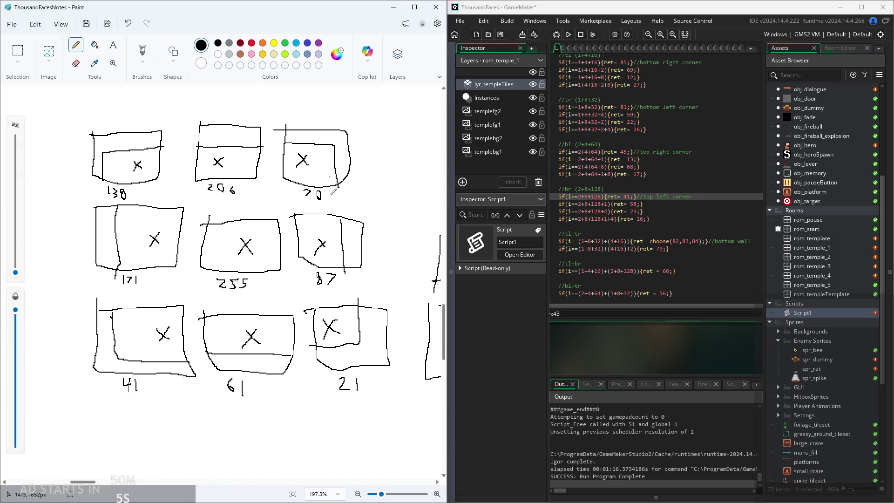
pyautogui.scroll(-2, 333, 190)
pyautogui.scroll(1, 279, 270)
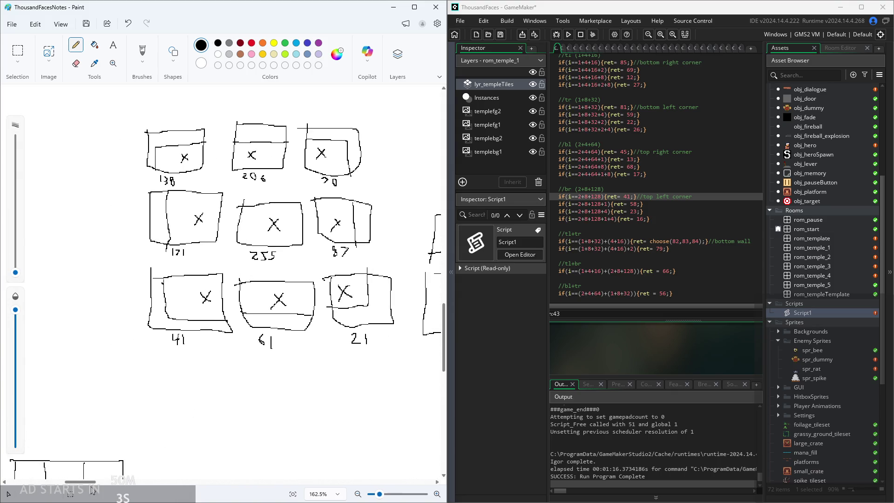
pyautogui.moveTo(93, 482); pyautogui.dragTo(98, 483)
pyautogui.scroll(1, 186, 345)
pyautogui.scroll(-1, 186, 345)
pyautogui.scroll(1, 340, 317)
pyautogui.scroll(1, 349, 261)
pyautogui.click(756, 252)
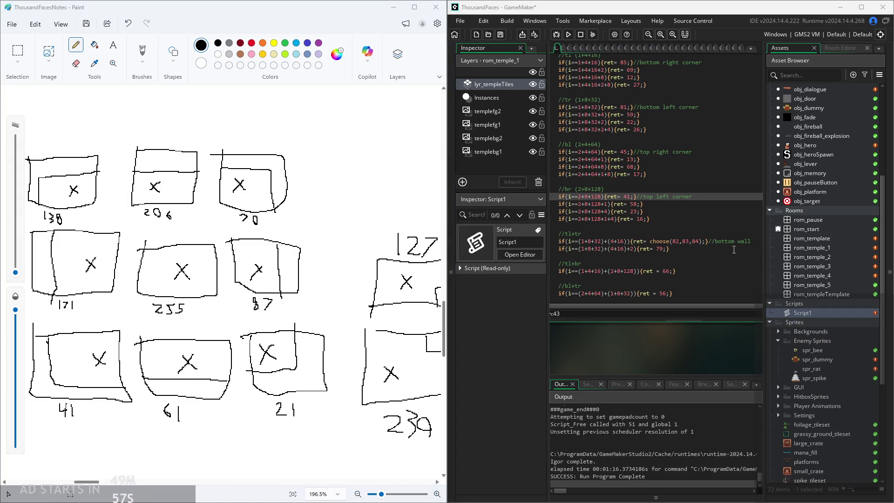
pyautogui.click(754, 242)
pyautogui.scroll(-3, 652, 250)
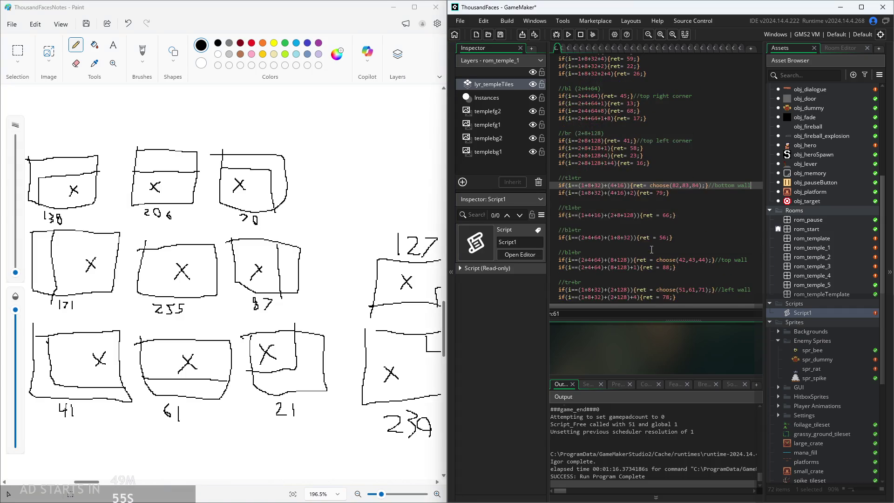
pyautogui.click(748, 261)
pyautogui.scroll(-2, 750, 259)
pyautogui.click(755, 253)
pyautogui.scroll(-2, 759, 248)
pyautogui.click(760, 244)
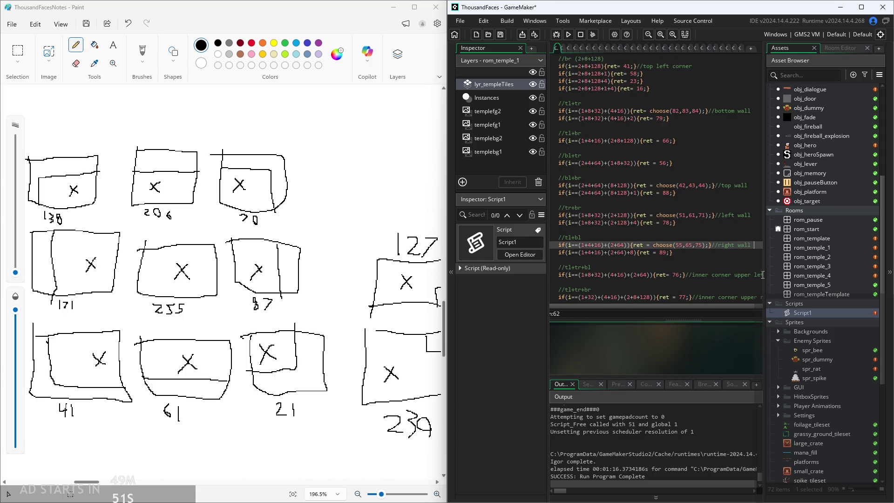
pyautogui.scroll(-2, 610, 250)
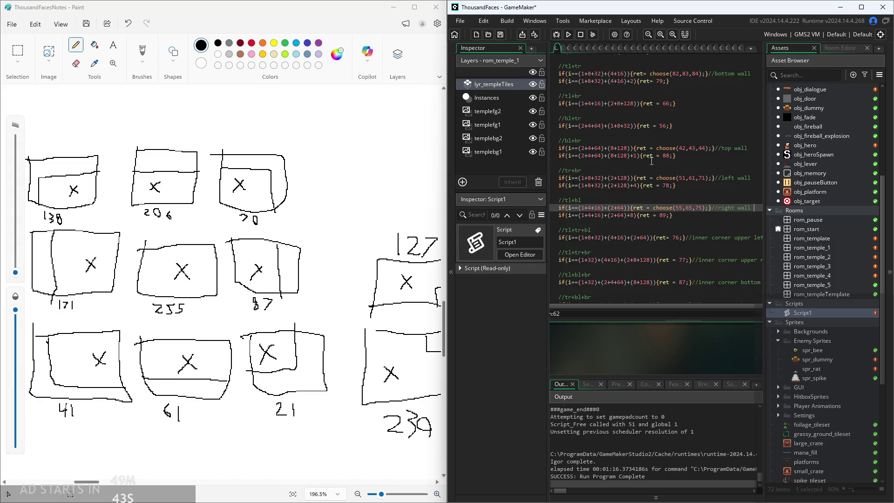
# - Move between the right wall rule and the corner rules below it
pyautogui.click(730, 217)
pyautogui.keyDown('ctrl'); pyautogui.scroll(-3, 730, 217); pyautogui.keyUp('ctrl')
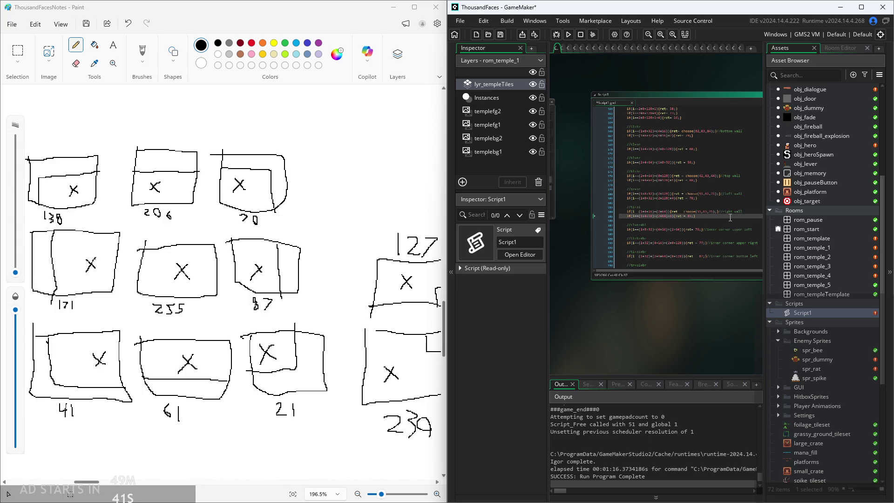
pyautogui.keyDown('ctrl'); pyautogui.scroll(3, 750, 211); pyautogui.keyUp('ctrl')
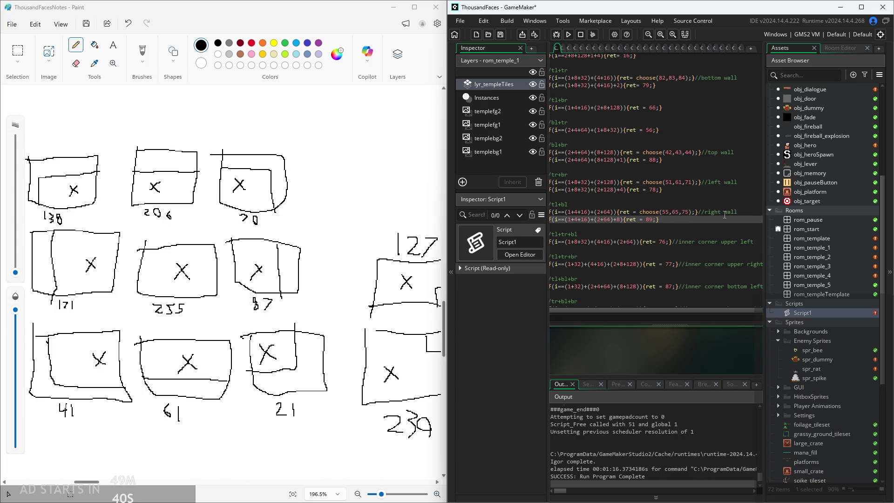
pyautogui.click(749, 211)
pyautogui.hscroll(2, 685, 311)
pyautogui.scroll(-4, 739, 212)
pyautogui.click(739, 210)
pyautogui.hscroll(-2, 677, 307)
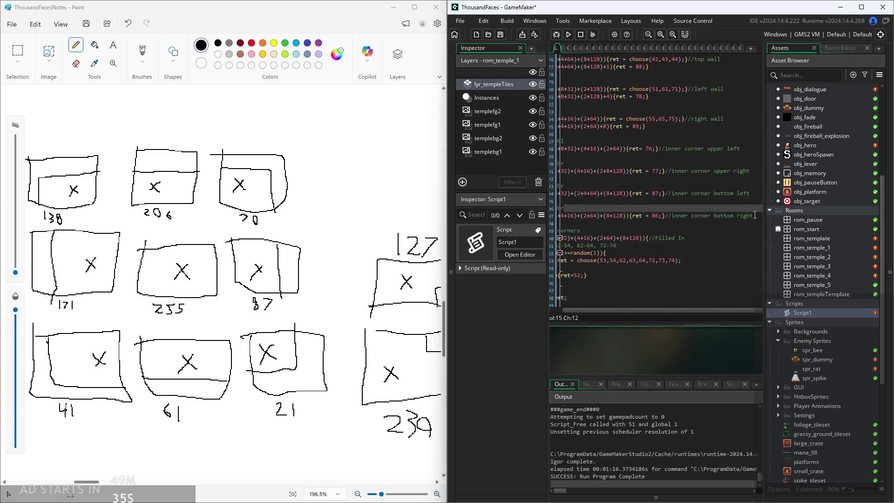
pyautogui.hscroll(-3, 663, 317)
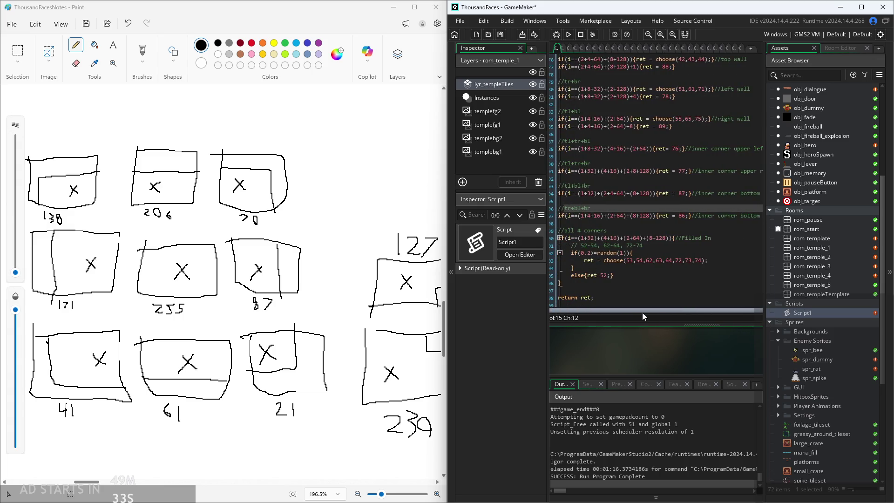
# - Rewrite the //Filled In comment as lowercase //filled in
pyautogui.click(742, 239)
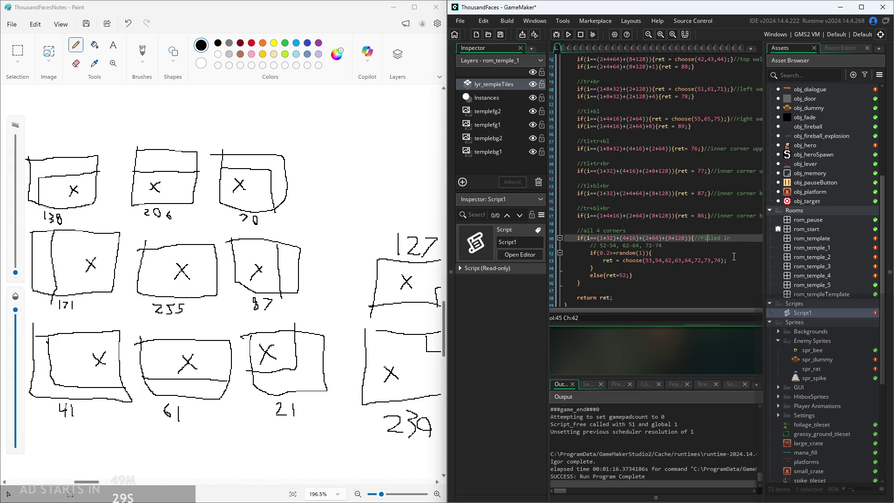
pyautogui.press('Left')
pyautogui.press('Right')
pyautogui.moveTo(714, 311); pyautogui.dragTo(764, 291)
pyautogui.click(700, 233)
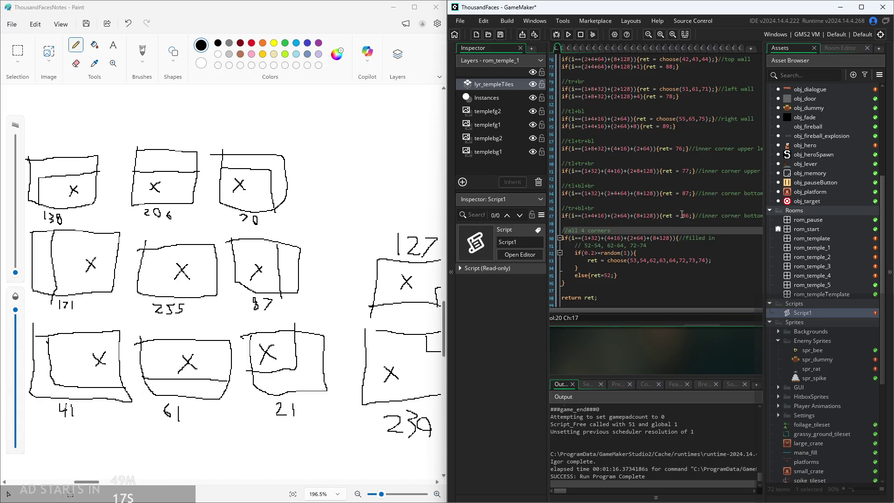
pyautogui.moveTo(717, 310); pyautogui.dragTo(782, 308)
pyautogui.click(745, 213)
# - Bring the Paint tile-planning sketch to the front and pan across it
pyautogui.click(386, 242)
pyautogui.hscroll(5, 378, 229)
pyautogui.keyDown('ctrl'); pyautogui.scroll(-3, 378, 229); pyautogui.keyUp('ctrl')
pyautogui.hscroll(3, 326, 275)
pyautogui.hscroll(2, 326, 276)
pyautogui.keyDown('ctrl'); pyautogui.scroll(6, 378, 294); pyautogui.keyUp('ctrl')
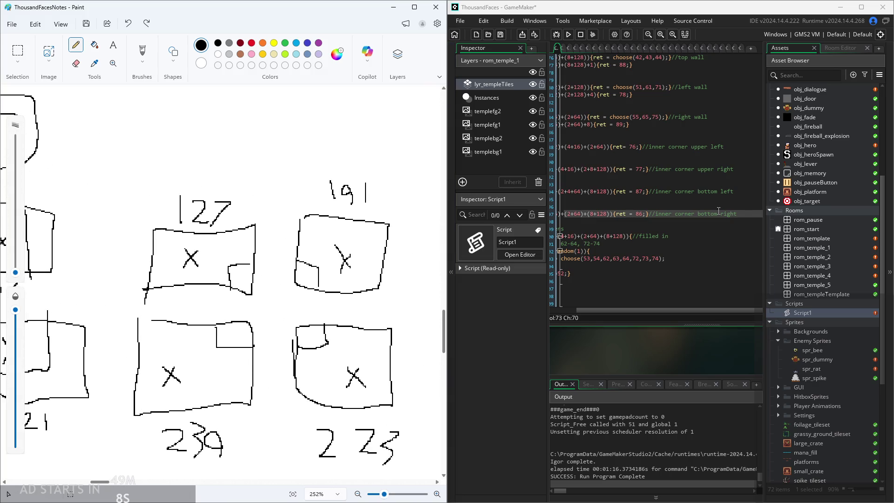
# - Tag the bottom right, bottom left and upper right inner-corner comments with 223, 239 and 191
pyautogui.click(750, 217)
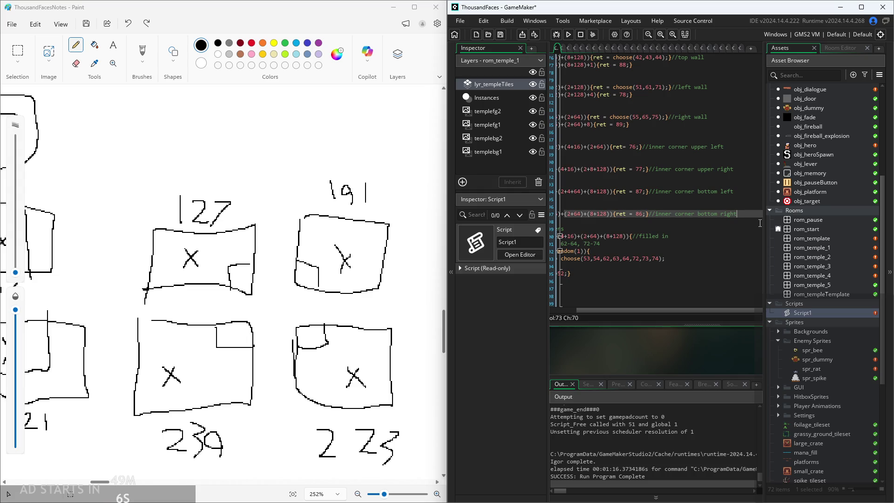
pyautogui.write('223')
pyautogui.click(749, 190)
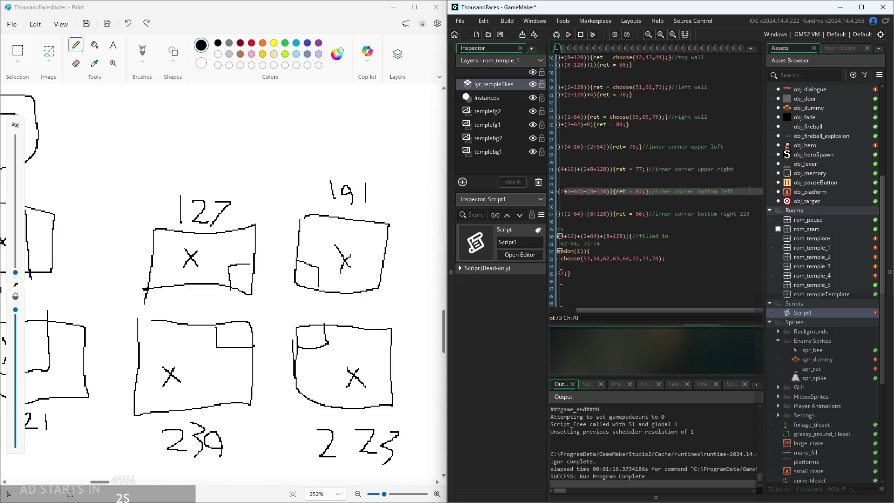
pyautogui.write('39')
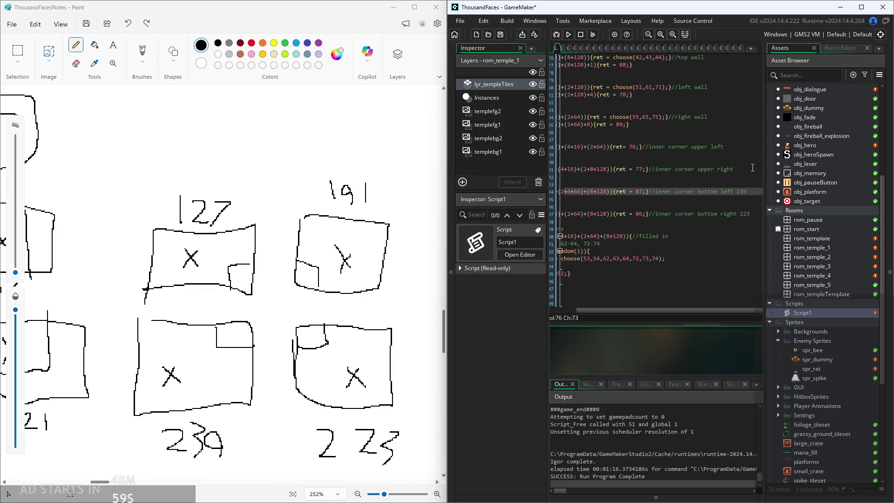
pyautogui.click(751, 170)
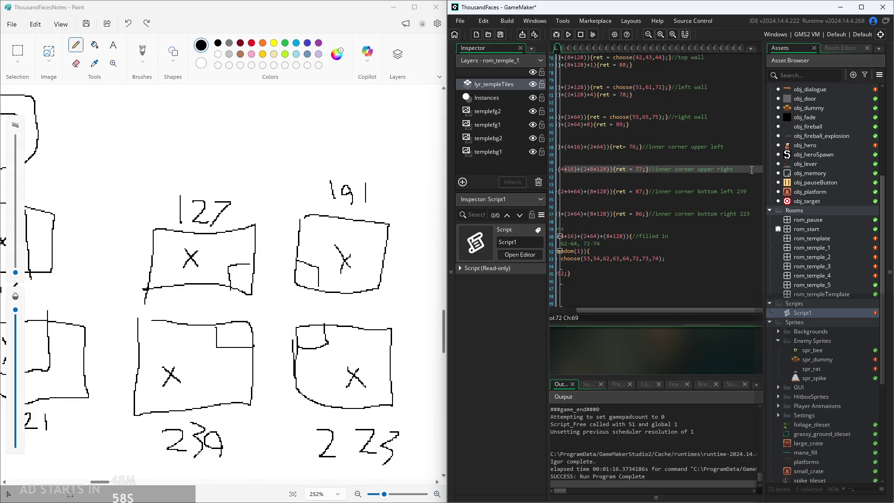
pyautogui.write('191')
# - Append 127 to the upper-left inner corner comment
pyautogui.click(756, 141)
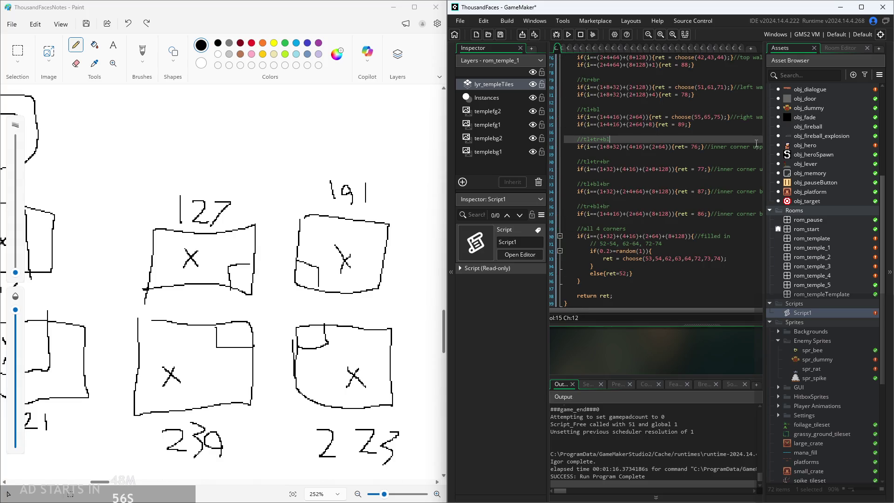
pyautogui.click(566, 154)
pyautogui.press('Up')
pyautogui.press('End')
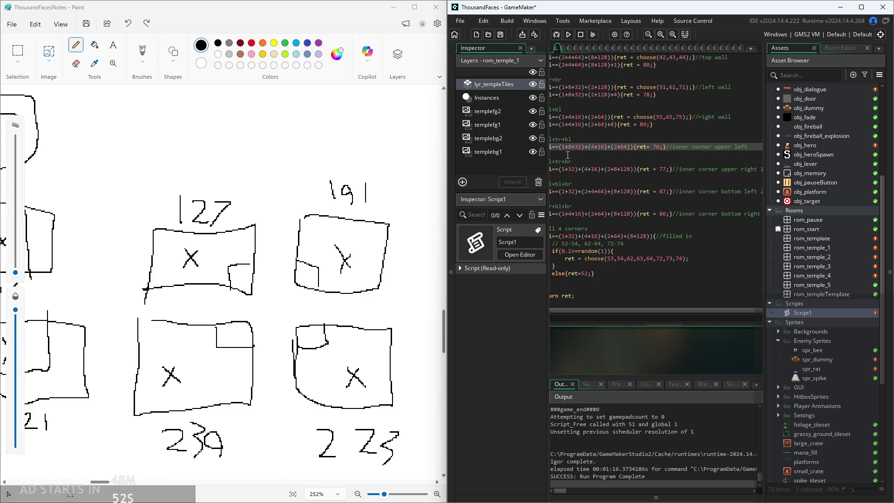
pyautogui.write('27')
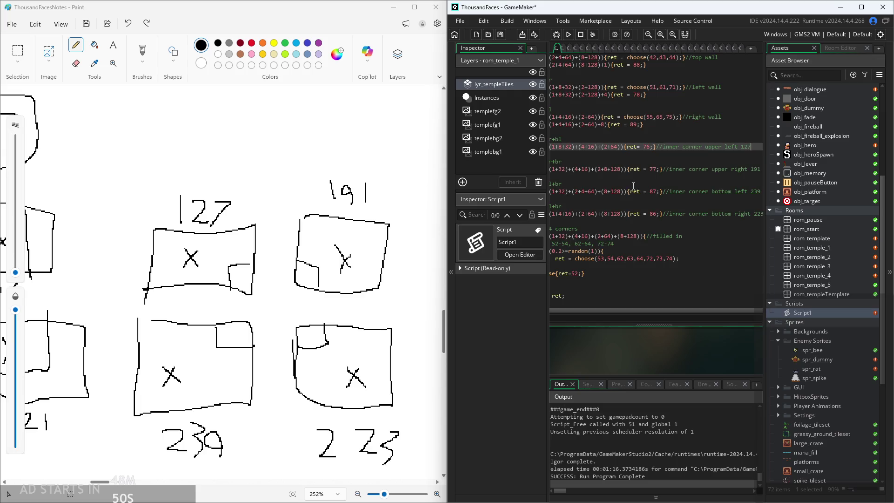
pyautogui.click(732, 159)
# - Scroll back through Script1 to the filled-in range comment and the right wall rule
pyautogui.hscroll(-5, 605, 160)
pyautogui.hscroll(-1, 584, 163)
pyautogui.scroll(1, 585, 163)
pyautogui.scroll(-1, 620, 212)
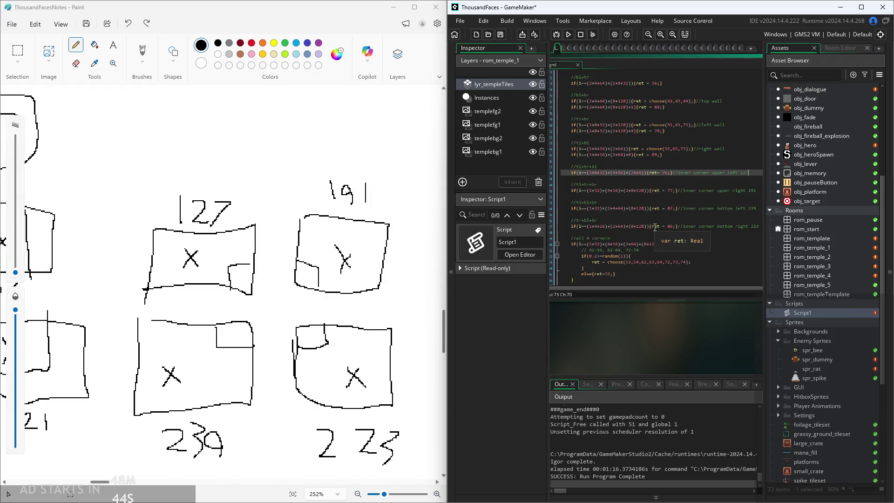
pyautogui.click(662, 249)
pyautogui.scroll(-3, 662, 249)
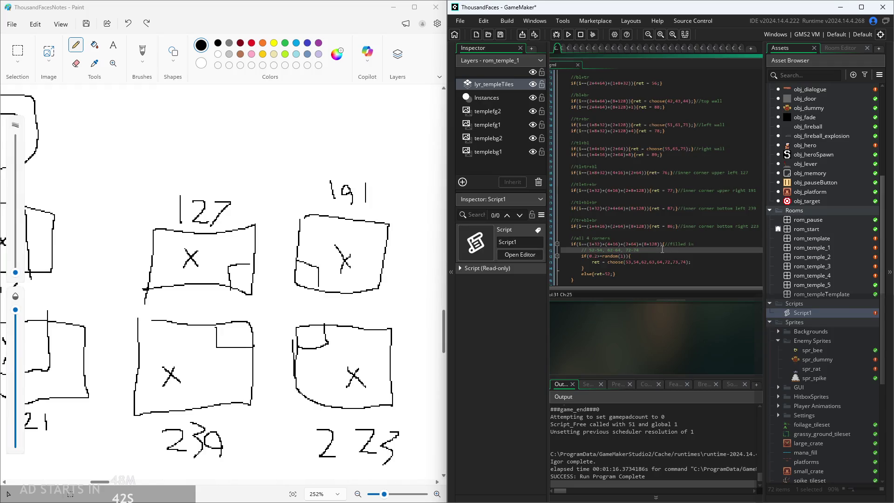
pyautogui.scroll(3, 688, 199)
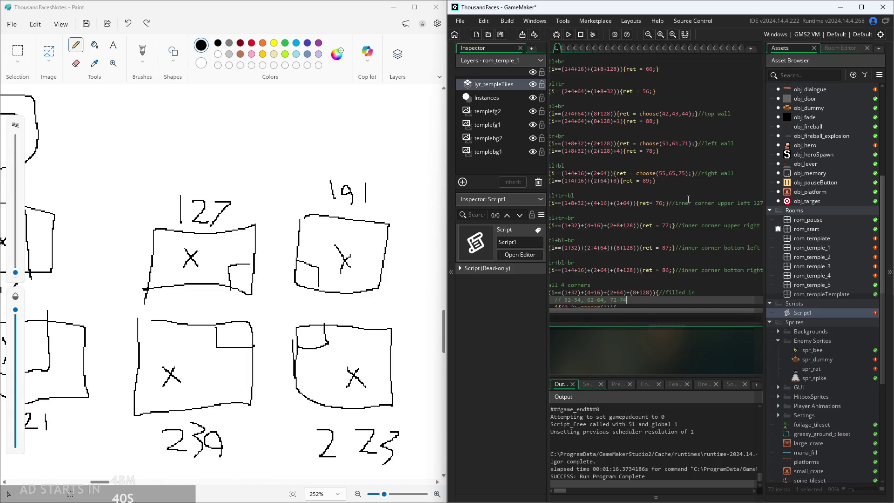
pyautogui.scroll(-2, 627, 217)
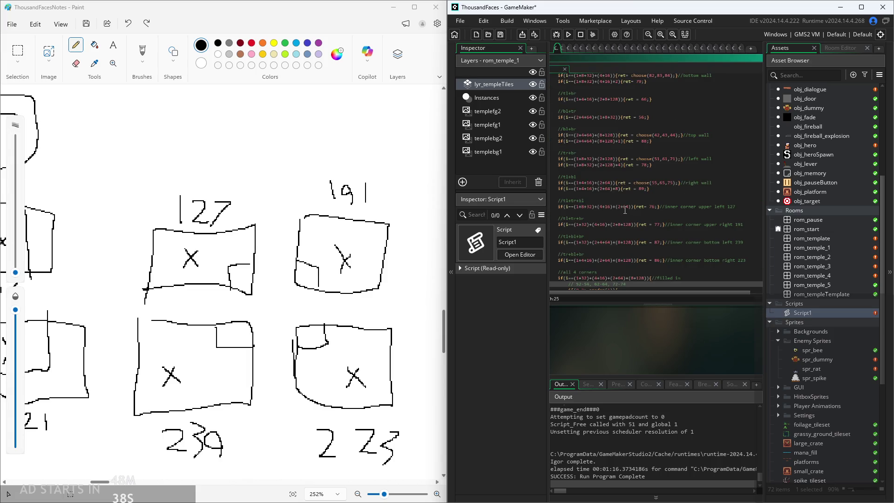
pyautogui.scroll(2, 705, 206)
pyautogui.click(760, 178)
pyautogui.scroll(-5, 156, 201)
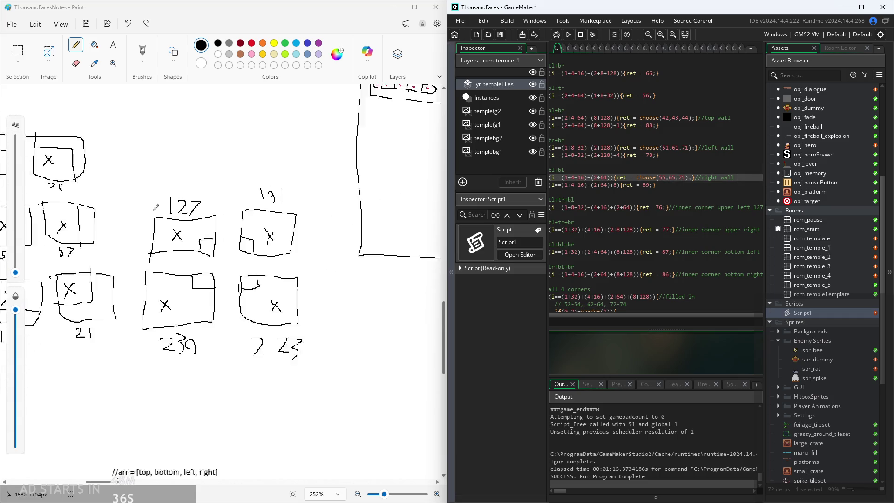
pyautogui.hscroll(-5, 221, 280)
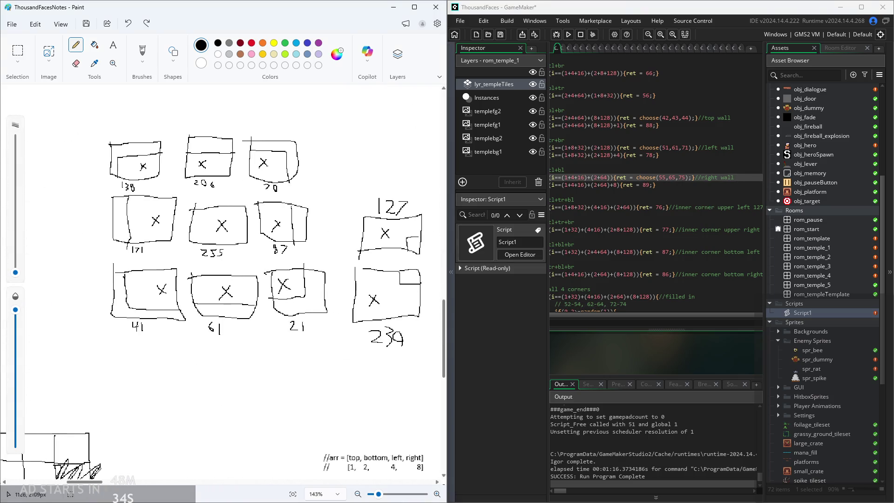
# - Append tile numbers 171, 206 and 61 to the wall comments
pyautogui.click(749, 180)
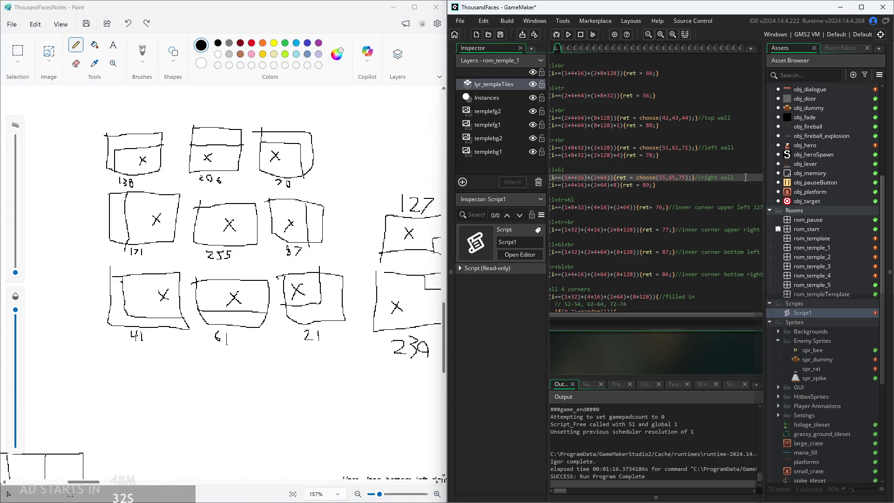
pyautogui.write('87')
pyautogui.press('Up')
pyautogui.press('Up')
pyautogui.press('Up')
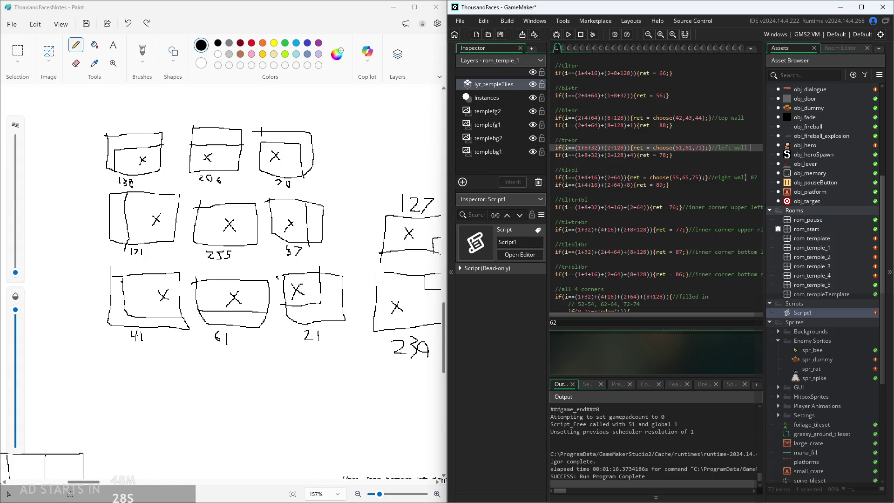
pyautogui.write('171')
pyautogui.press('Up')
pyautogui.press('Up')
pyautogui.press('Up')
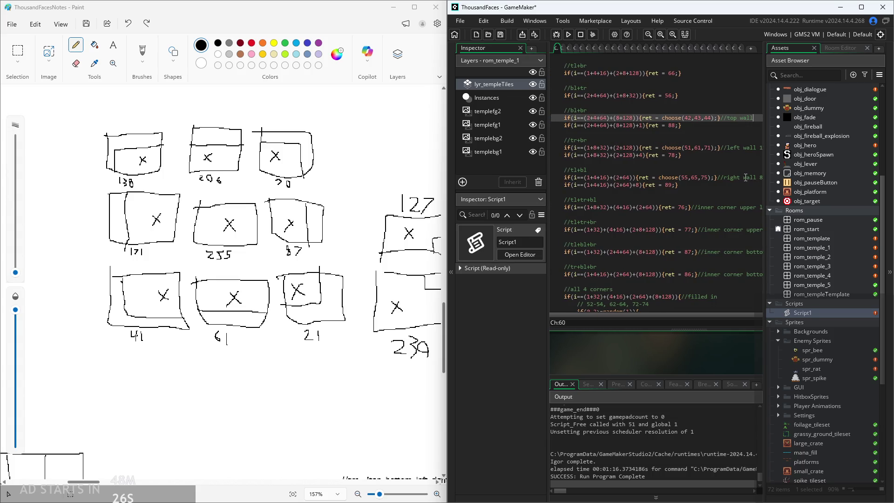
pyautogui.write('6')
pyautogui.press('Up')
pyautogui.press('Up')
pyautogui.press('Up')
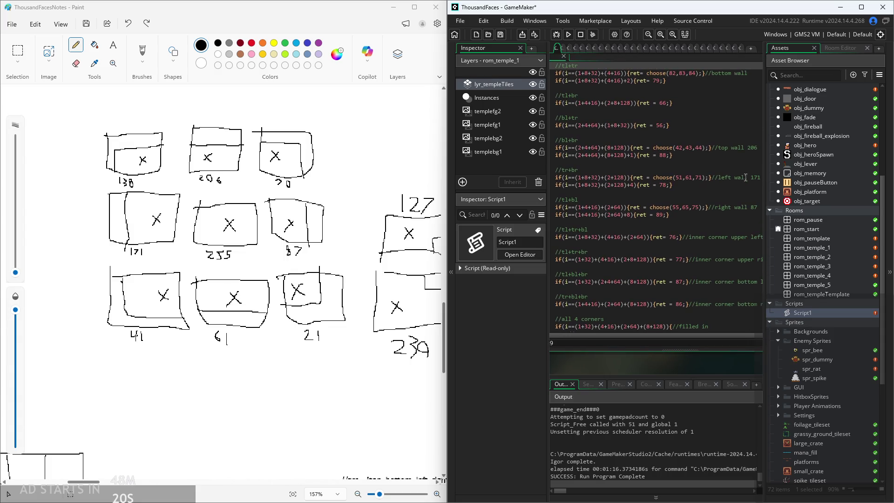
pyautogui.write('61')
# - Tag the corner comments: top left 138, top right 70, bottom left 41, bottom right 21
pyautogui.scroll(7, 751, 219)
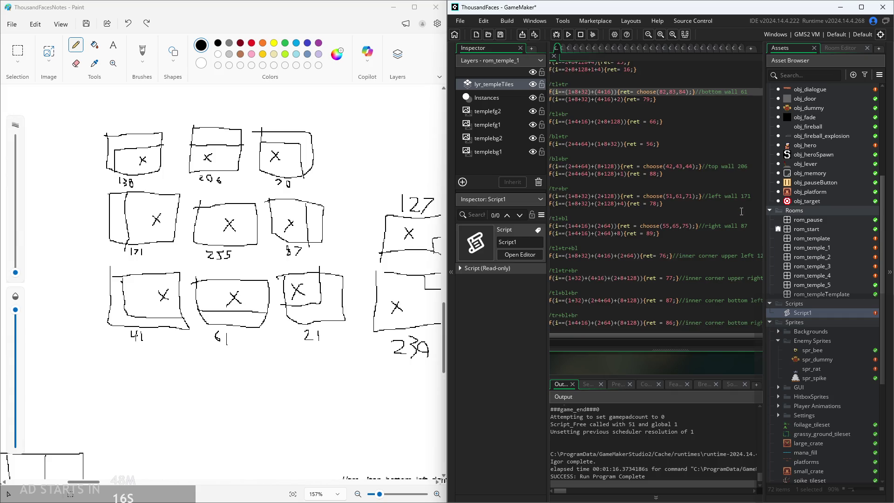
pyautogui.scroll(1, 726, 191)
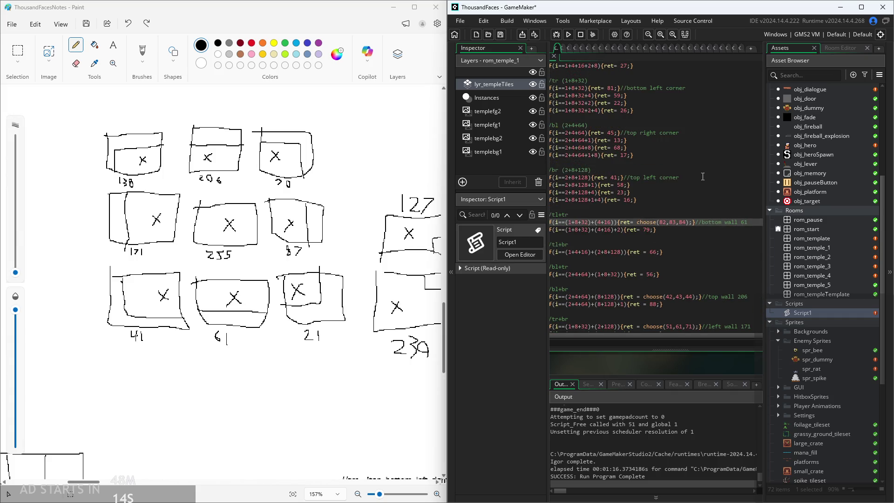
pyautogui.click(710, 178)
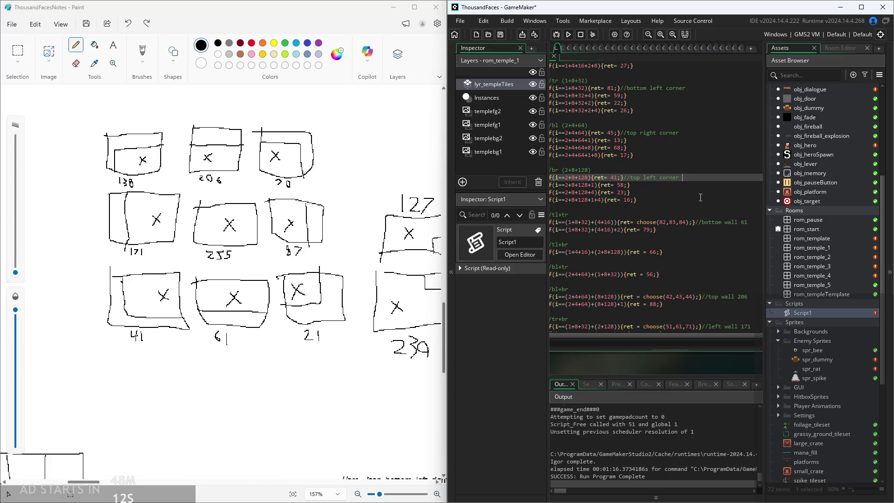
pyautogui.write('13')
pyautogui.press('Up')
pyautogui.press('Up')
pyautogui.press('Up')
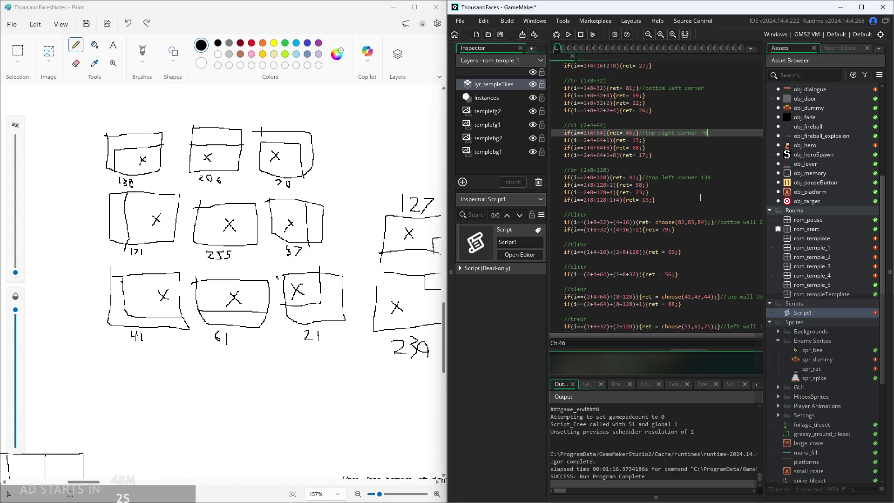
pyautogui.press('Up')
pyautogui.press('Up')
pyautogui.press('Up')
pyautogui.write('4')
pyautogui.press('Up')
pyautogui.press('Up')
pyautogui.press('Up')
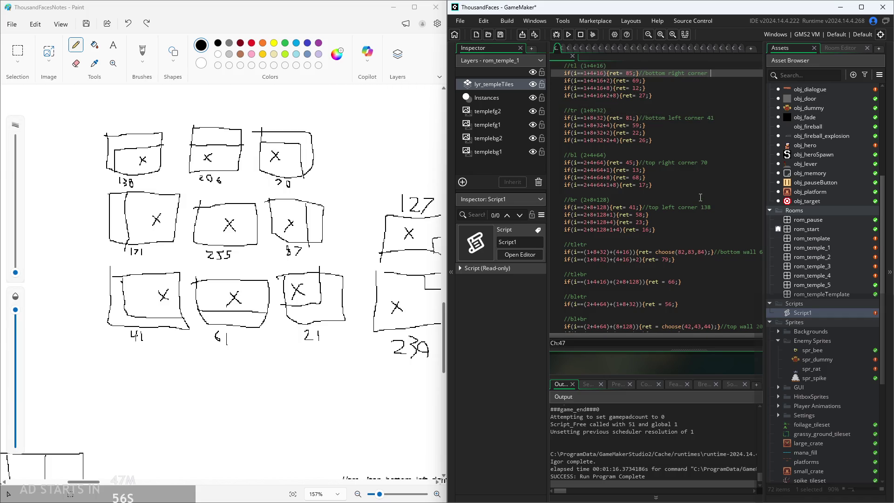
pyautogui.write('2')
pyautogui.scroll(5, 700, 197)
pyautogui.scroll(-2, 639, 216)
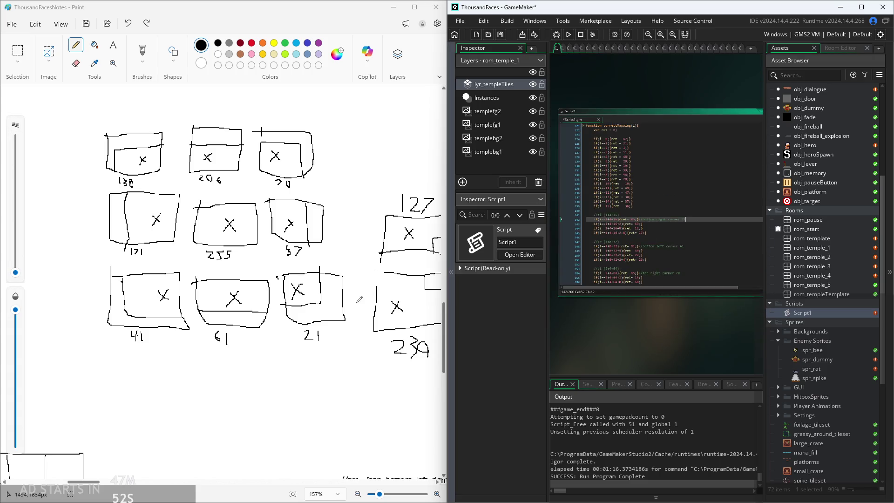
pyautogui.keyDown('ctrl'); pyautogui.scroll(-3, 397, 130); pyautogui.keyUp('ctrl')
pyautogui.scroll(2, 397, 130)
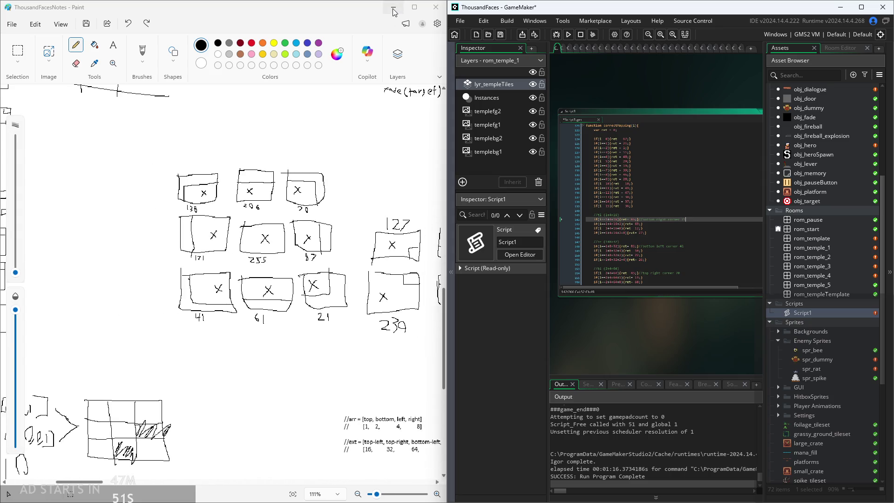
# - Minimize the Paint notes and maximize GameMaker to fill the screen
pyautogui.click(392, 7)
pyautogui.moveTo(514, 9)
pyautogui.mouseDown()
pyautogui.moveTo(363, 10)
pyautogui.moveTo(362, 1)
pyautogui.mouseUp()
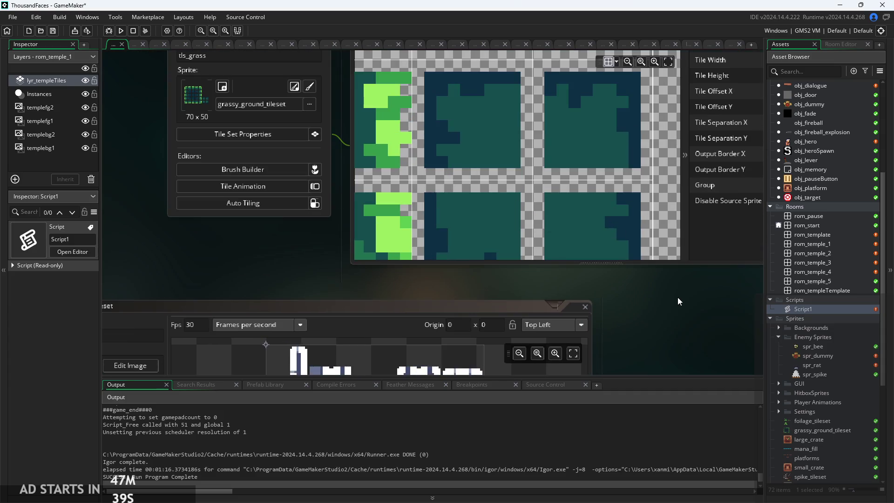
pyautogui.scroll(-4, 508, 216)
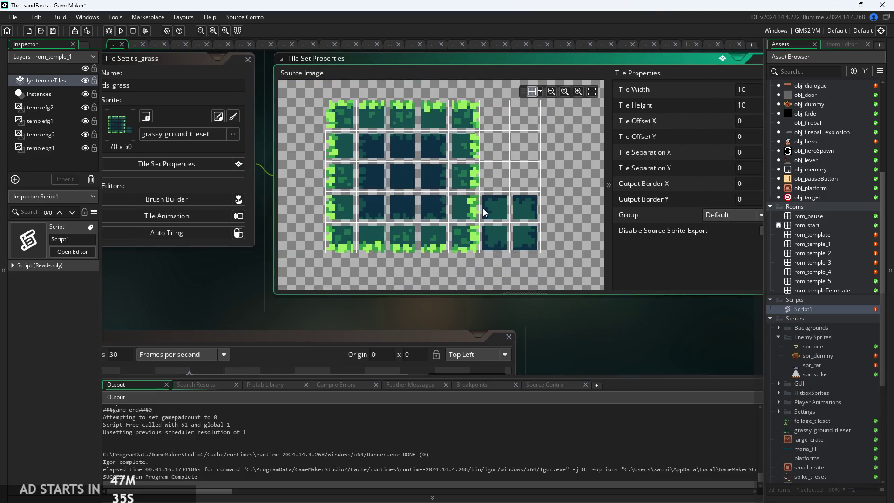
pyautogui.scroll(-2, 820, 293)
# - Open Script1 from the Asset Browser and find the 85 value on line 142
pyautogui.click(812, 291)
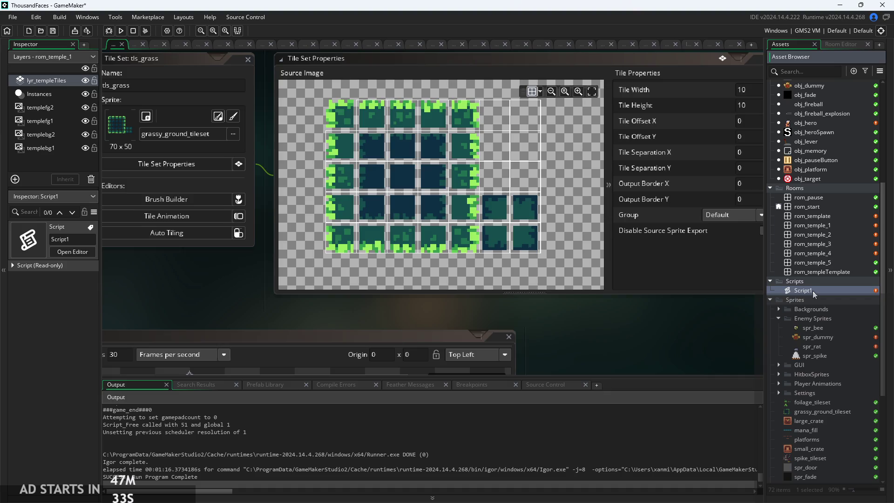
pyautogui.doubleClick(812, 290)
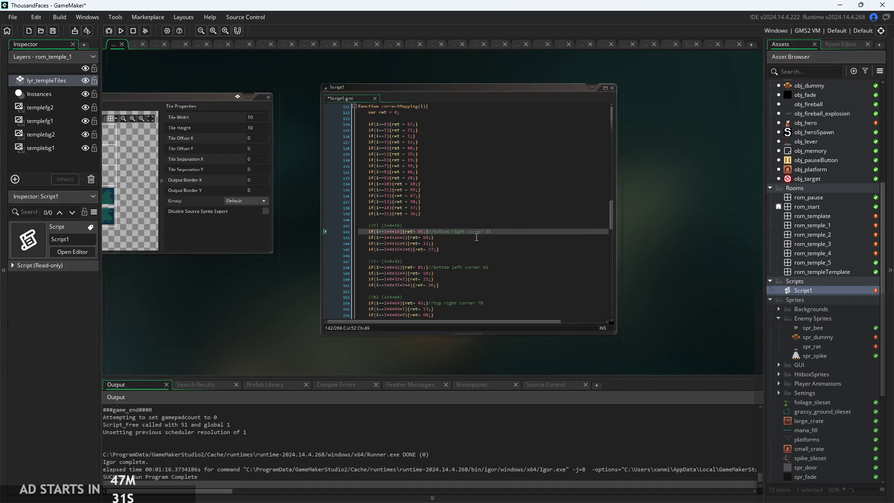
pyautogui.keyDown('ctrl'); pyautogui.scroll(5, 466, 238); pyautogui.keyUp('ctrl')
pyautogui.scroll(-3, 518, 226)
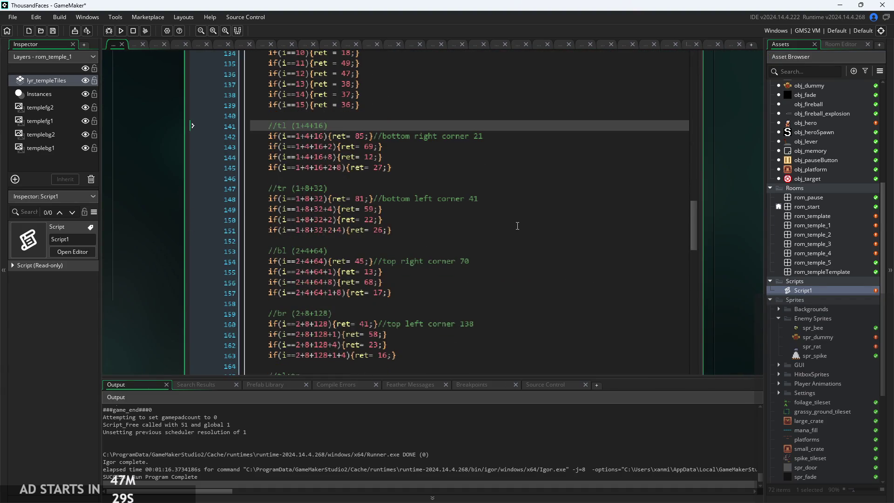
pyautogui.keyDown('ctrl'); pyautogui.scroll(-2, 400, 142); pyautogui.keyUp('ctrl')
pyautogui.keyDown('ctrl'); pyautogui.scroll(3, 400, 142); pyautogui.keyUp('ctrl')
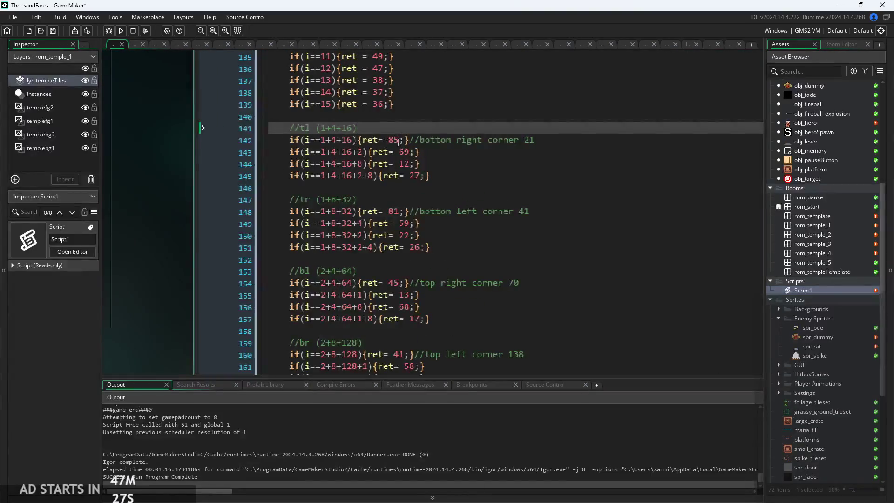
pyautogui.click(400, 142)
pyautogui.keyDown('ctrl'); pyautogui.scroll(-3, 267, 198); pyautogui.keyUp('ctrl')
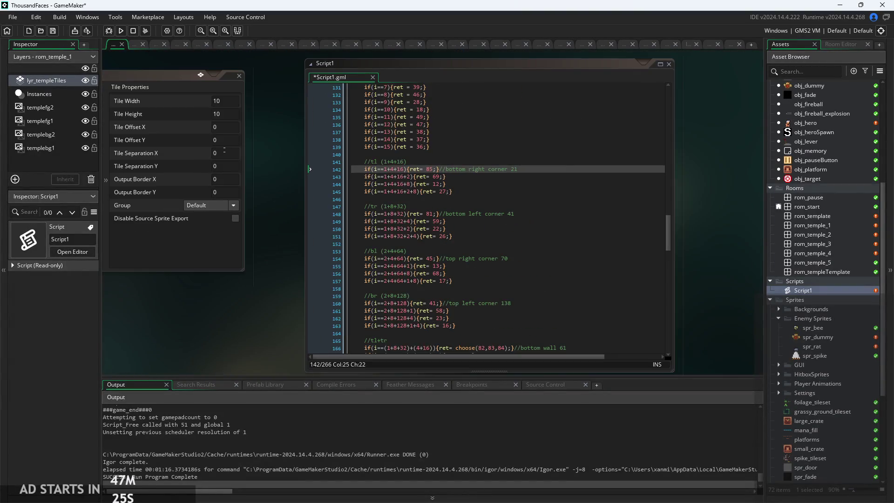
pyautogui.keyDown('ctrl'); pyautogui.scroll(-2, 228, 153); pyautogui.keyUp('ctrl')
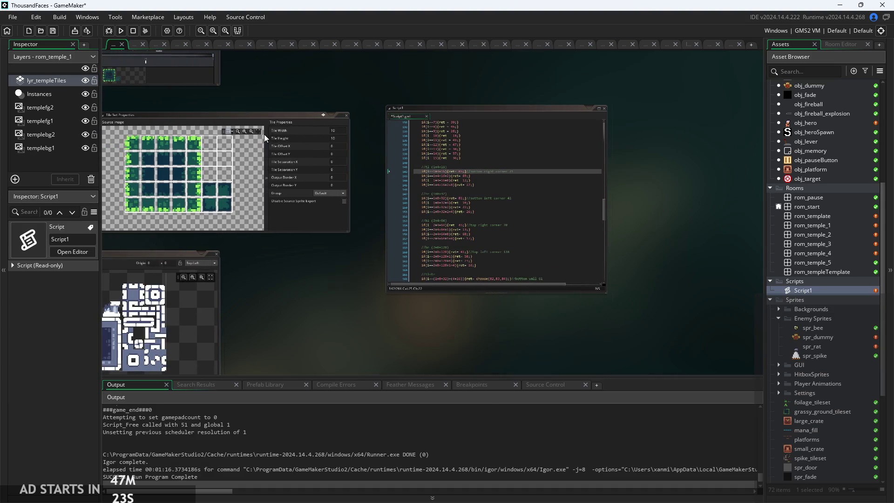
# - Collapse Tile Properties to widen the source image and shift Script1's window left
pyautogui.click(264, 134)
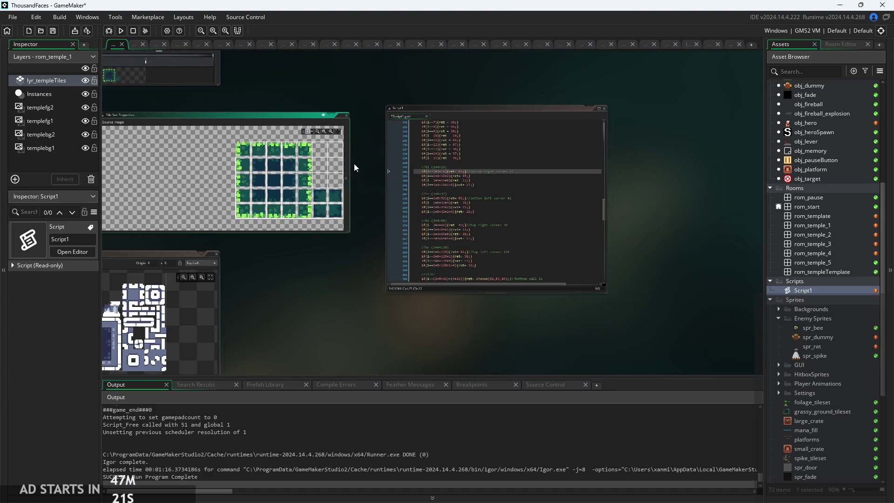
pyautogui.keyDown('ctrl'); pyautogui.scroll(2, 326, 164); pyautogui.keyUp('ctrl')
pyautogui.keyDown('ctrl'); pyautogui.scroll(1, 319, 164); pyautogui.keyUp('ctrl')
pyautogui.keyDown('ctrl'); pyautogui.scroll(-2, 314, 152); pyautogui.keyUp('ctrl')
pyautogui.moveTo(420, 109)
pyautogui.mouseDown()
pyautogui.moveTo(382, 114)
pyautogui.moveTo(390, 116)
pyautogui.mouseUp()
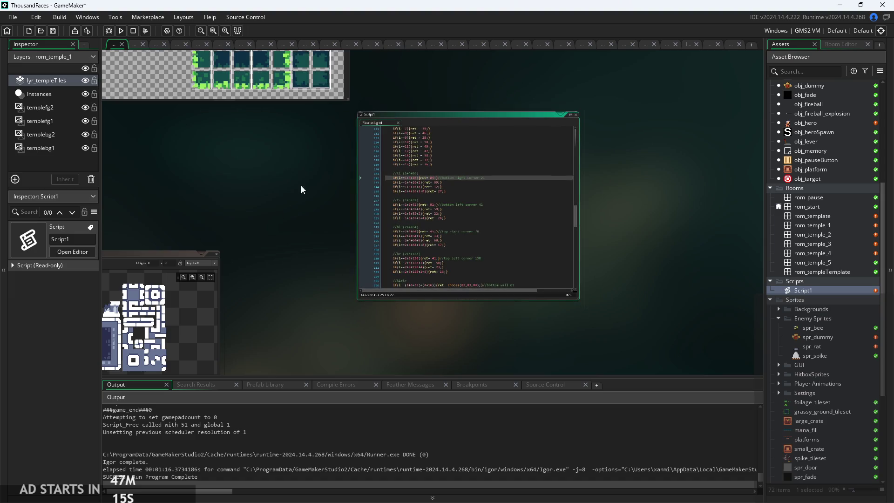
pyautogui.keyDown('ctrl'); pyautogui.scroll(2, 364, 150); pyautogui.keyUp('ctrl')
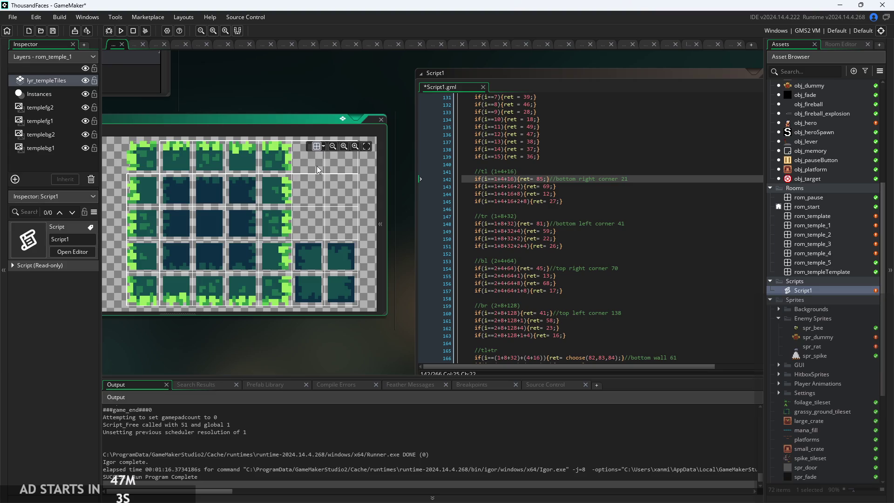
pyautogui.keyDown('ctrl'); pyautogui.scroll(-1, 317, 178); pyautogui.keyUp('ctrl')
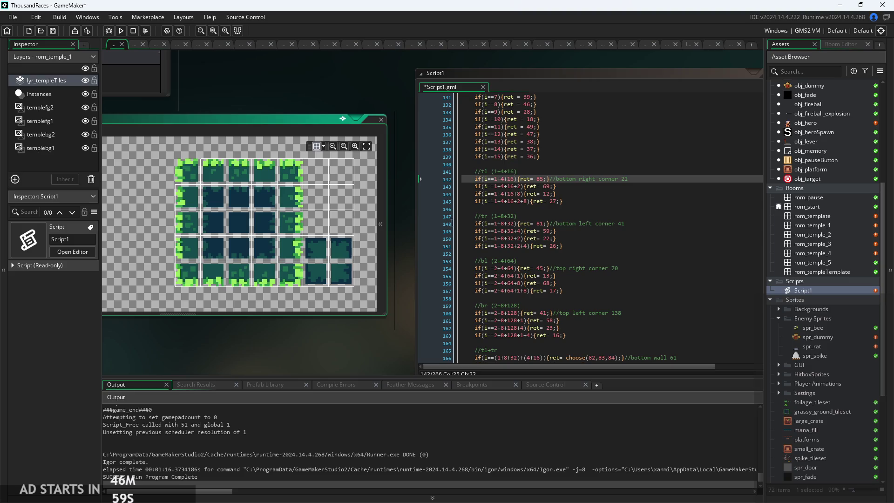
pyautogui.keyDown('ctrl'); pyautogui.scroll(-3, 404, 249); pyautogui.keyUp('ctrl')
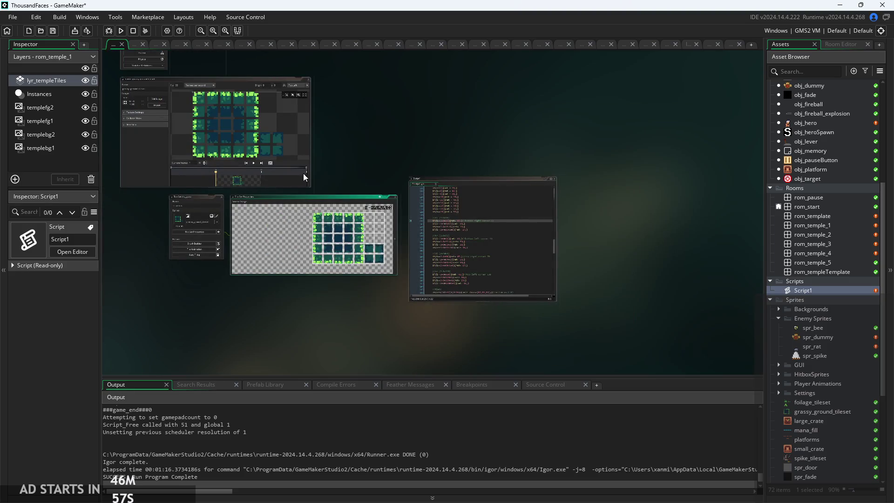
# - Focus the tile set brush editor and pan the workspace to view other editor windows
pyautogui.click(200, 195)
pyautogui.keyDown('ctrl'); pyautogui.scroll(-5, 481, 163); pyautogui.keyUp('ctrl')
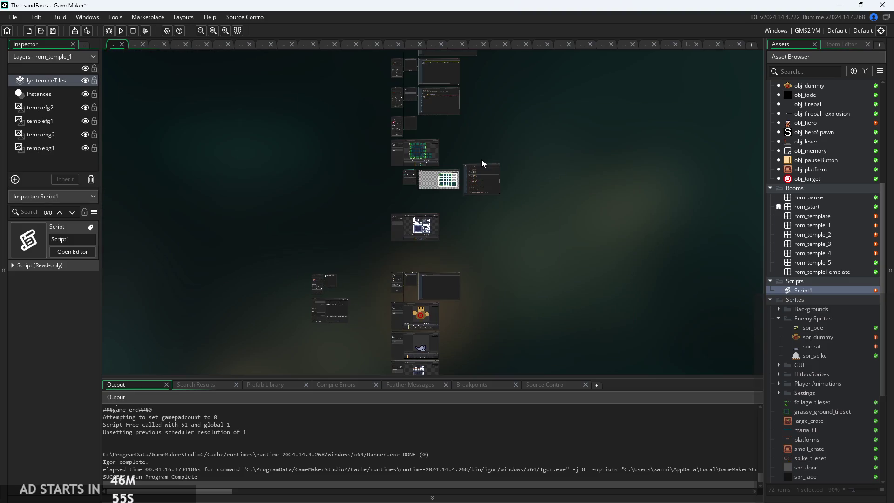
pyautogui.keyDown('ctrl'); pyautogui.scroll(3, 489, 154); pyautogui.keyUp('ctrl')
pyautogui.moveTo(475, 203); pyautogui.dragTo(479, 176)
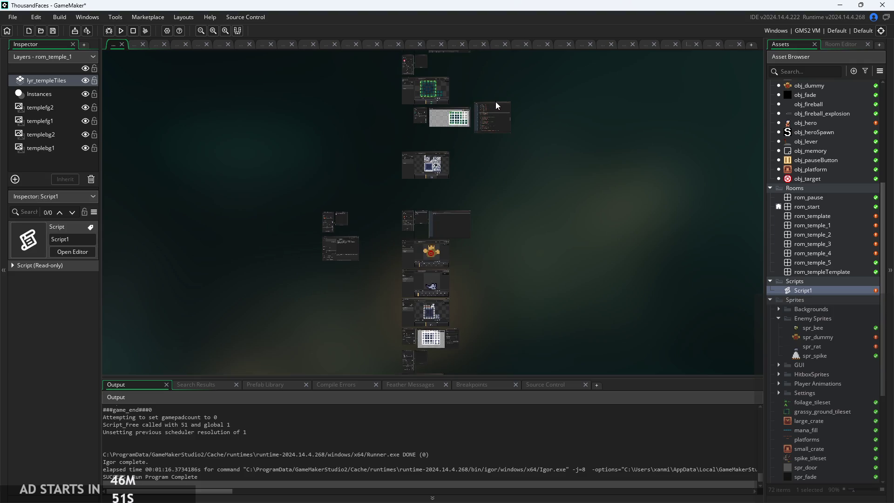
pyautogui.scroll(3, 447, 355)
pyautogui.scroll(-3, 447, 353)
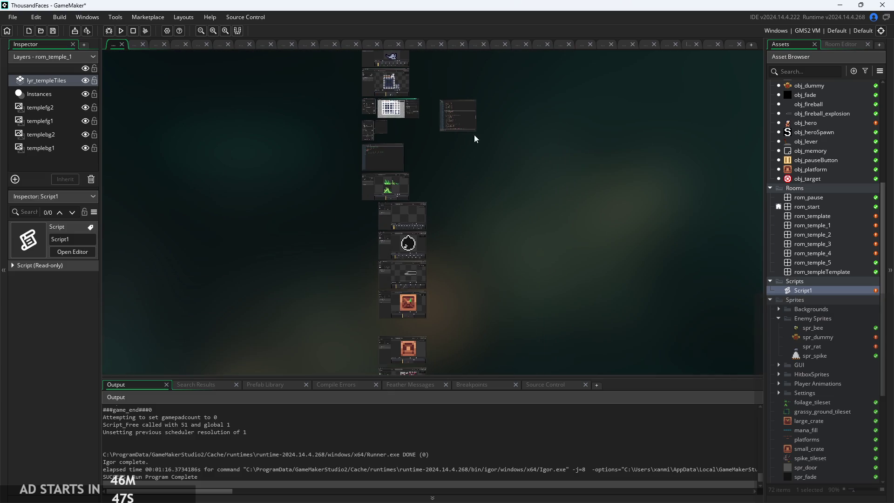
pyautogui.scroll(-10, 489, 225)
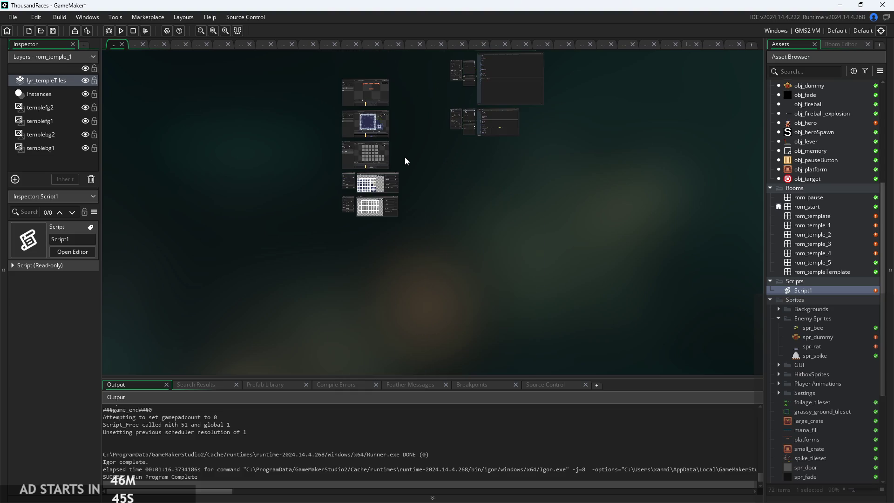
pyautogui.scroll(3, 314, 148)
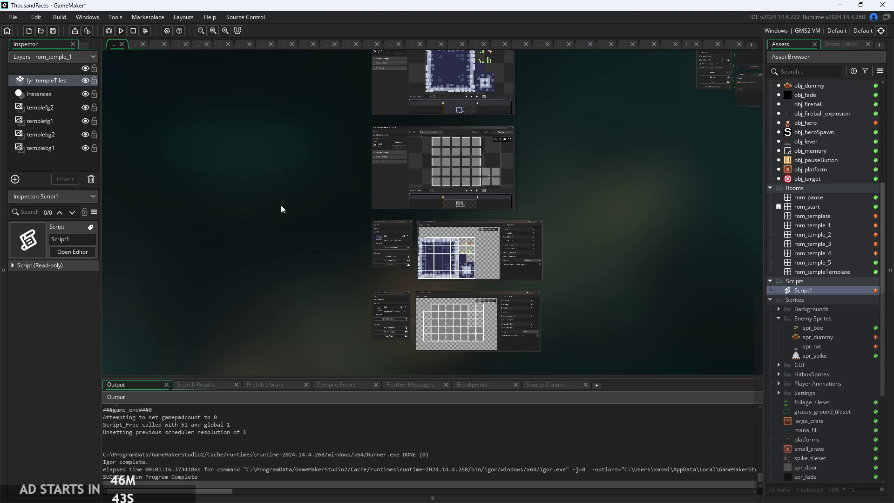
# - Drag the Script1 code window next to the Tile Set Properties window
pyautogui.moveTo(387, 295); pyautogui.dragTo(616, 218)
pyautogui.scroll(5, 617, 219)
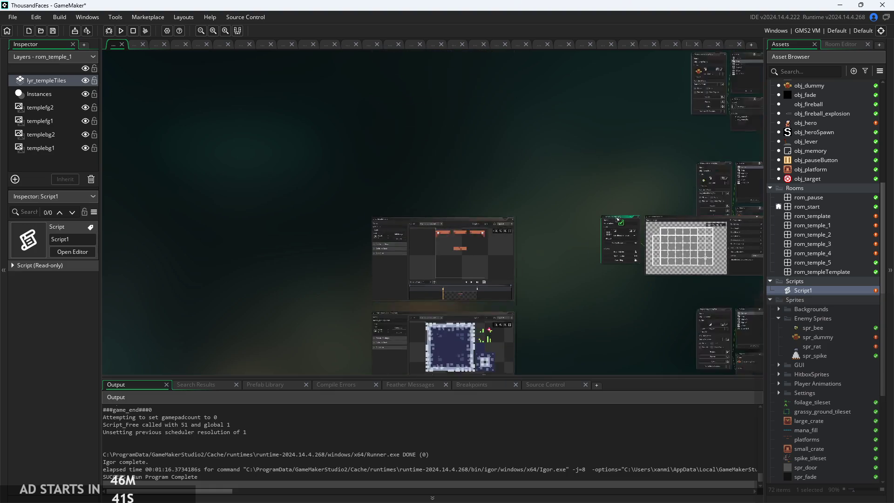
pyautogui.scroll(-15, 620, 221)
pyautogui.moveTo(623, 225); pyautogui.dragTo(575, 274)
pyautogui.scroll(5, 615, 231)
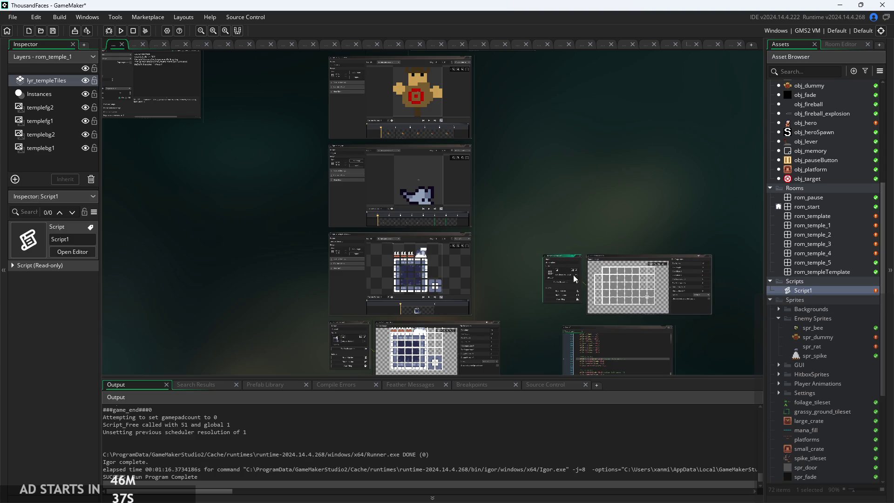
pyautogui.hscroll(3, 574, 274)
pyautogui.scroll(-1, 575, 274)
pyautogui.moveTo(464, 266); pyautogui.dragTo(624, 190)
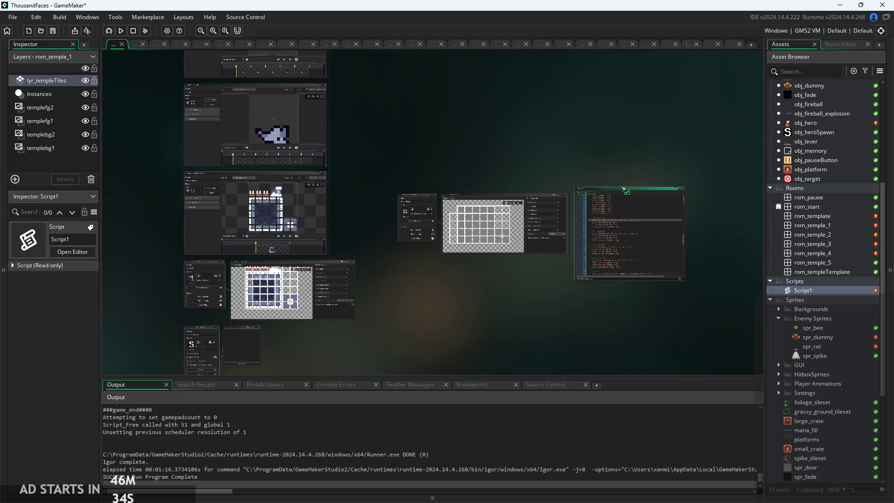
pyautogui.keyDown('ctrl'); pyautogui.scroll(5, 469, 306); pyautogui.keyUp('ctrl')
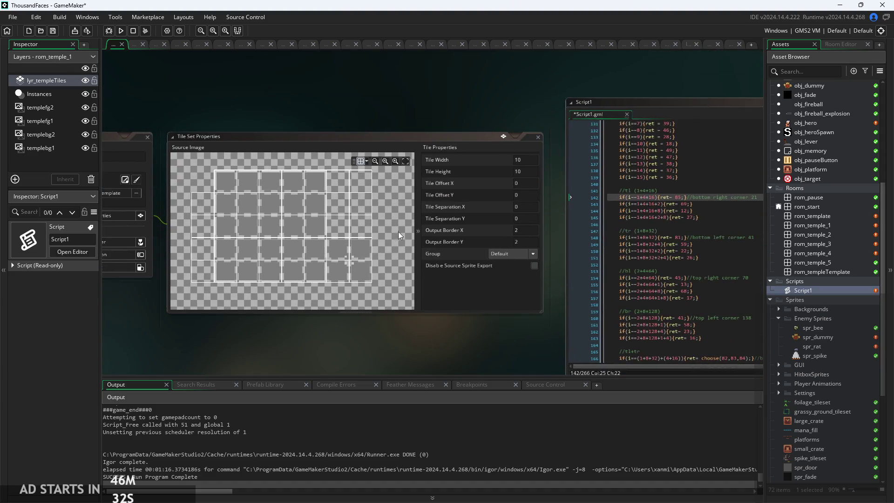
# - Expand the source image to full window width and zoom toward Script1's value 85 on line 142
pyautogui.click(418, 231)
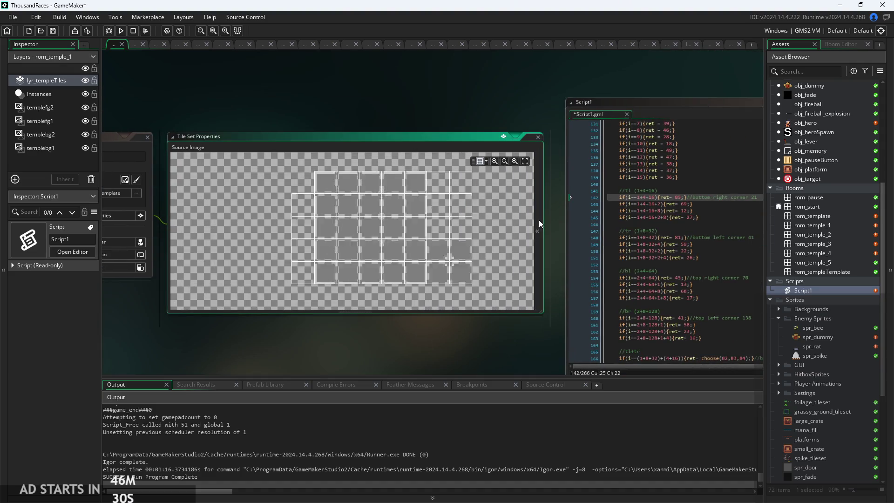
pyautogui.hscroll(3, 342, 336)
pyautogui.keyDown('ctrl'); pyautogui.scroll(2, 342, 336); pyautogui.keyUp('ctrl')
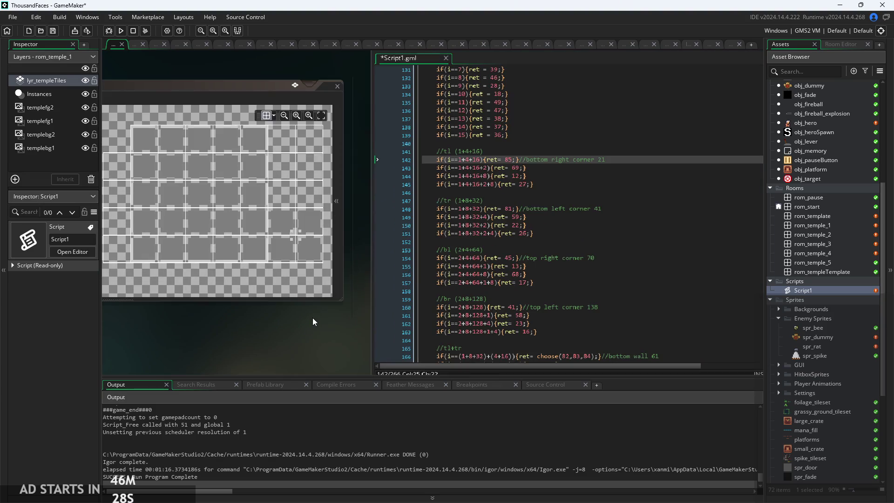
pyautogui.keyDown('ctrl'); pyautogui.scroll(2, 326, 317); pyautogui.keyUp('ctrl')
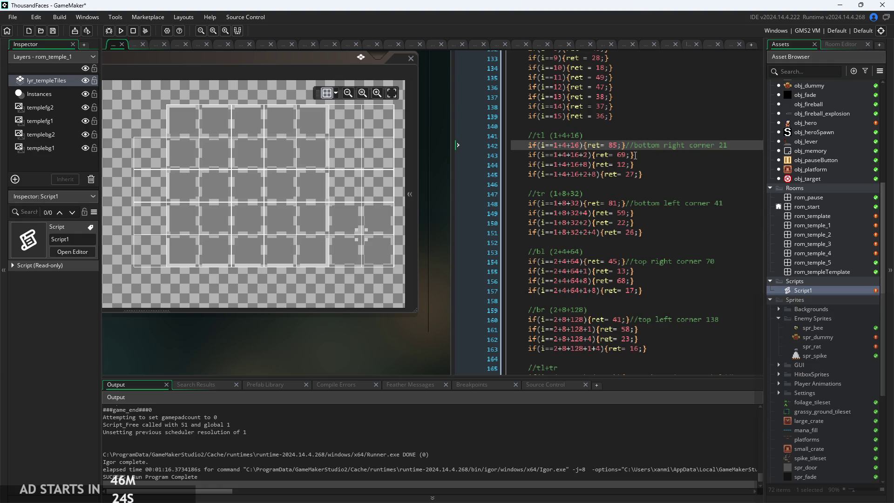
pyautogui.click(613, 145)
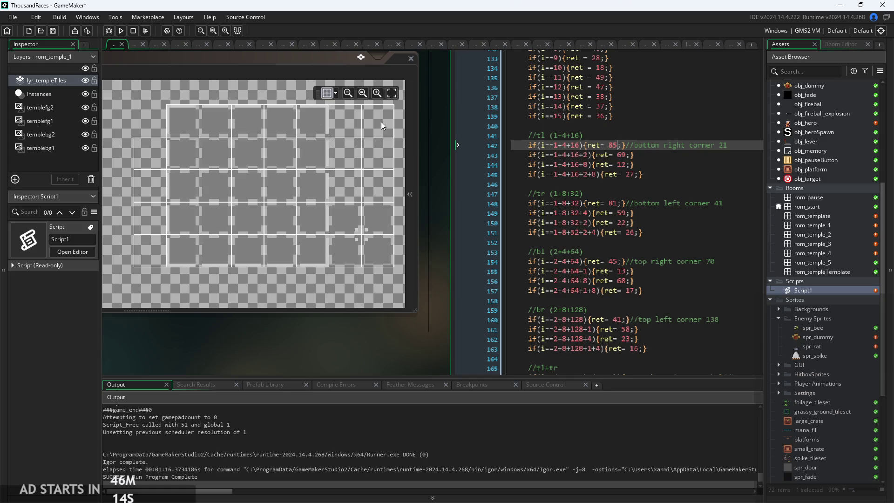
pyautogui.click(170, 125)
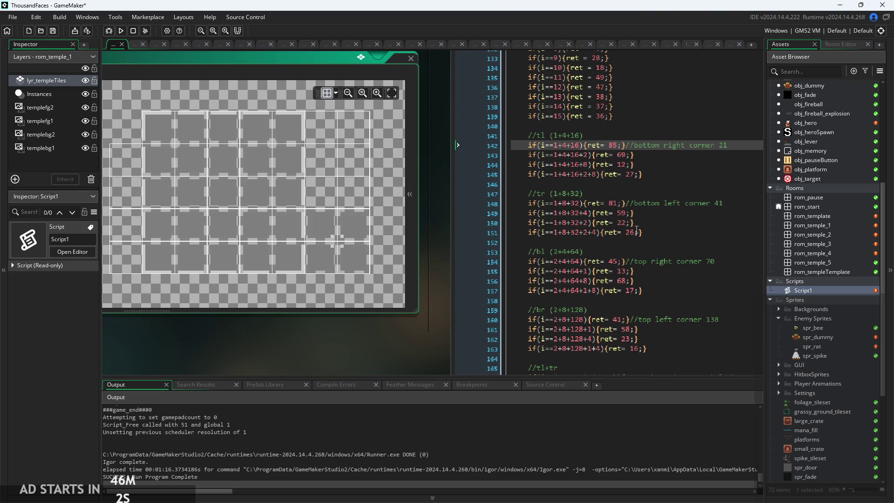
pyautogui.scroll(10, 622, 207)
pyautogui.scroll(-6, 622, 207)
pyautogui.scroll(2, 622, 207)
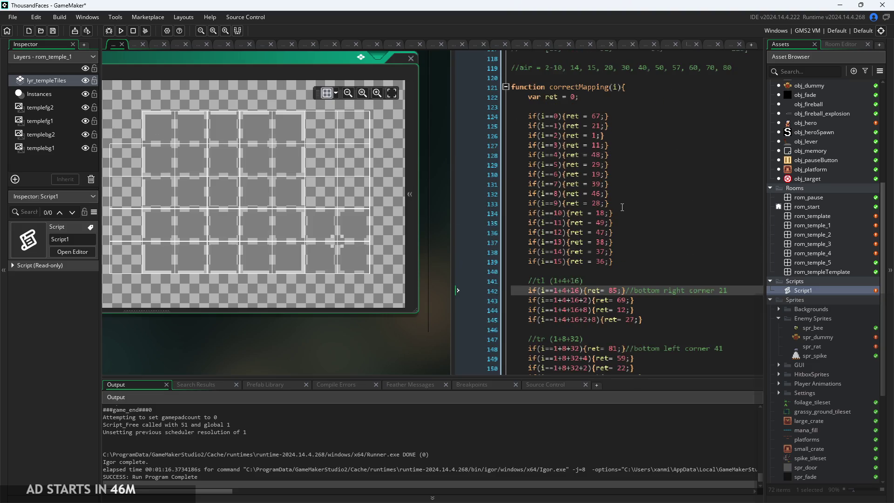
pyautogui.scroll(-15, 590, 231)
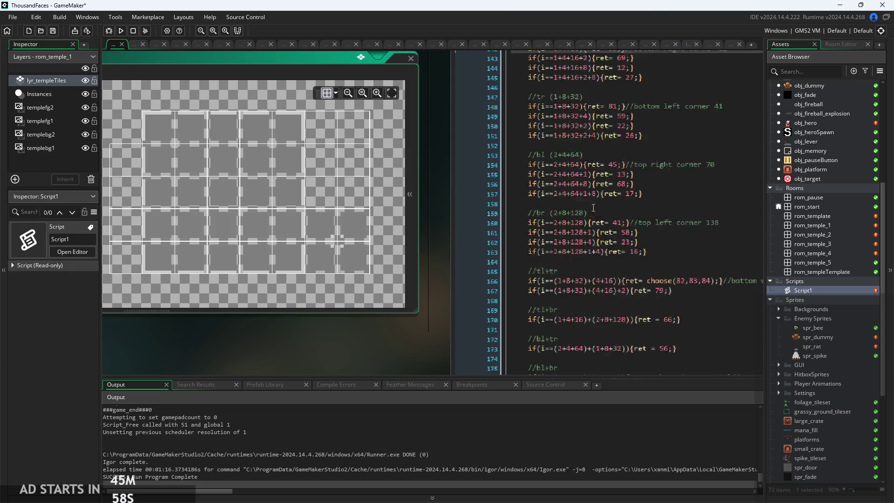
pyautogui.scroll(-8, 591, 230)
pyautogui.scroll(5, 598, 232)
pyautogui.scroll(19, 597, 231)
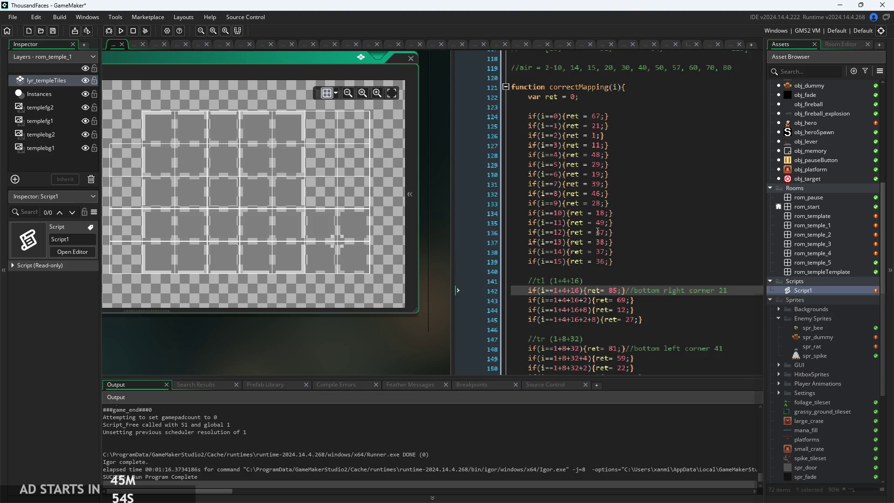
pyautogui.scroll(-3, 558, 203)
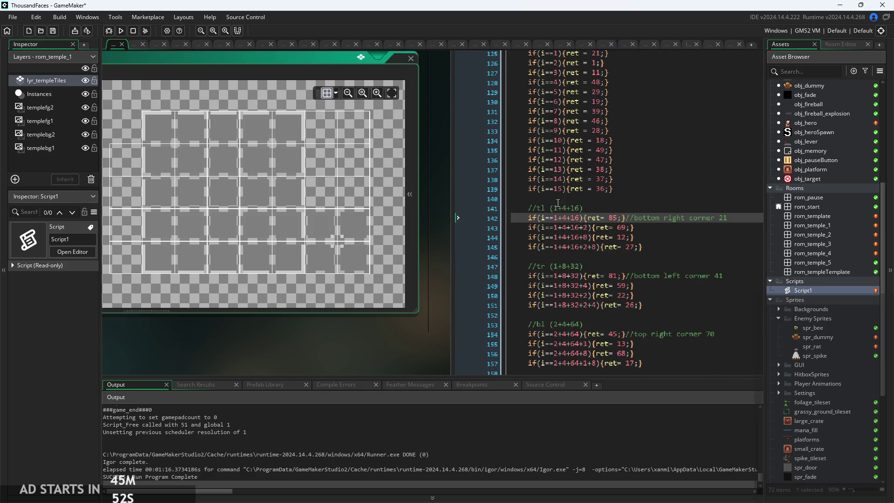
pyautogui.click(618, 218)
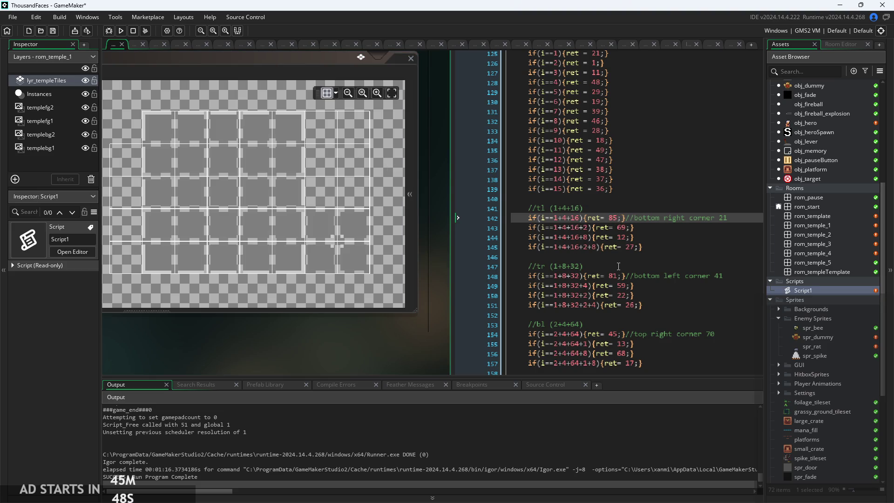
pyautogui.press('Down')
pyautogui.press('Down')
pyautogui.press('Down')
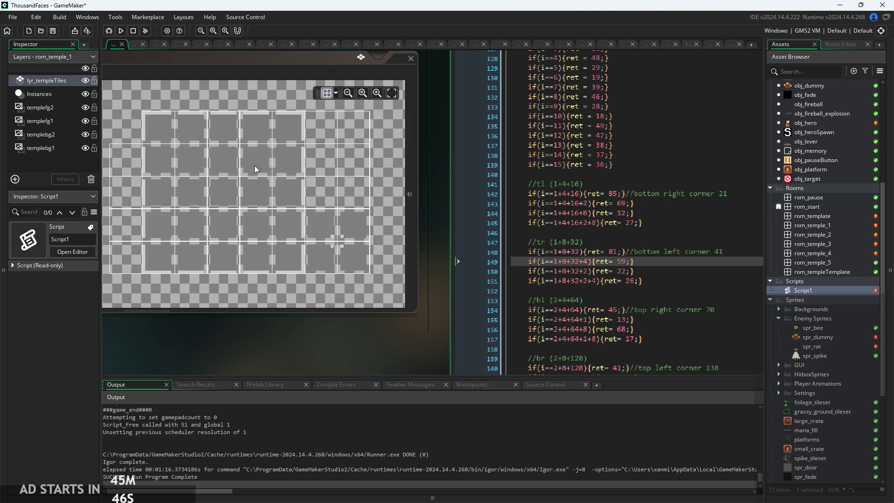
pyautogui.scroll(1, 476, 192)
pyautogui.click(616, 276)
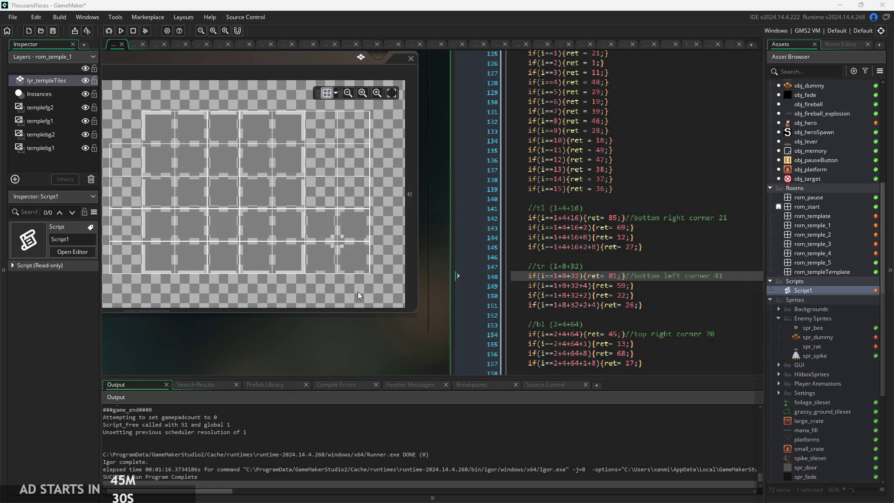
pyautogui.click(601, 277)
pyautogui.scroll(7, 614, 277)
pyautogui.scroll(-7, 633, 231)
pyautogui.scroll(-1, 633, 232)
pyautogui.click(618, 254)
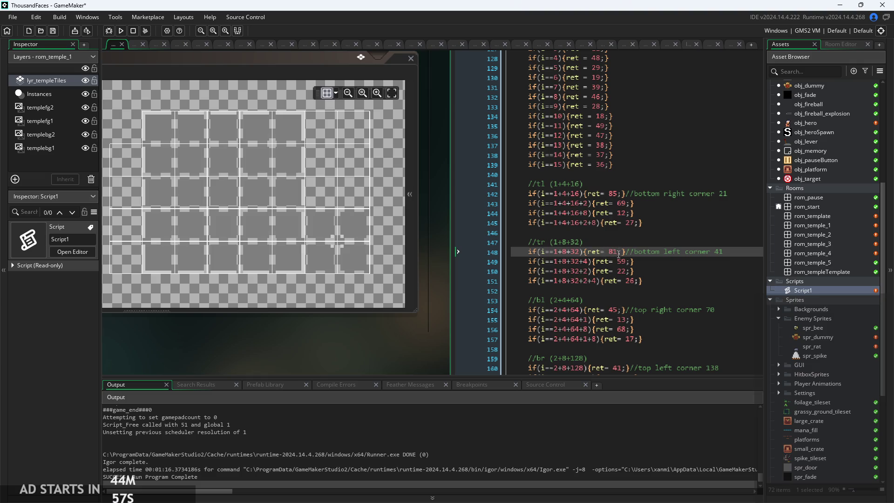
pyautogui.doubleClick(613, 252)
pyautogui.write('33')
pyautogui.click(620, 194)
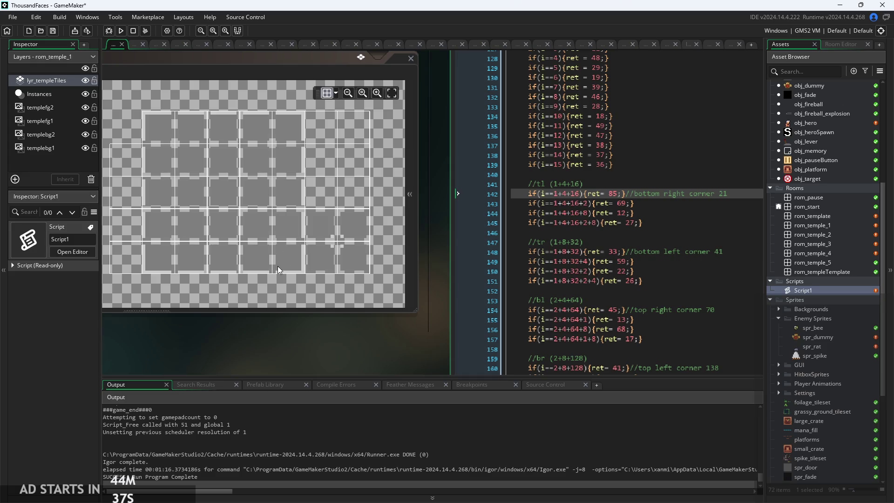
pyautogui.doubleClick(613, 195)
pyautogui.click(652, 213)
pyautogui.doubleClick(614, 252)
pyautogui.write('81')
pyautogui.click(731, 193)
pyautogui.press('BackSpace')
pyautogui.press('BackSpace')
pyautogui.press('BackSpace')
pyautogui.click(726, 251)
pyautogui.press('BackSpace')
pyautogui.press('BackSpace')
pyautogui.press('BackSpace')
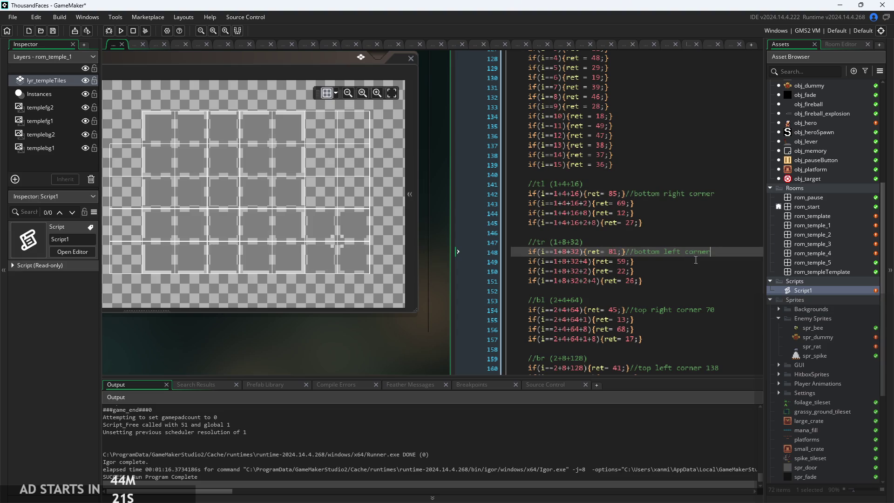
pyautogui.hotkey('ctrl', 'z')
pyautogui.hotkey('ctrl', 'z')
pyautogui.scroll(-3, 652, 225)
pyautogui.scroll(3, 425, 325)
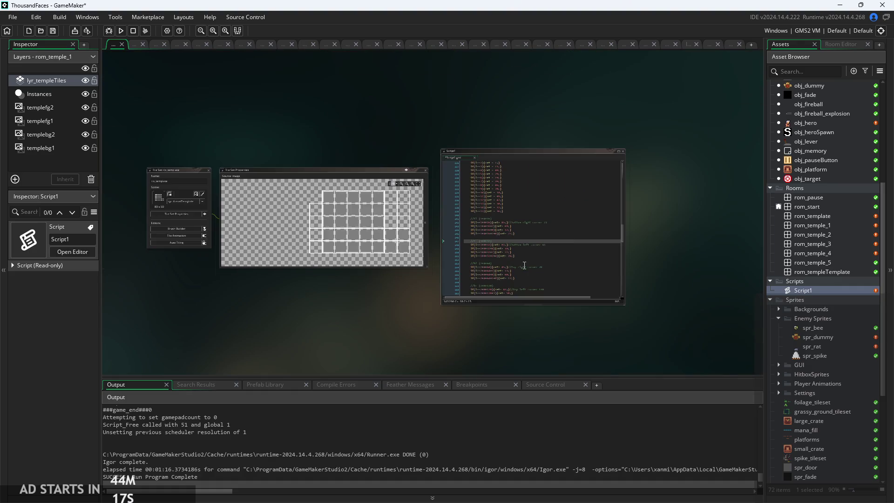
# - Make the Script1 code window taller so more lines are visible
pyautogui.click(631, 256)
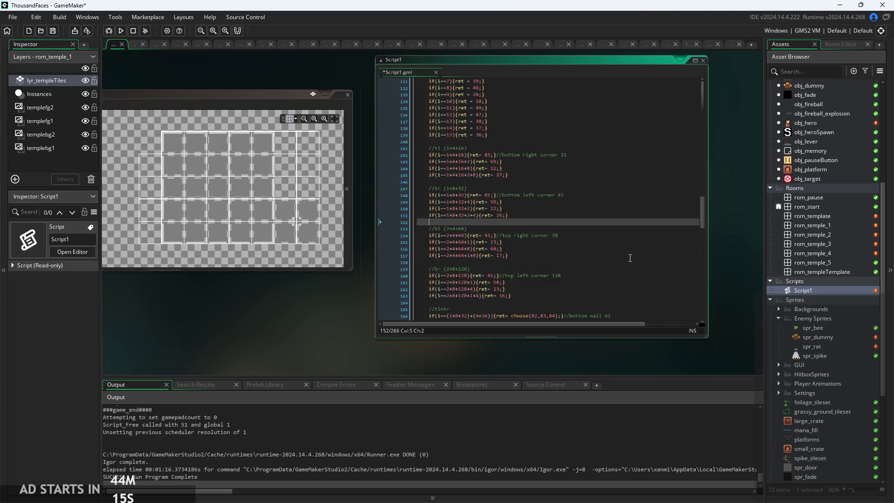
pyautogui.scroll(-3, 631, 256)
pyautogui.moveTo(705, 335); pyautogui.dragTo(696, 409)
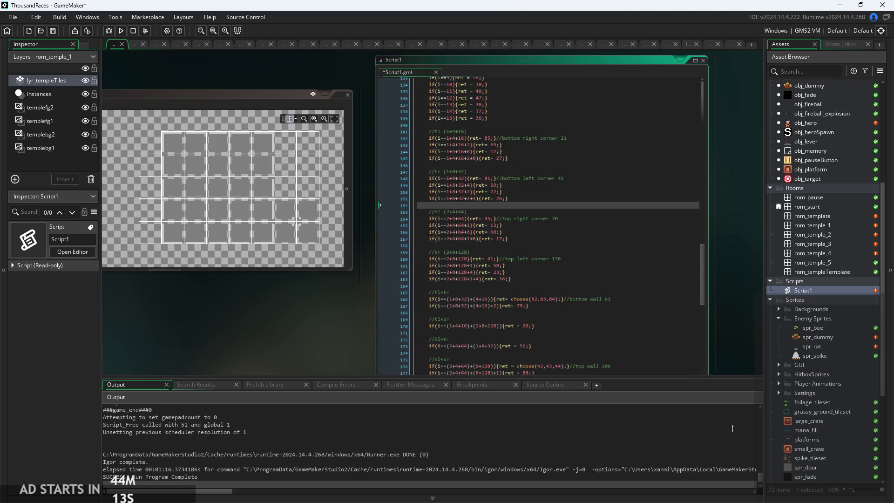
pyautogui.scroll(10, 379, 339)
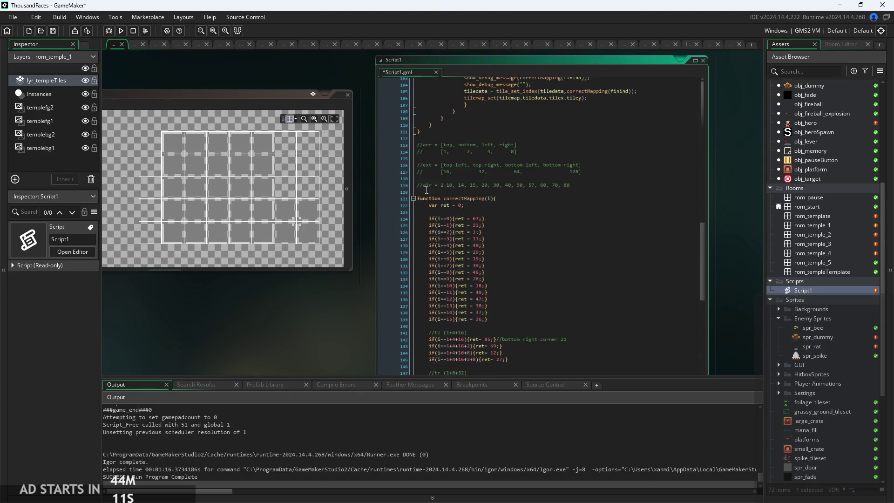
# - Copy the correctMapping function and paste a duplicate starting at line 211
pyautogui.moveTo(417, 198)
pyautogui.mouseDown()
pyautogui.moveTo(461, 214)
pyautogui.moveTo(465, 261)
pyautogui.moveTo(454, 211)
pyautogui.moveTo(486, 205)
pyautogui.mouseUp()
pyautogui.scroll(-20, 466, 260)
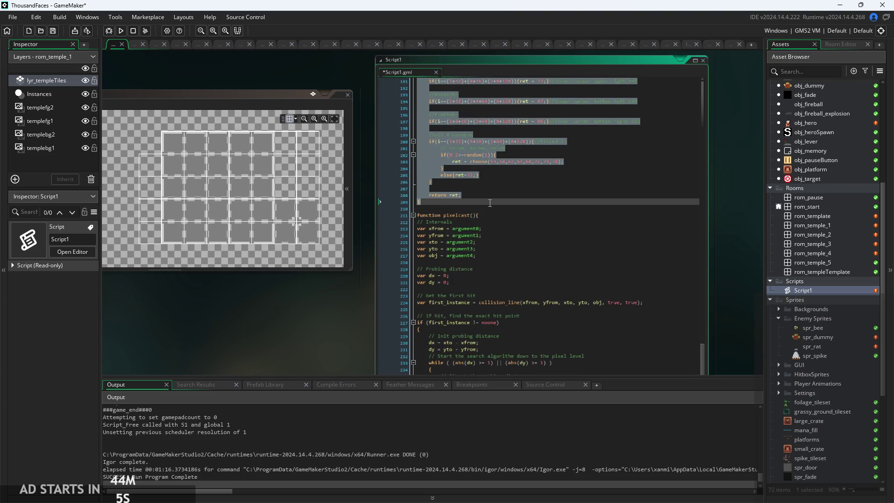
pyautogui.click(518, 203)
pyautogui.press('Return')
pyautogui.press('Return')
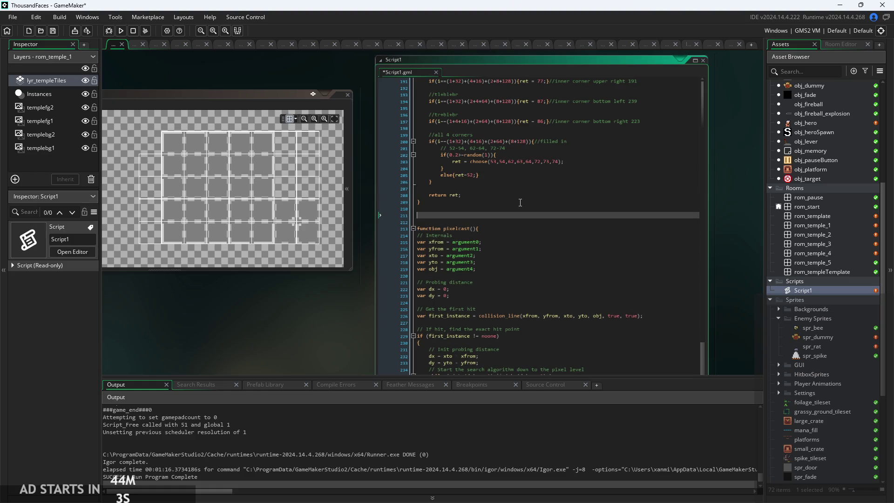
pyautogui.hotkey('ctrl', 'v')
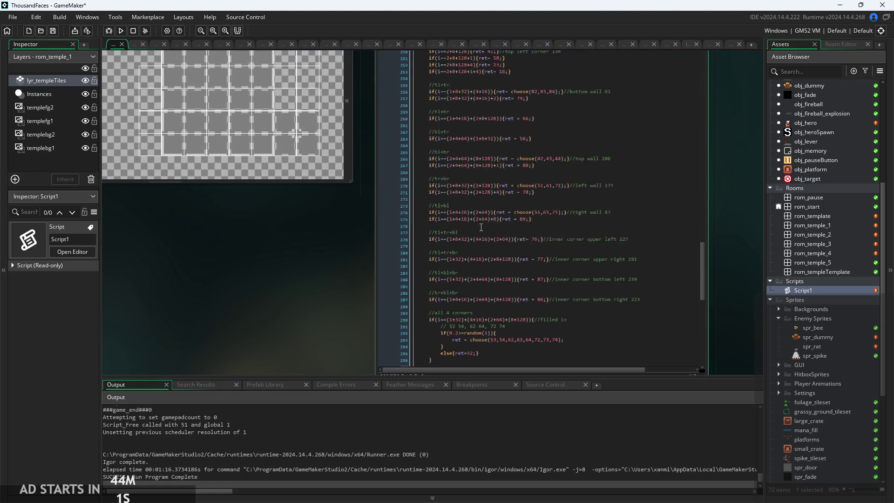
pyautogui.scroll(5, 481, 224)
pyautogui.scroll(3, 359, 253)
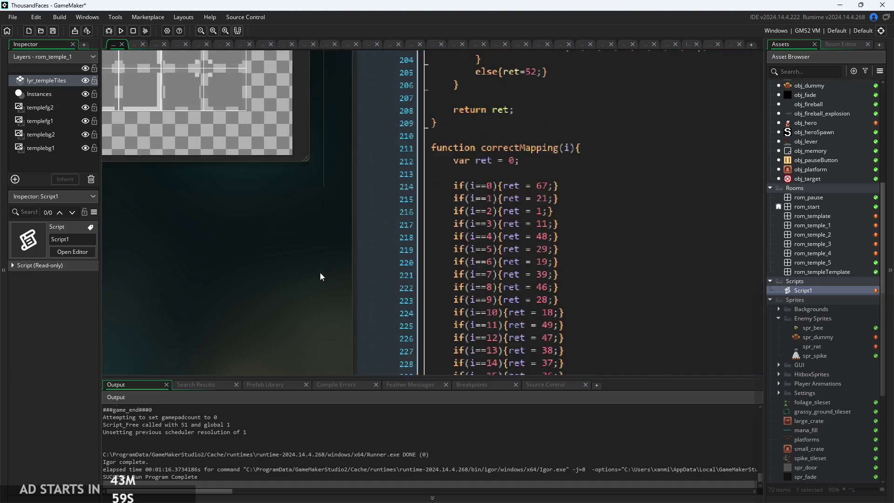
pyautogui.scroll(1, 458, 207)
pyautogui.click(491, 204)
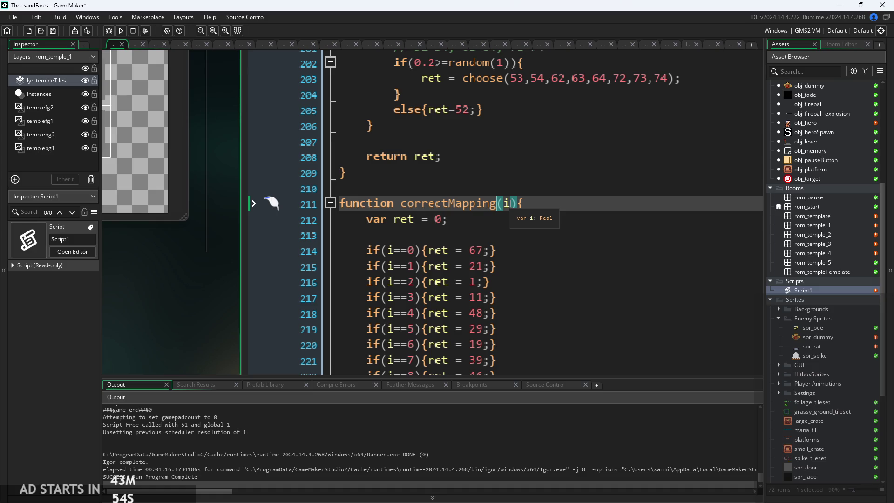
# - Rename the duplicate function to correctMappingBase
pyautogui.write('Base')
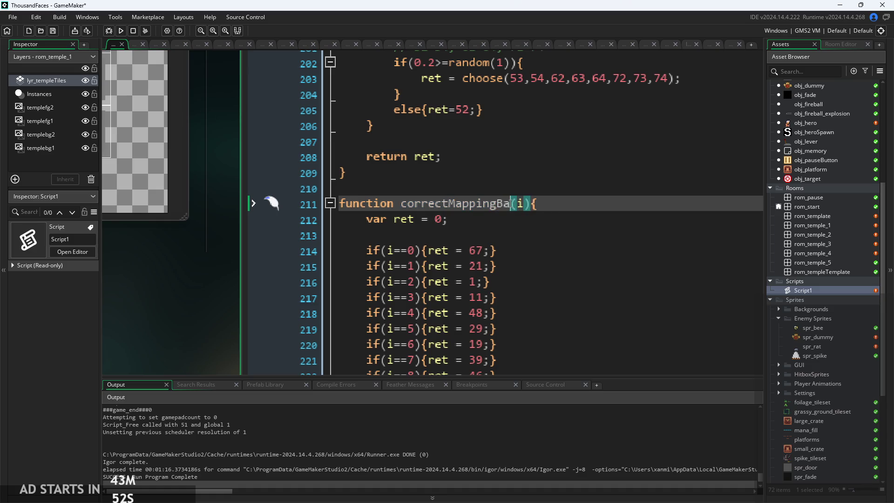
pyautogui.click(508, 220)
pyautogui.scroll(-5, 508, 221)
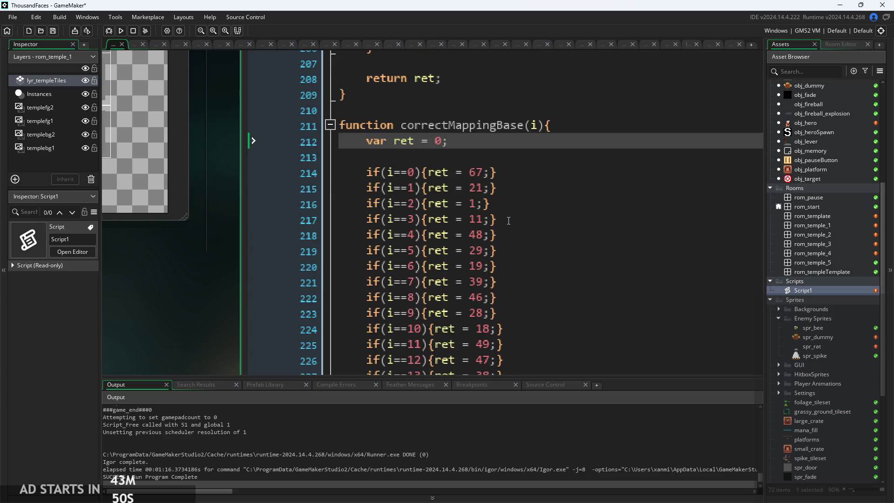
pyautogui.scroll(-1, 579, 256)
# - Delete the extra alternate-tile lines under the //tl, //tr, //bl and //br mappings
pyautogui.click(600, 270)
pyautogui.moveTo(599, 270)
pyautogui.mouseDown()
pyautogui.moveTo(363, 200)
pyautogui.moveTo(306, 211)
pyautogui.moveTo(300, 194)
pyautogui.mouseUp()
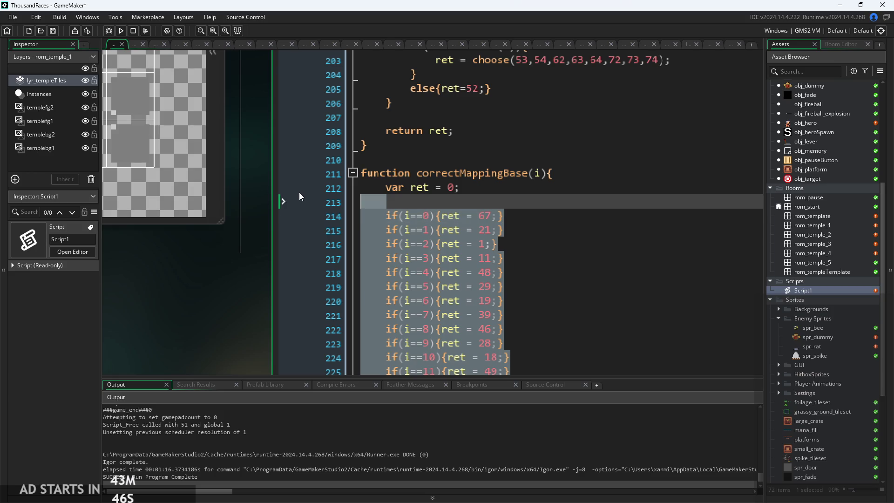
pyautogui.hotkey('ctrl', 'z')
pyautogui.moveTo(554, 259)
pyautogui.mouseDown()
pyautogui.moveTo(242, 238)
pyautogui.moveTo(245, 225)
pyautogui.mouseUp()
pyautogui.press('Delete')
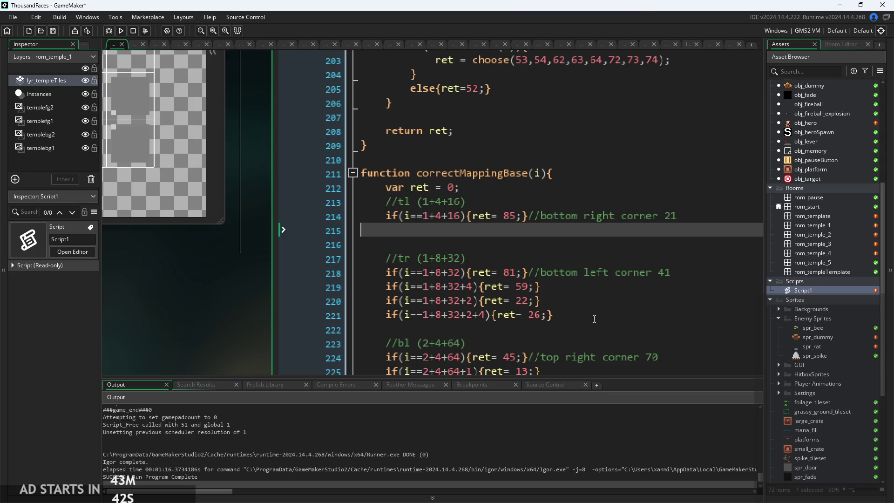
pyautogui.moveTo(554, 315); pyautogui.dragTo(218, 287)
pyautogui.press('Delete')
pyautogui.scroll(-2, 562, 283)
pyautogui.moveTo(553, 265); pyautogui.dragTo(280, 237)
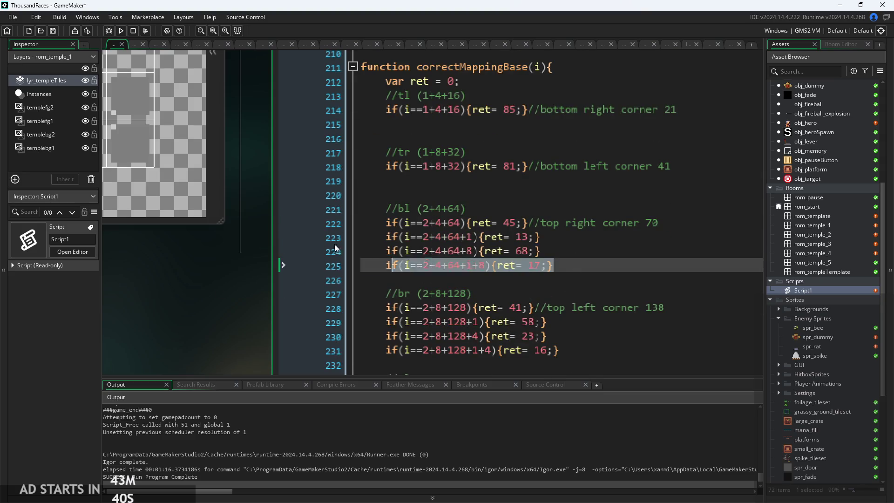
pyautogui.press('Delete')
pyautogui.scroll(-1, 358, 242)
pyautogui.moveTo(558, 286)
pyautogui.mouseDown()
pyautogui.moveTo(281, 285)
pyautogui.moveTo(281, 257)
pyautogui.mouseUp()
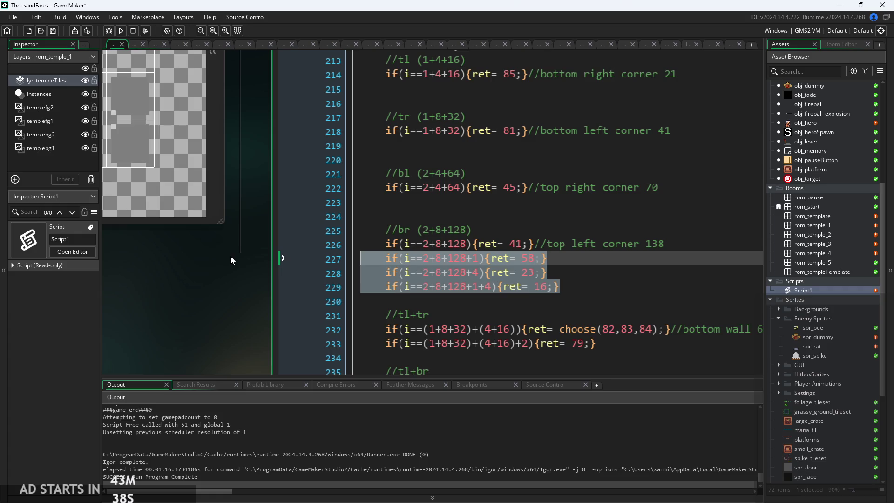
pyautogui.press('Delete')
pyautogui.scroll(-2, 622, 257)
# - Remove the ret = 79 line and the tl+br and bl+tr mapping blocks
pyautogui.moveTo(219, 311); pyautogui.dragTo(102, 285)
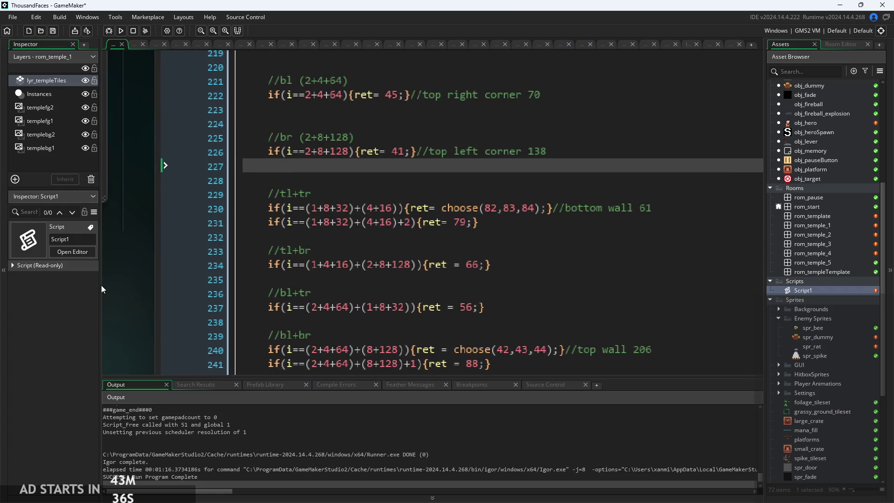
pyautogui.moveTo(516, 224); pyautogui.dragTo(246, 229)
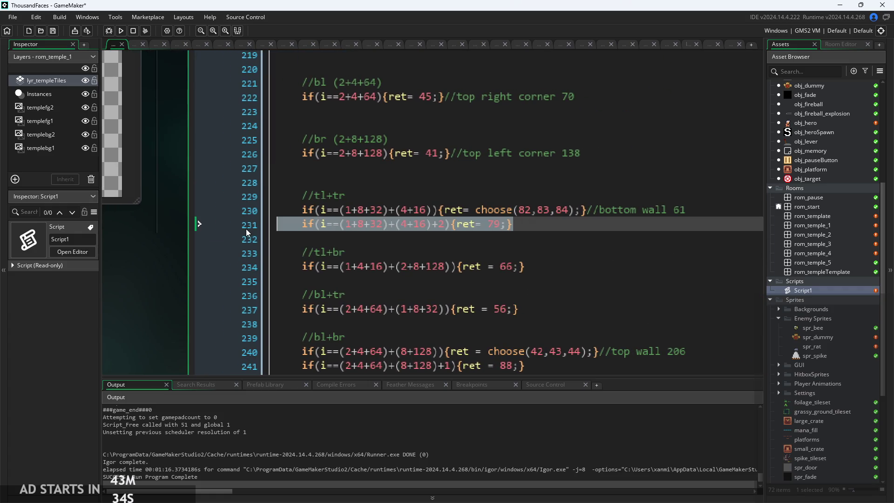
pyautogui.press('Delete')
pyautogui.moveTo(540, 318)
pyautogui.mouseDown()
pyautogui.moveTo(465, 254)
pyautogui.moveTo(420, 235)
pyautogui.mouseUp()
pyautogui.press('BackSpace')
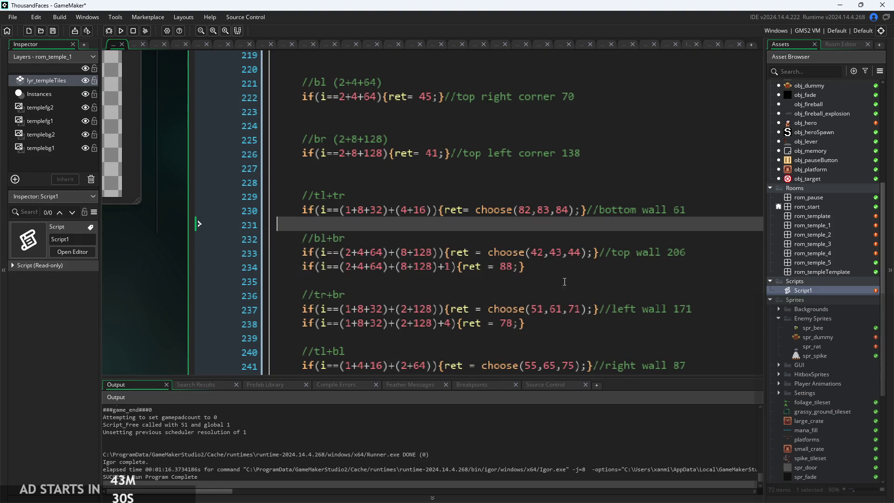
# - Delete the ret = 88, ret = 78 and ret = 89 variant lines
pyautogui.click(526, 266)
pyautogui.hotkey('shift', 'Home')
pyautogui.press('BackSpace')
pyautogui.scroll(-2, 482, 294)
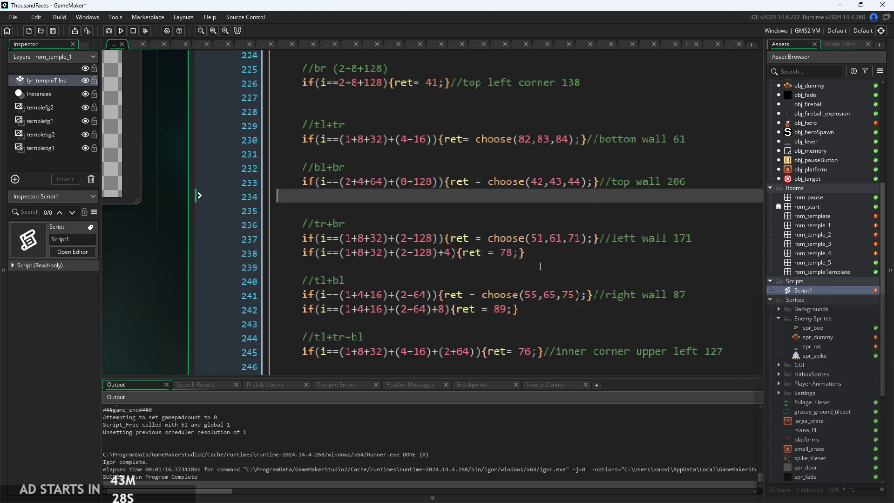
pyautogui.click(526, 253)
pyautogui.hotkey('shift', 'Home')
pyautogui.press('BackSpace')
pyautogui.click(555, 308)
pyautogui.hotkey('shift', 'Home')
pyautogui.press('BackSpace')
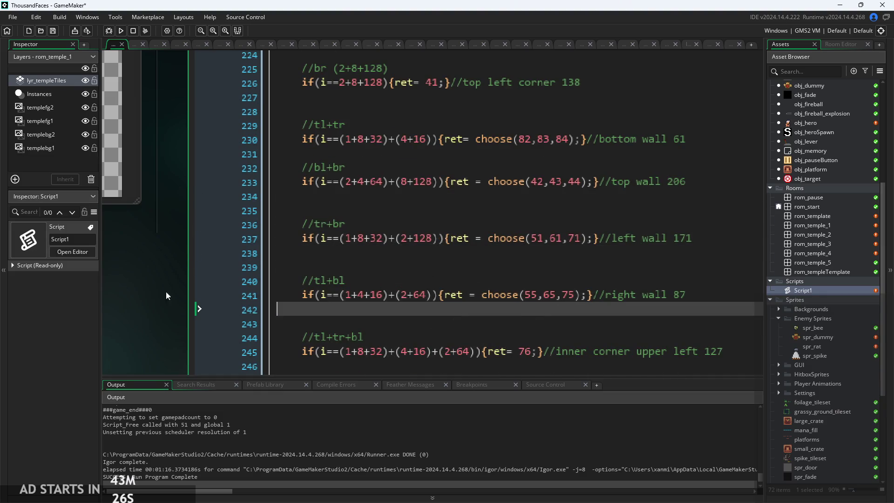
# - Remove the surplus blank lines after the tl, tr and bl corner mappings
pyautogui.scroll(-6, 477, 251)
pyautogui.scroll(-3, 477, 251)
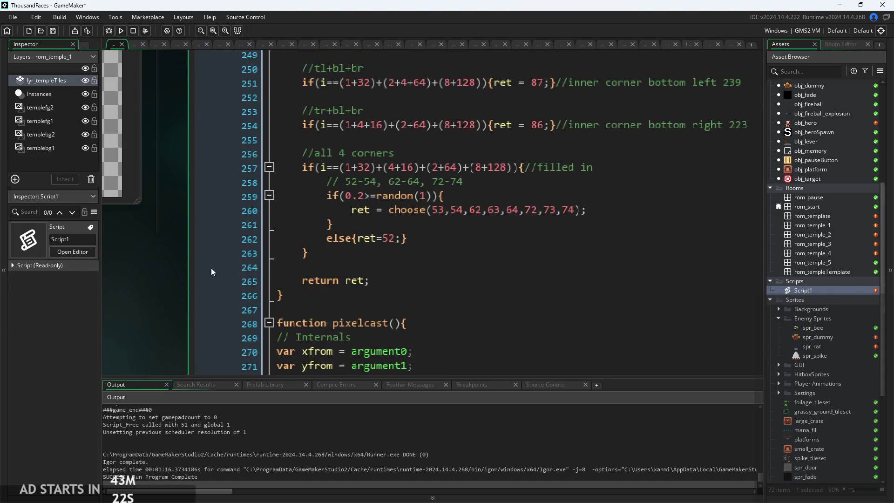
pyautogui.scroll(-3, 191, 283)
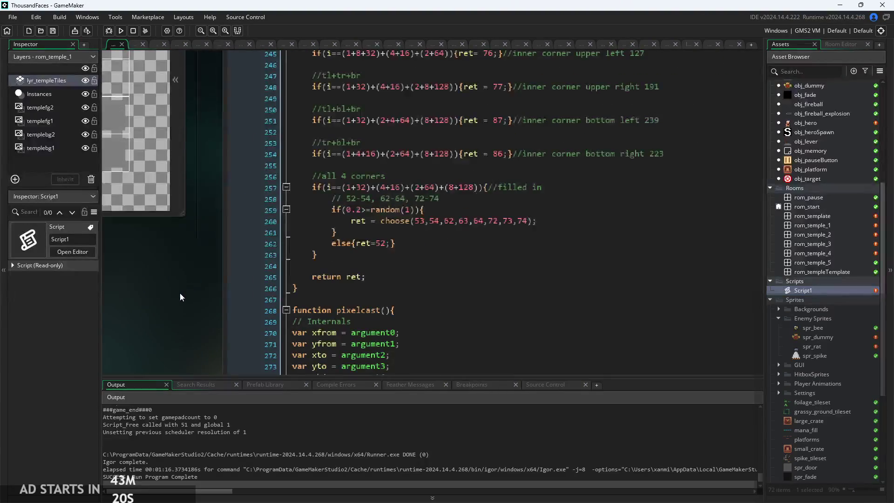
pyautogui.scroll(10, 426, 312)
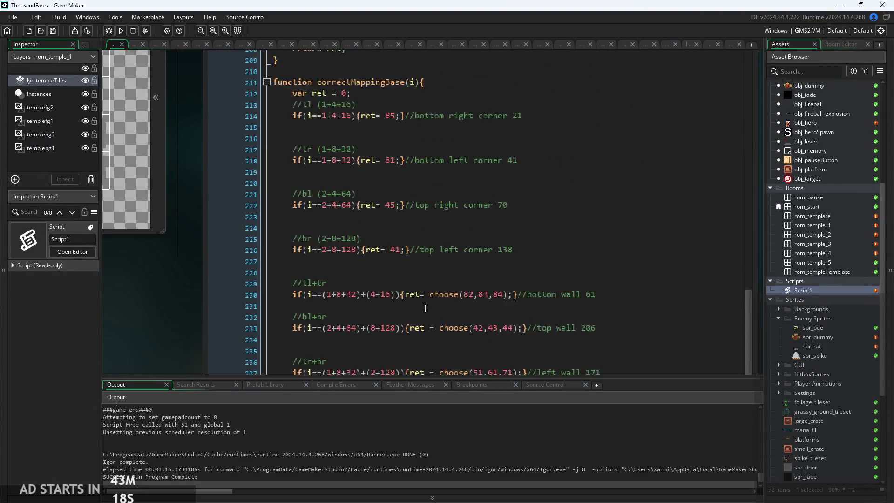
pyautogui.scroll(3, 425, 308)
pyautogui.click(413, 272)
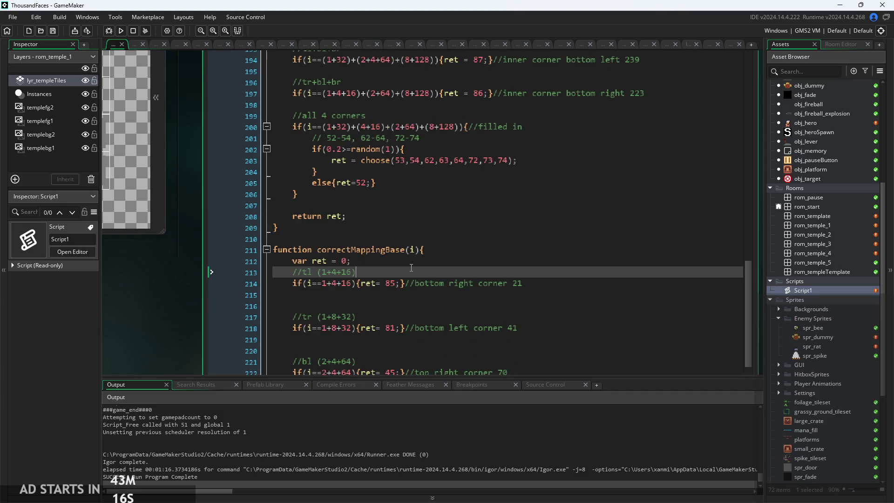
pyautogui.scroll(-2, 391, 268)
pyautogui.scroll(3, 391, 268)
pyautogui.press('Down')
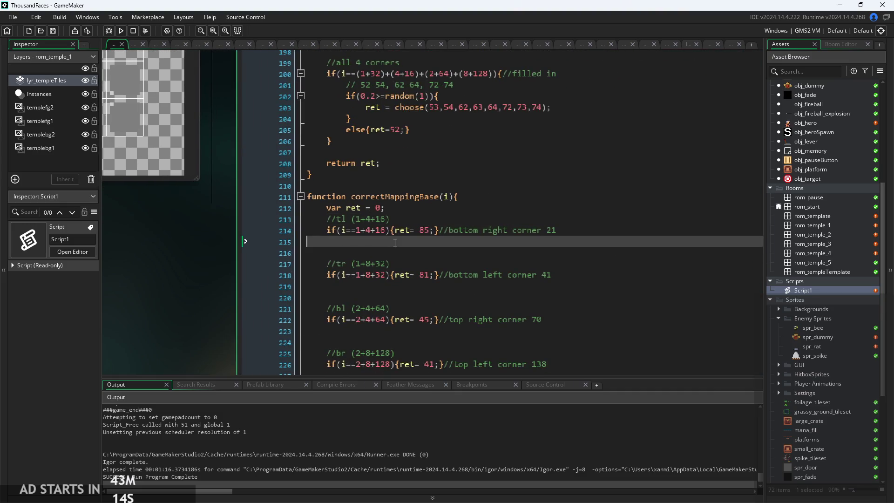
pyautogui.press('End')
pyautogui.click(438, 275)
pyautogui.press('BackSpace')
pyautogui.scroll(-1, 419, 280)
pyautogui.click(391, 290)
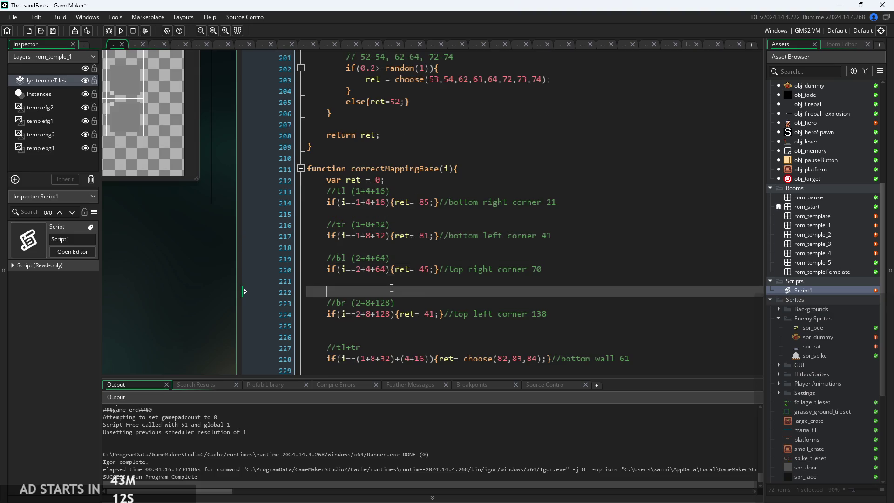
pyautogui.scroll(-1, 391, 287)
pyautogui.press('BackSpace')
pyautogui.click(392, 288)
pyautogui.press('BackSpace')
# - Remove the blank lines after the top wall 206, left wall 171 and right wall 87 rules
pyautogui.scroll(-1, 399, 283)
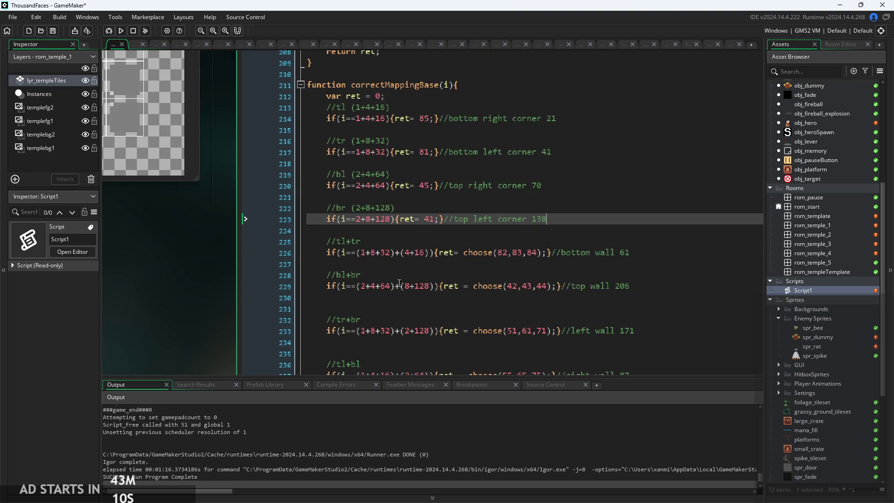
pyautogui.scroll(-1, 362, 306)
pyautogui.click(387, 246)
pyautogui.press('BackSpace')
pyautogui.scroll(-1, 392, 251)
pyautogui.click(391, 243)
pyautogui.press('BackSpace')
pyautogui.scroll(-1, 392, 243)
pyautogui.click(439, 225)
pyautogui.press('BackSpace')
pyautogui.scroll(-1, 441, 253)
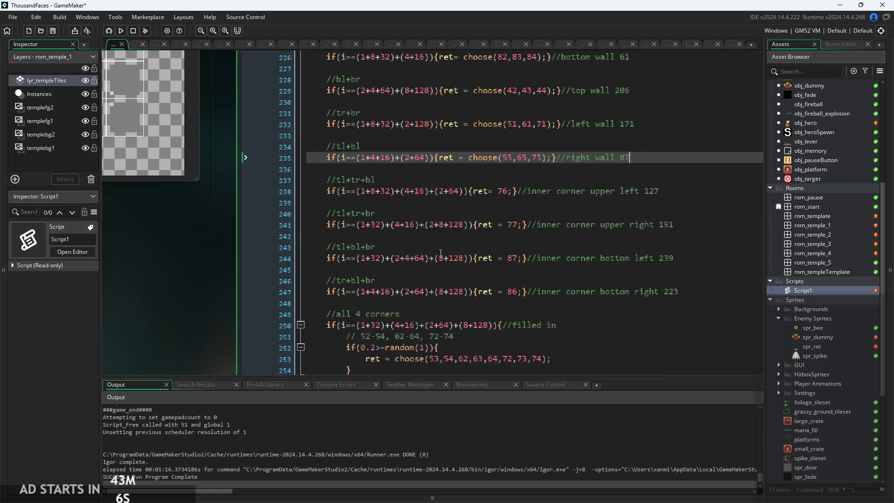
pyautogui.scroll(3, 395, 252)
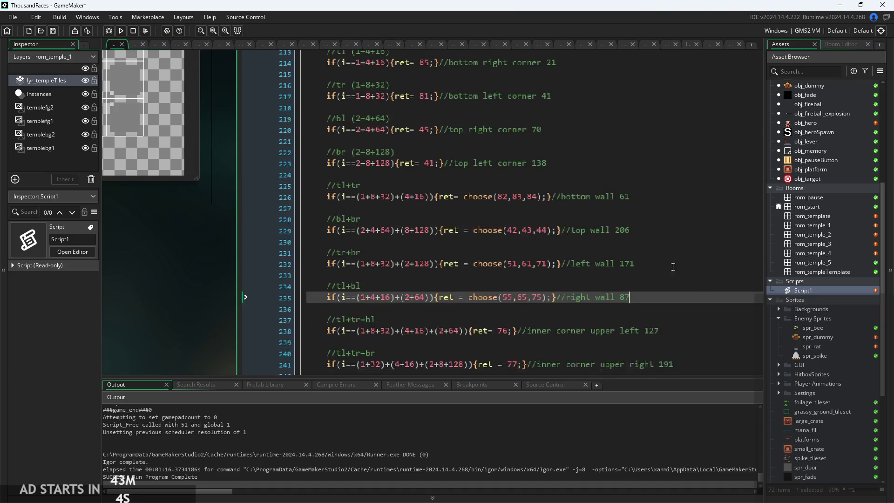
pyautogui.scroll(-1, 606, 239)
pyautogui.moveTo(302, 261); pyautogui.dragTo(381, 309)
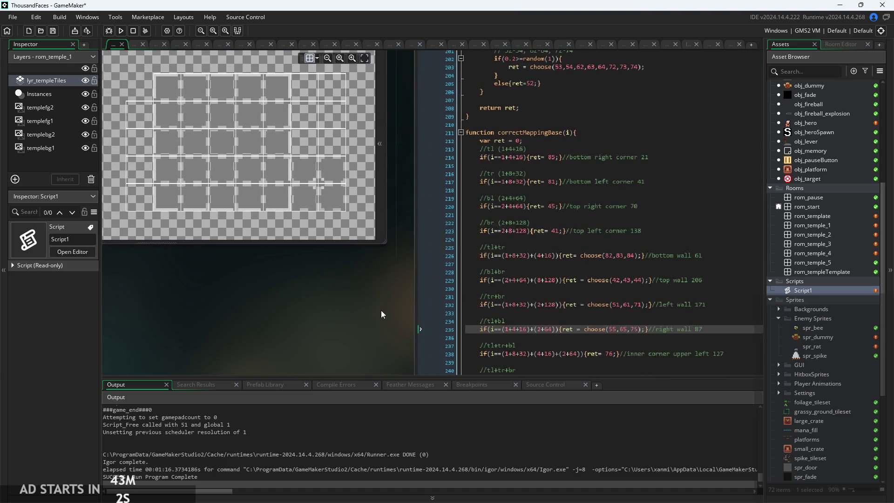
# - Shrink the Script1 window and pan so the tile grid shows beside line 214's tl mapping
pyautogui.scroll(-3, 376, 303)
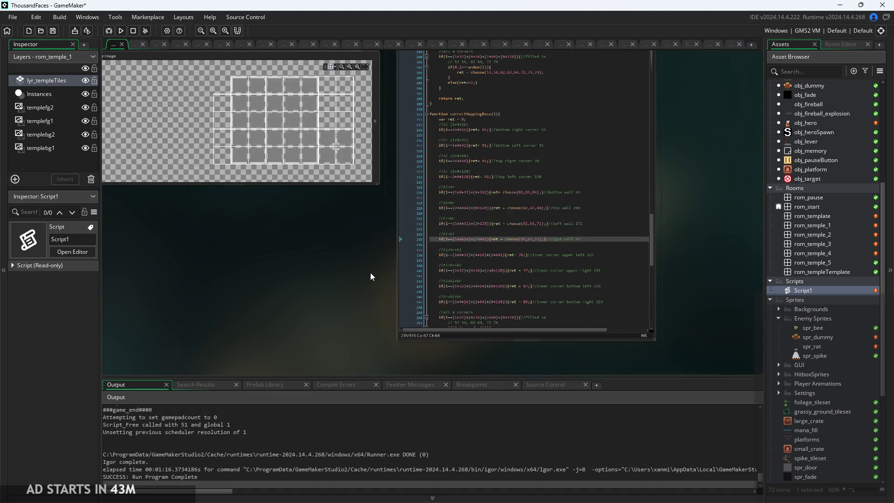
pyautogui.scroll(-5, 491, 251)
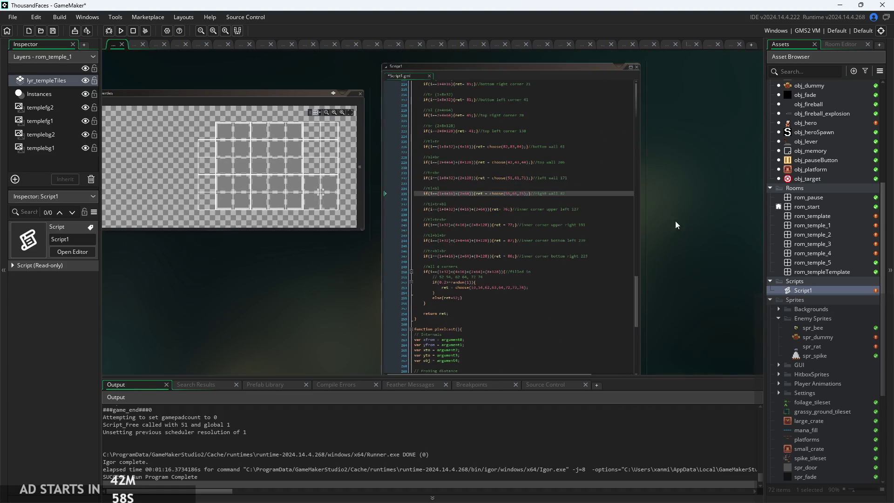
pyautogui.moveTo(680, 245); pyautogui.dragTo(678, 156)
pyautogui.moveTo(522, 297)
pyautogui.mouseDown()
pyautogui.moveTo(523, 206)
pyautogui.moveTo(523, 218)
pyautogui.mouseUp()
pyautogui.scroll(5, 303, 287)
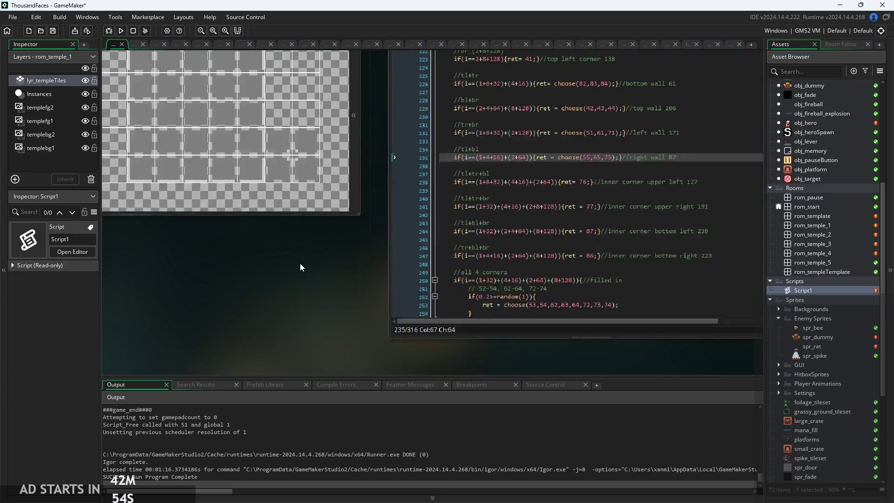
pyautogui.scroll(5, 572, 189)
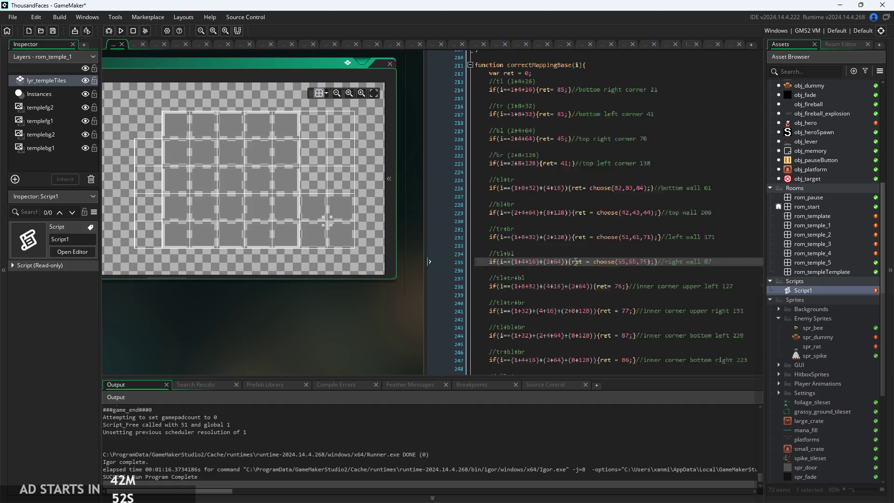
pyautogui.click(565, 171)
pyautogui.scroll(3, 571, 170)
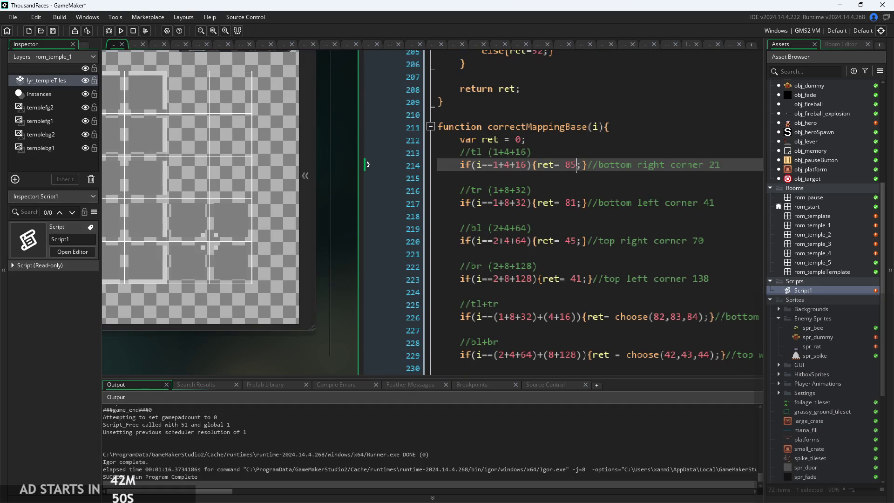
pyautogui.scroll(-4, 338, 263)
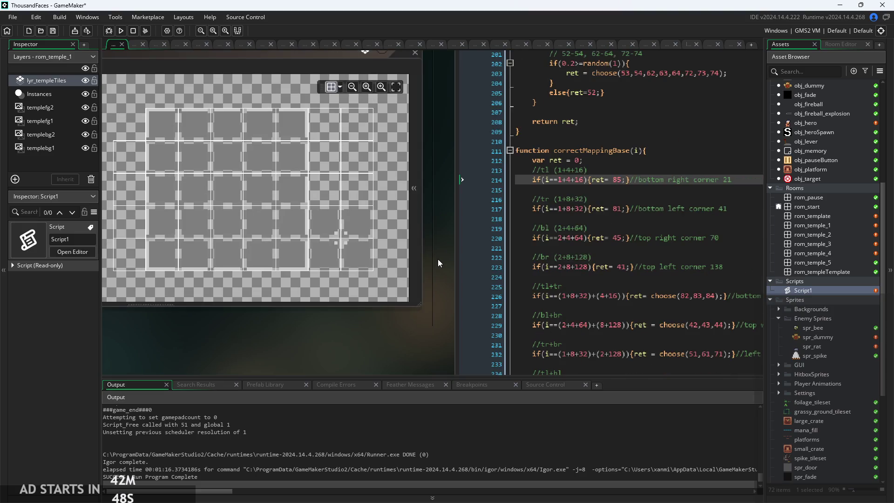
pyautogui.moveTo(454, 250); pyautogui.dragTo(434, 255)
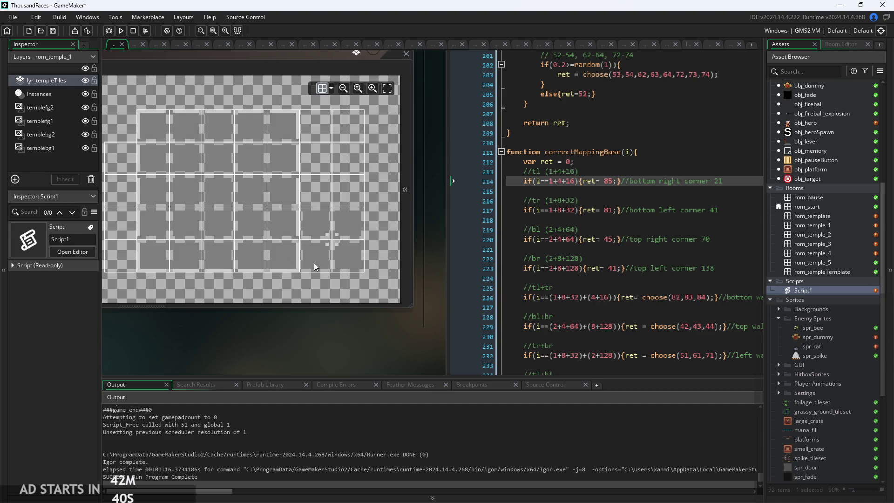
# - Change the four outer-corner tiles from 85, 81, 45, 41 to 37, 33, 5, 1
pyautogui.click(615, 181)
pyautogui.press('BackSpace')
pyautogui.press('BackSpace')
pyautogui.write('37')
pyautogui.press('Down')
pyautogui.press('Down')
pyautogui.press('Down')
pyautogui.press('BackSpace')
pyautogui.press('BackSpace')
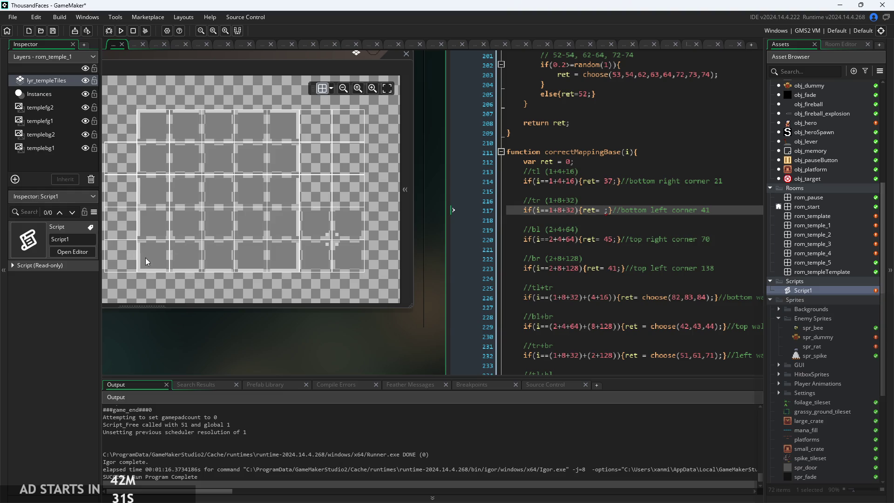
pyautogui.write('33')
pyautogui.click(614, 241)
pyautogui.press('BackSpace')
pyautogui.press('BackSpace')
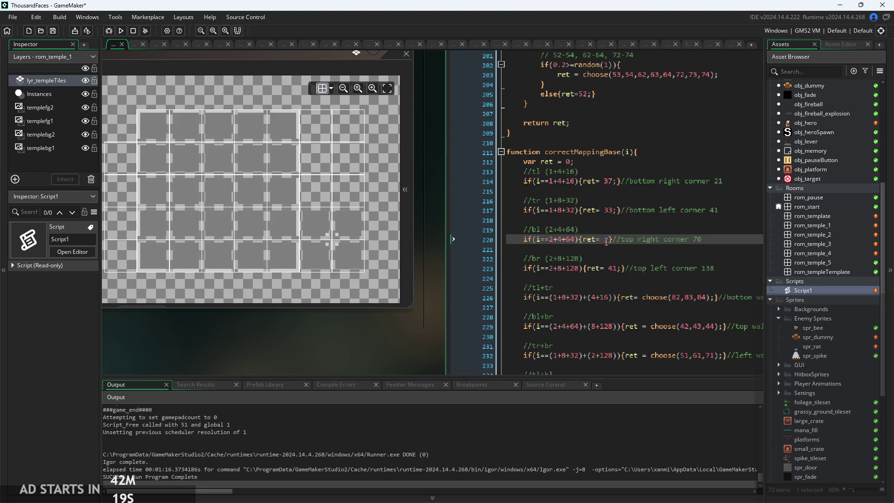
pyautogui.write('5')
pyautogui.doubleClick(611, 268)
pyautogui.press('BackSpace')
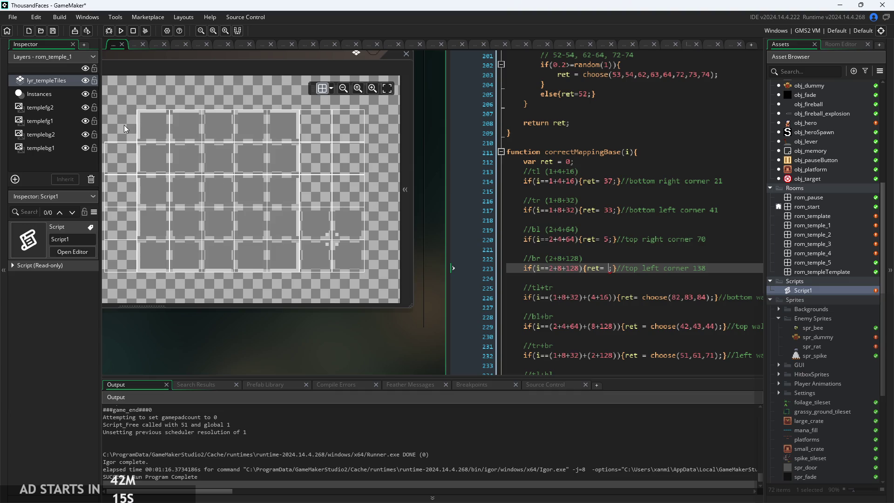
pyautogui.write('1')
# - Replace the bottom-wall choose() values 82, 83, 84 with 34, 35, 36
pyautogui.scroll(-1, 630, 295)
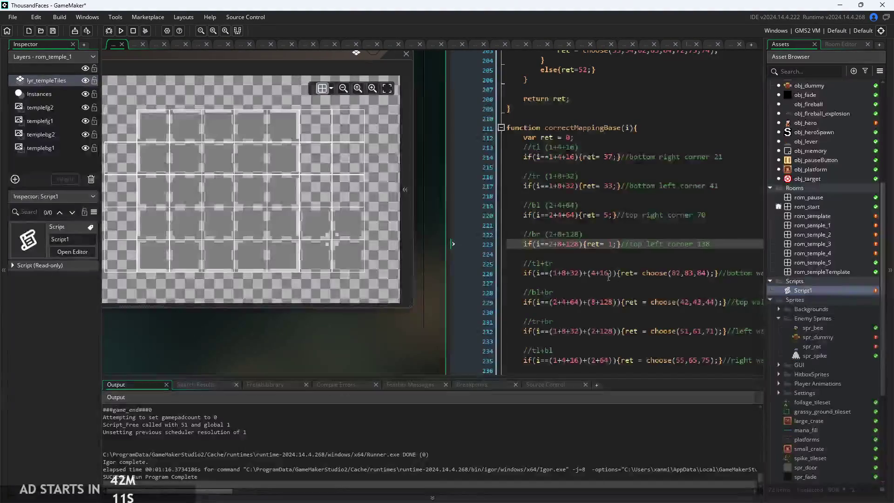
pyautogui.click(629, 269)
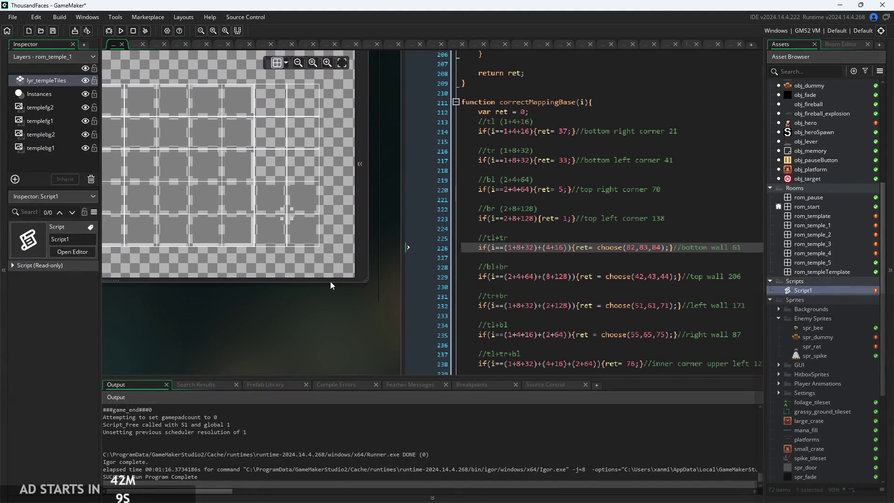
pyautogui.scroll(-2, 321, 252)
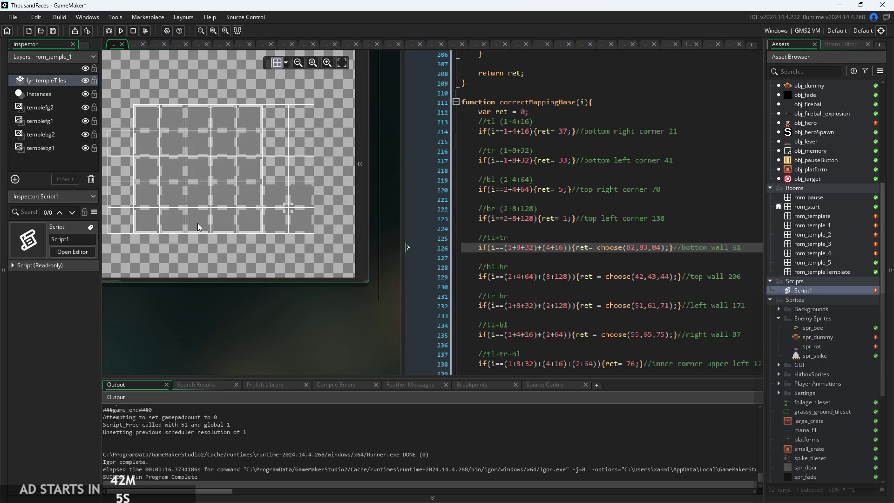
pyautogui.scroll(2, 197, 223)
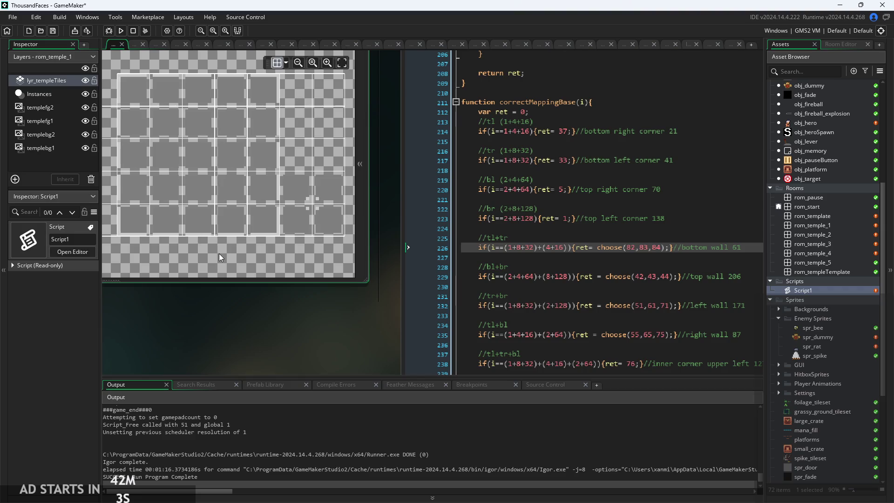
pyautogui.scroll(-2, 219, 253)
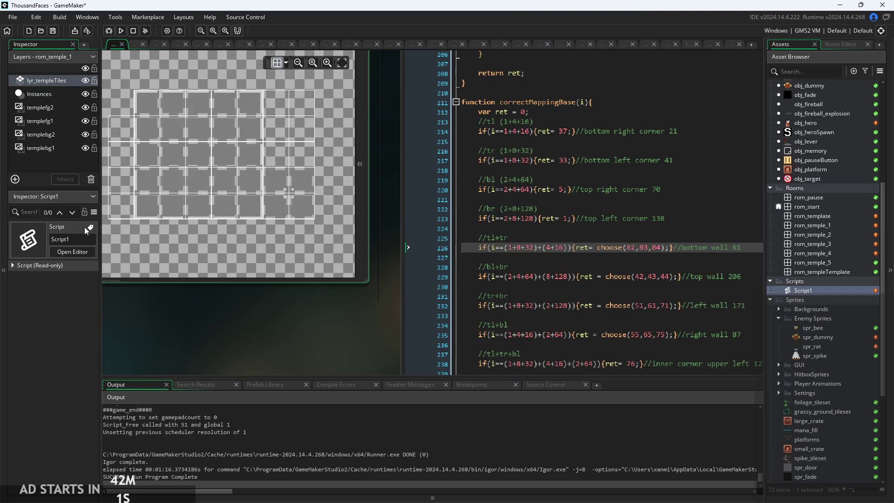
pyautogui.scroll(2, 239, 303)
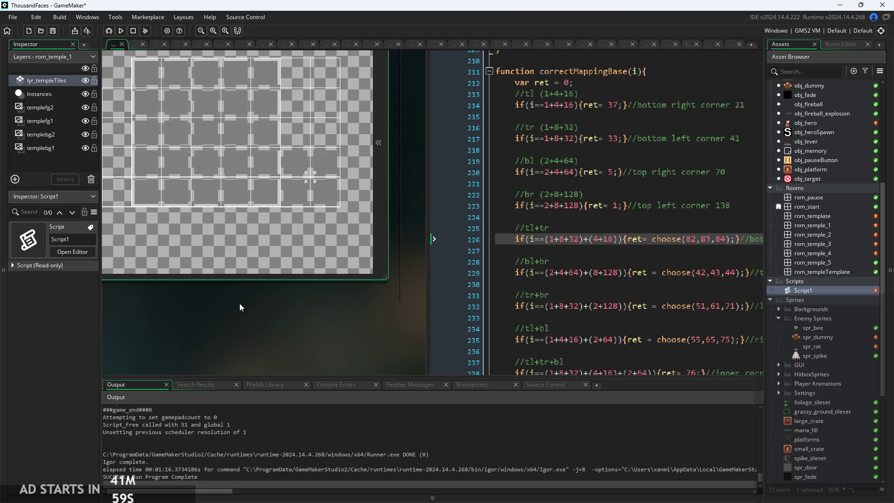
pyautogui.scroll(1, 261, 318)
pyautogui.scroll(-1, 272, 316)
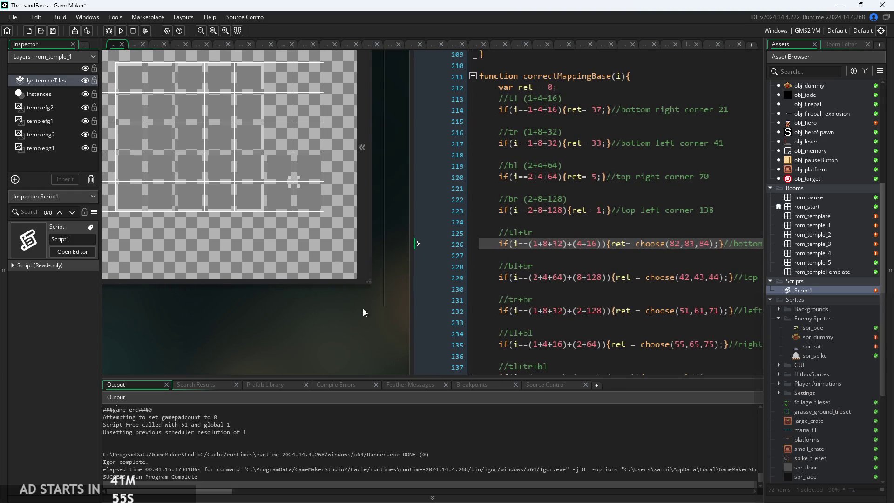
pyautogui.scroll(1, 323, 322)
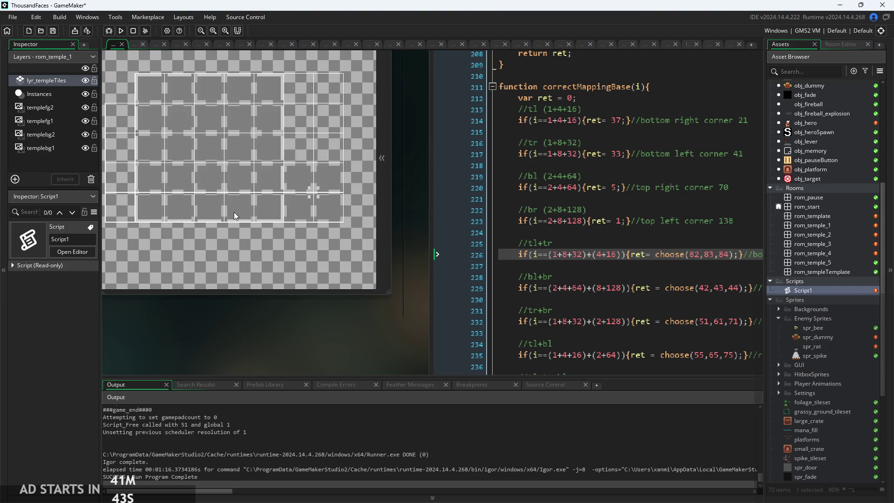
pyautogui.moveTo(369, 318); pyautogui.dragTo(314, 318)
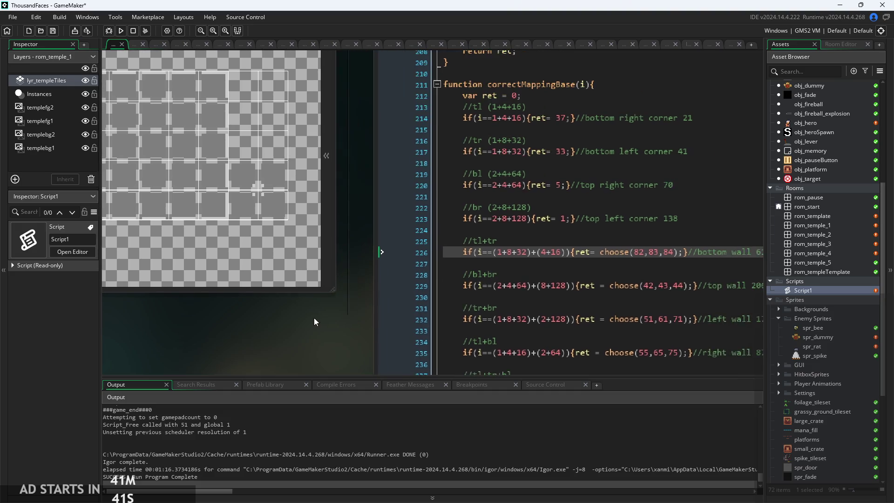
pyautogui.click(645, 252)
pyautogui.press('BackSpace')
pyautogui.press('BackSpace')
pyautogui.write('34')
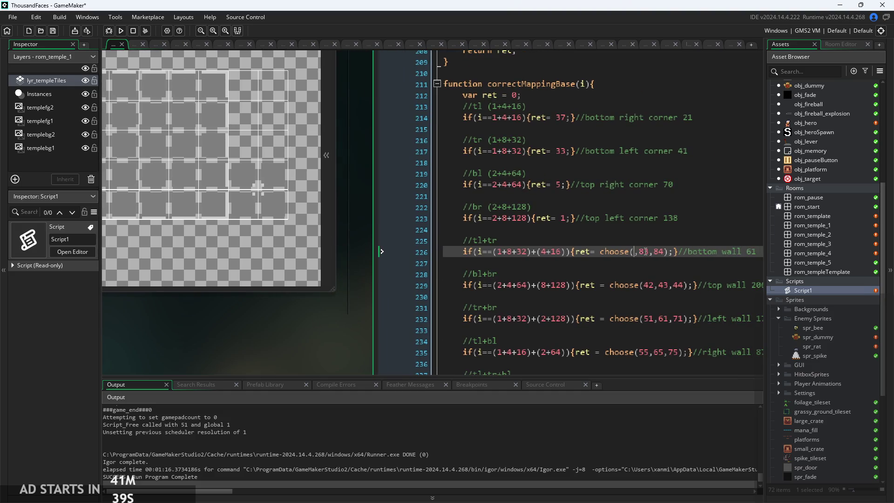
pyautogui.press('BackSpace')
pyautogui.press('BackSpace')
pyautogui.write('35')
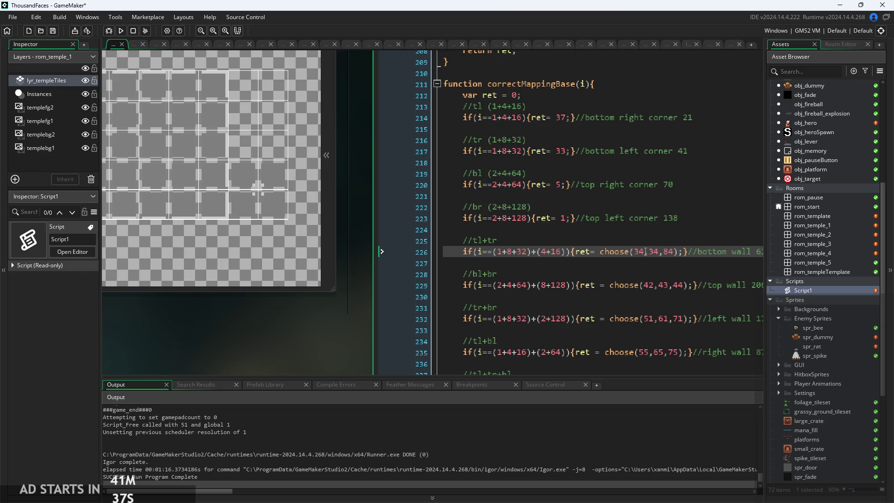
pyautogui.press('Right')
pyautogui.press('Right')
pyautogui.press('Right')
pyautogui.press('BackSpace')
pyautogui.press('BackSpace')
pyautogui.write('36')
# - Change the top-wall choices from 42, 43, 44 to 2, 3, 4
pyautogui.scroll(-3, 333, 321)
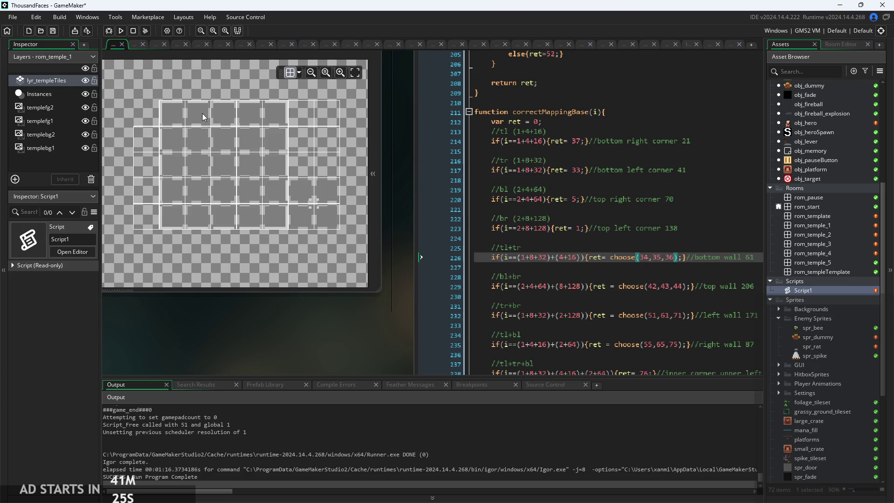
pyautogui.click(657, 287)
pyautogui.press('BackSpace')
pyautogui.press('Delete')
pyautogui.press('Right')
pyautogui.press('Right')
pyautogui.press('Delete')
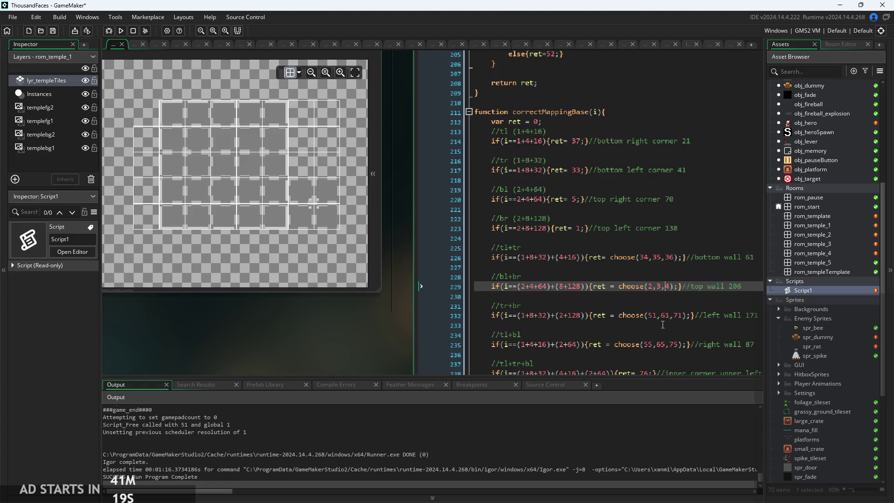
# - Change the left-wall choices from 51, 61, 71 to 9, 17, 25
pyautogui.click(662, 315)
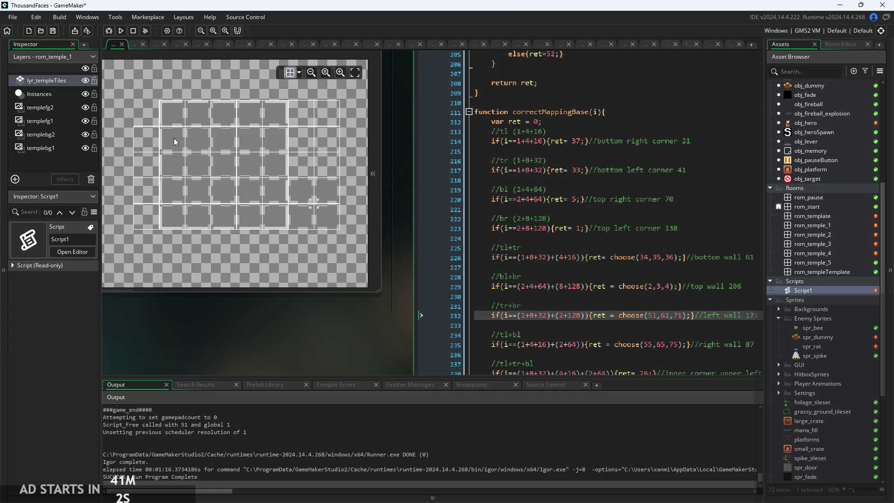
pyautogui.click(658, 315)
pyautogui.press('BackSpace')
pyautogui.press('BackSpace')
pyautogui.write('9')
pyautogui.press('Delete')
pyautogui.press('Delete')
pyautogui.write('17')
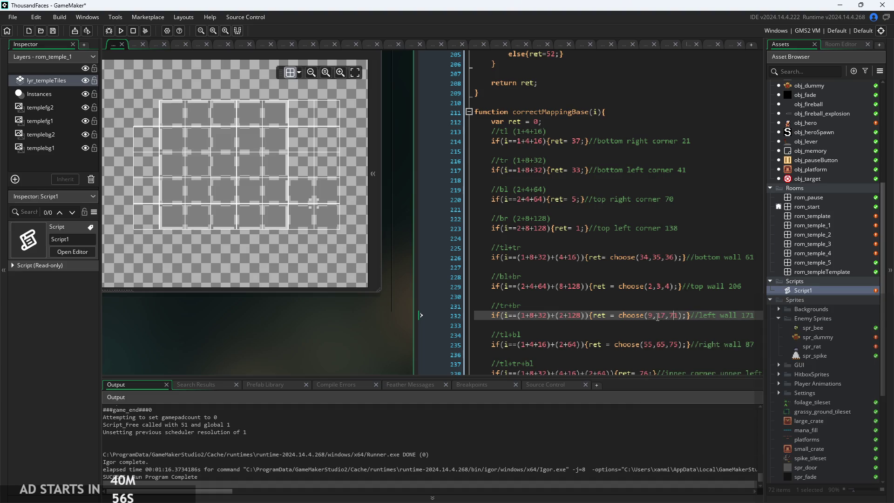
pyautogui.press('Delete')
pyautogui.press('Delete')
pyautogui.write('2')
pyautogui.write('5')
pyautogui.press('Down')
pyautogui.press('Down')
# - Set the right-wall choices to 13, 21, 29 in place of 55, 65, 75
pyautogui.scroll(-2, 659, 323)
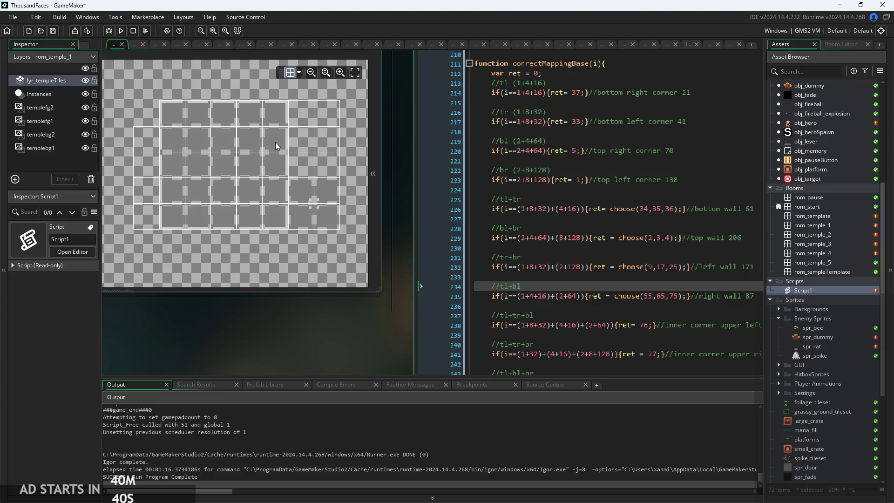
pyautogui.doubleClick(647, 301)
pyautogui.write('13')
pyautogui.press('Right')
pyautogui.press('Right')
pyautogui.press('BackSpace')
pyautogui.press('BackSpace')
pyautogui.write('21')
pyautogui.press('Right')
pyautogui.press('Right')
pyautogui.press('Right')
pyautogui.press('BackSpace')
pyautogui.press('BackSpace')
pyautogui.write('29')
# - Change the upper-left and upper-right inner corners from 76, 77 to 30, 31
pyautogui.click(623, 306)
pyautogui.scroll(-1, 619, 305)
pyautogui.scroll(-1, 618, 305)
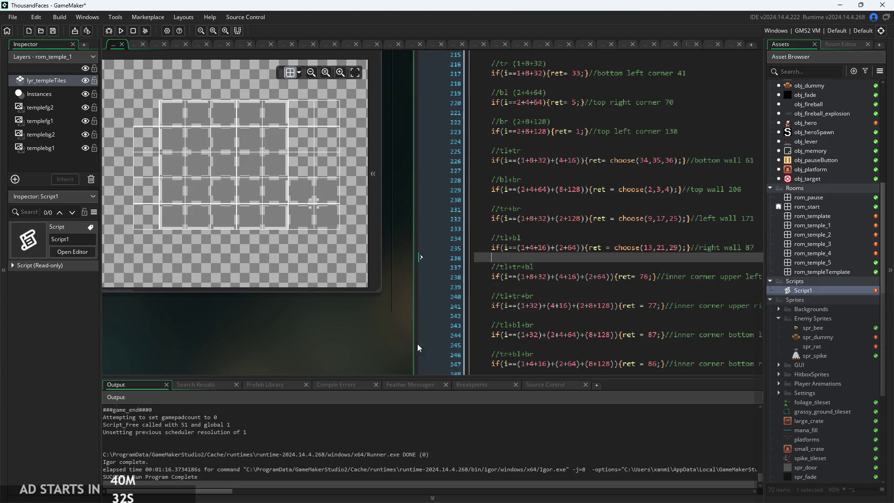
pyautogui.hscroll(1, 432, 338)
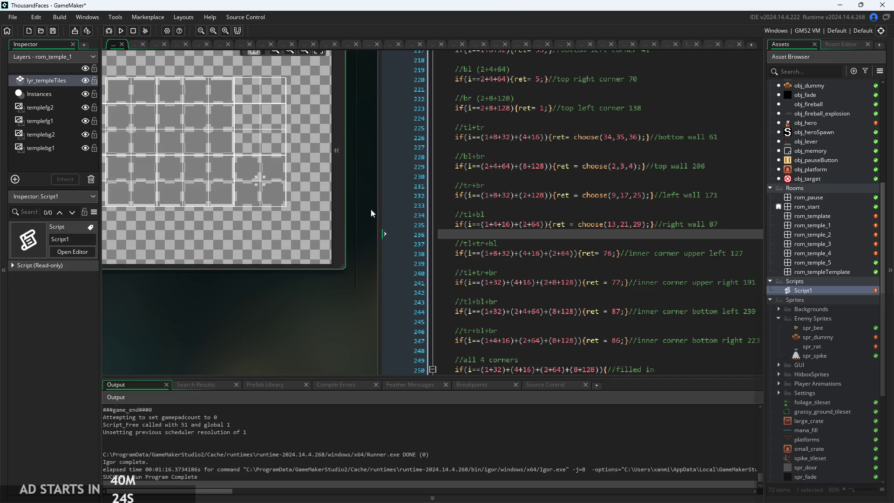
pyautogui.doubleClick(611, 253)
pyautogui.write('30')
pyautogui.press('Down')
pyautogui.press('Down')
pyautogui.press('Down')
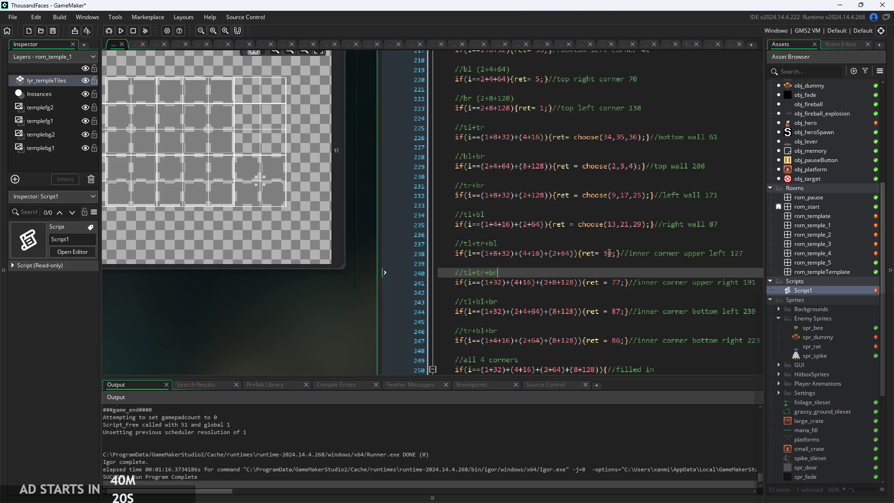
pyautogui.press('Delete')
pyautogui.press('BackSpace')
pyautogui.write('31')
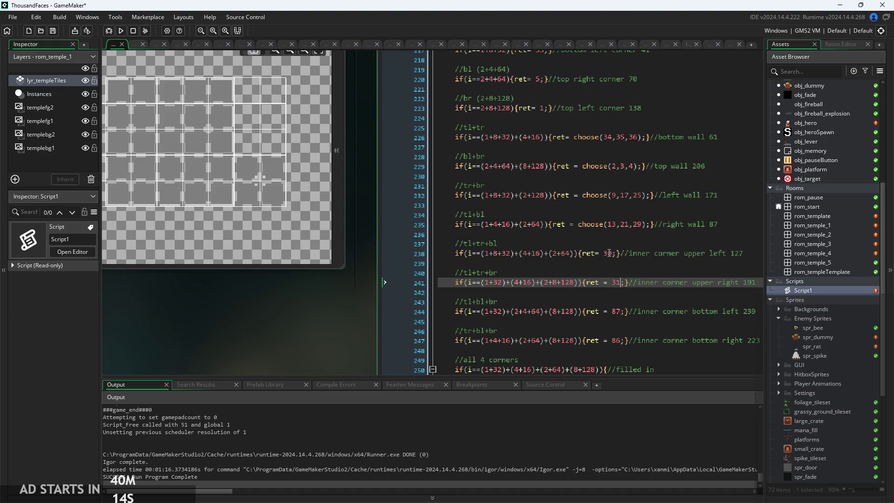
# - Change the bottom-left and bottom-right inner corners from 87, 86 to 38, 39
pyautogui.press('Down')
pyautogui.press('Down')
pyautogui.press('Down')
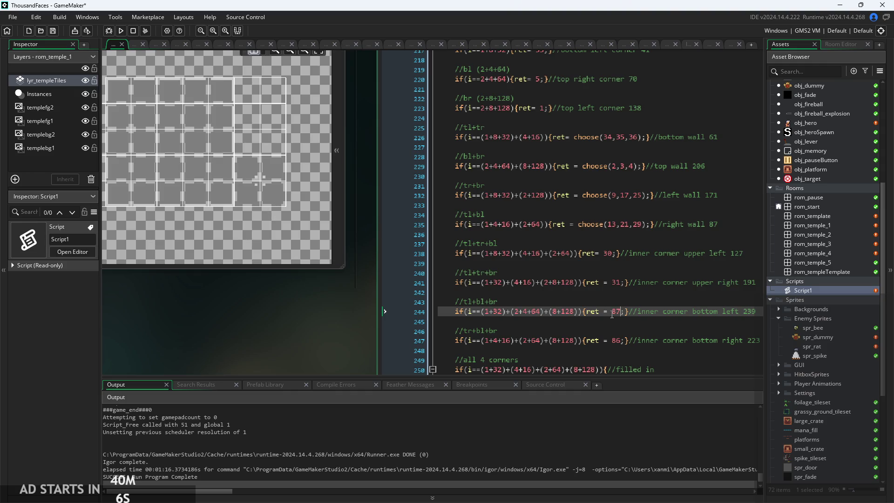
pyautogui.press('BackSpace')
pyautogui.press('BackSpace')
pyautogui.write('38')
pyautogui.press('Down')
pyautogui.press('Down')
pyautogui.press('Down')
pyautogui.press('BackSpace')
pyautogui.press('BackSpace')
pyautogui.write('39')
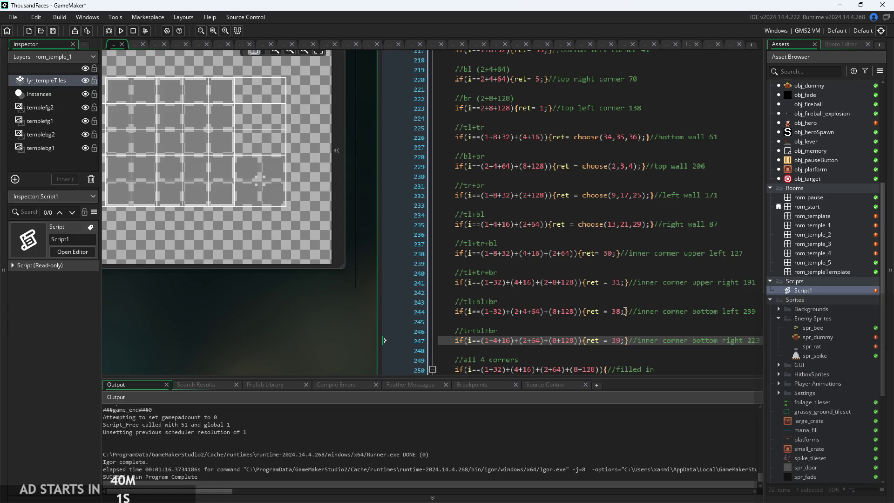
pyautogui.press('Up')
pyautogui.press('Up')
pyautogui.scroll(-1, 482, 335)
pyautogui.scroll(1, 343, 320)
pyautogui.scroll(1, 362, 308)
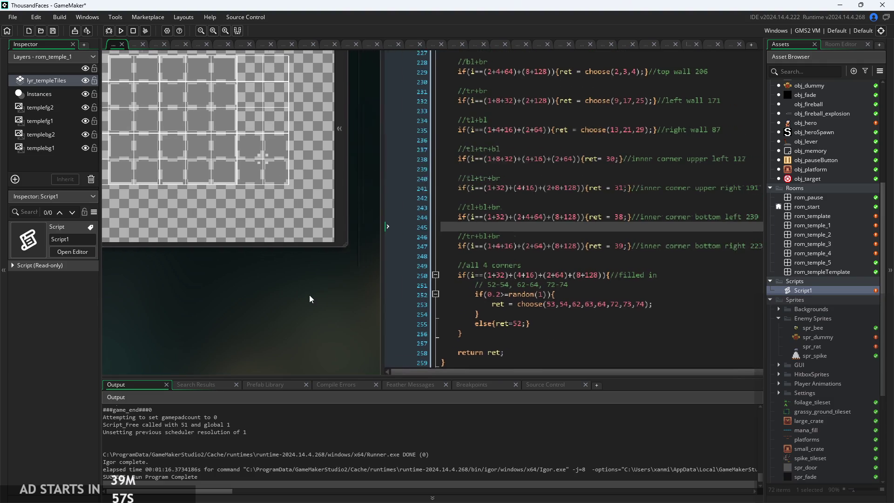
# - Clear the old filled-tile numbers 53 through 74 from the choose() call
pyautogui.click(521, 311)
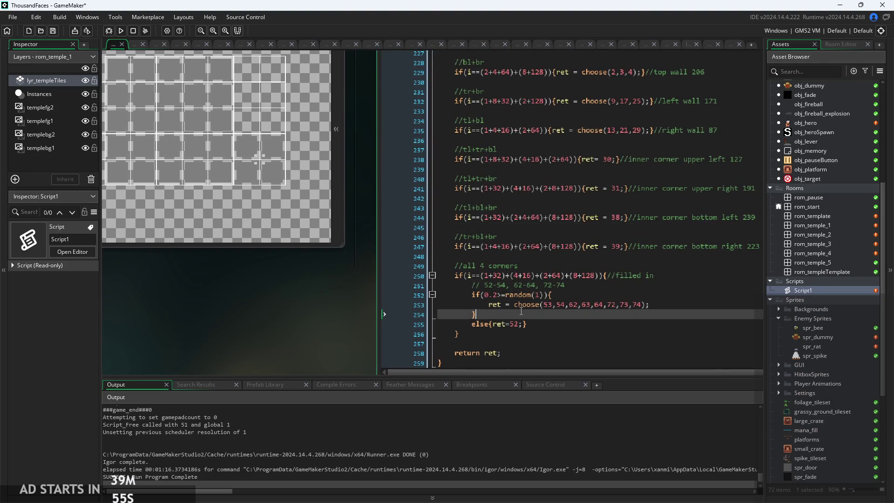
pyautogui.click(489, 304)
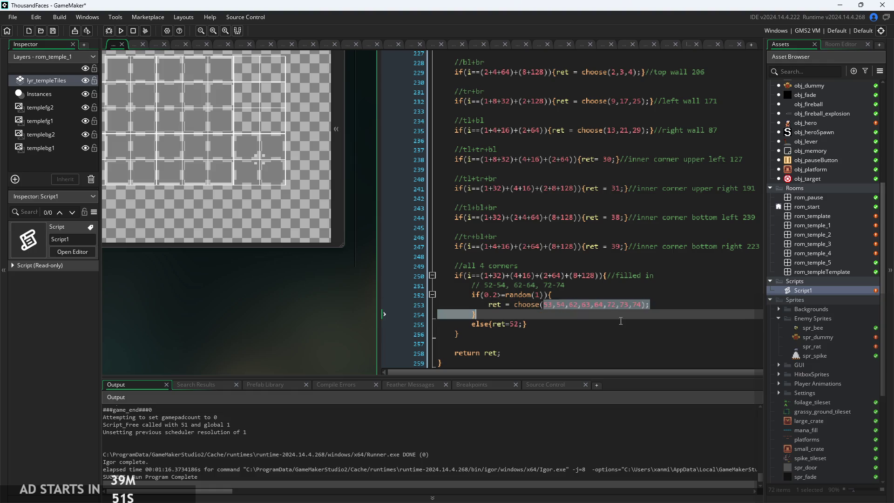
pyautogui.moveTo(541, 305); pyautogui.dragTo(642, 305)
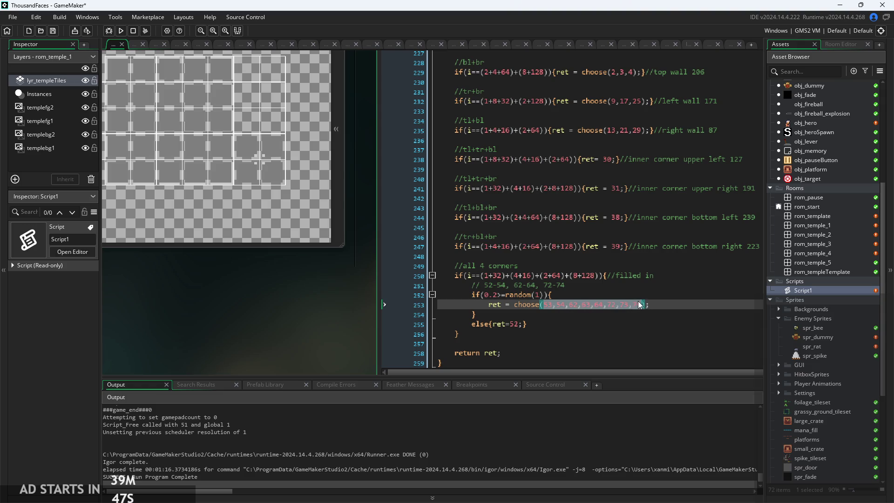
pyautogui.press('BackSpace')
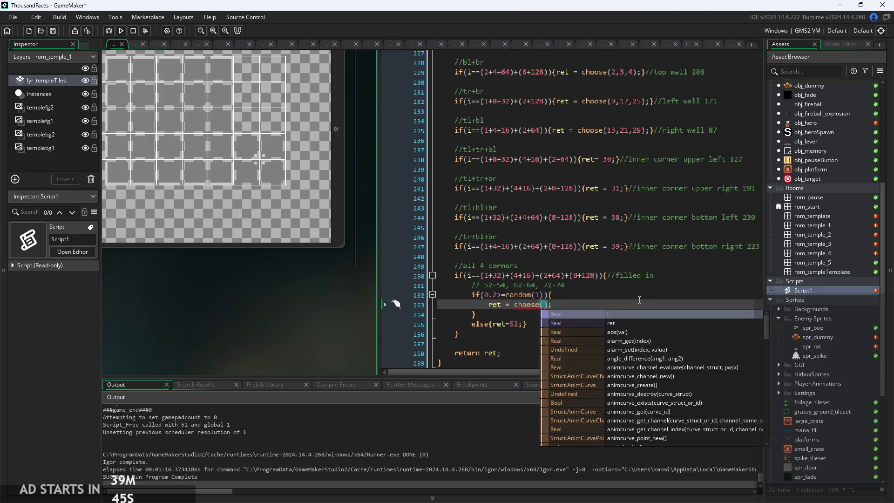
pyautogui.click(244, 298)
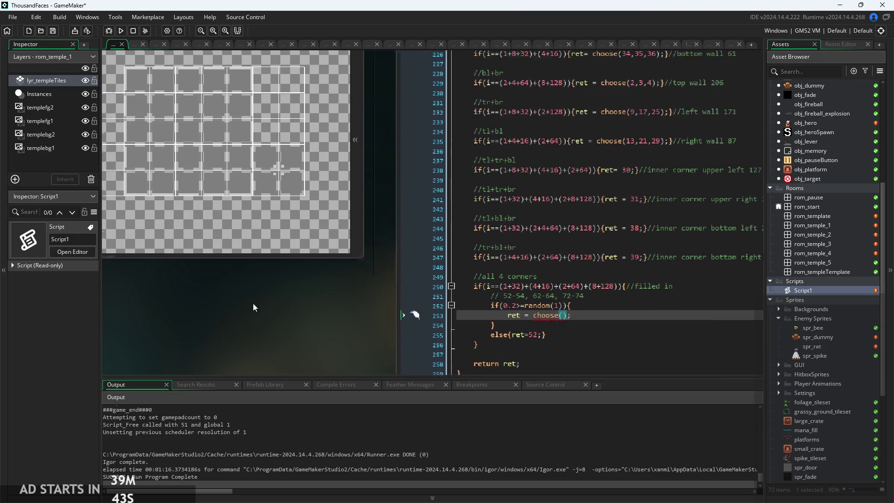
# - Fill the choose() call with tiles 10, 11, 12, 18, 19, 20, 26, 27, 28
pyautogui.scroll(2, 199, 147)
pyautogui.scroll(-2, 294, 286)
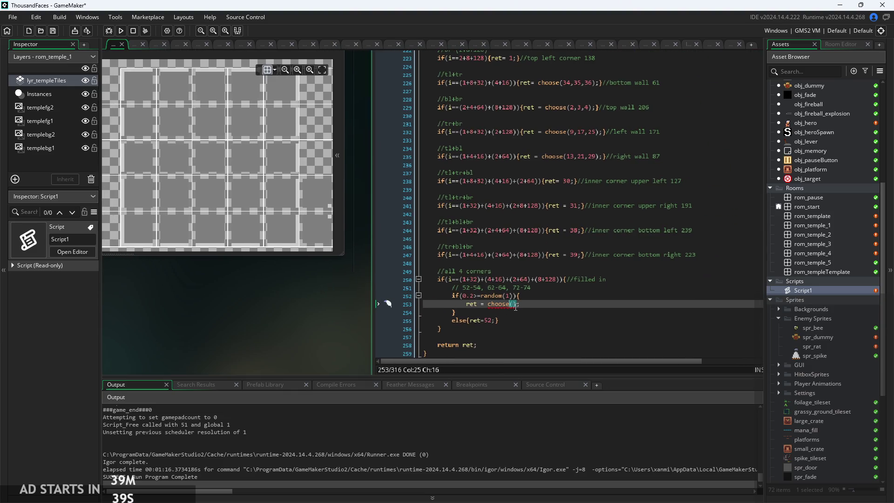
pyautogui.scroll(-1, 211, 175)
pyautogui.scroll(-2, 212, 175)
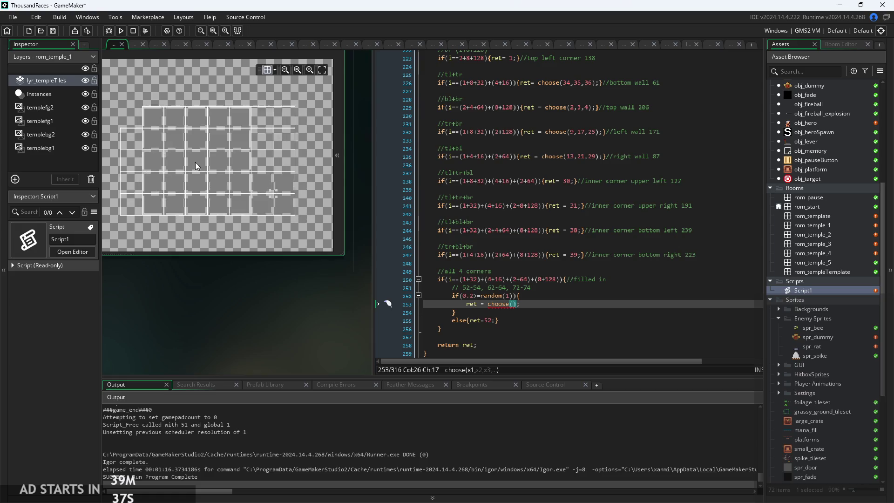
pyautogui.scroll(2, 154, 135)
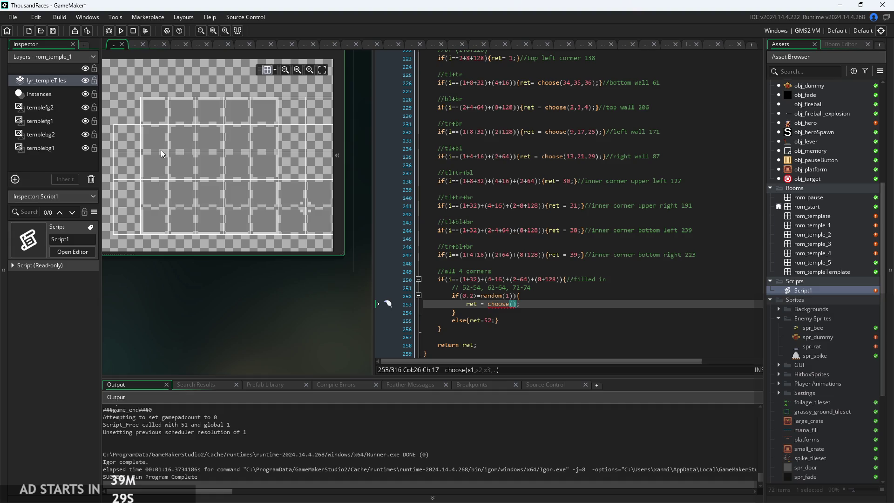
pyautogui.scroll(-2, 188, 143)
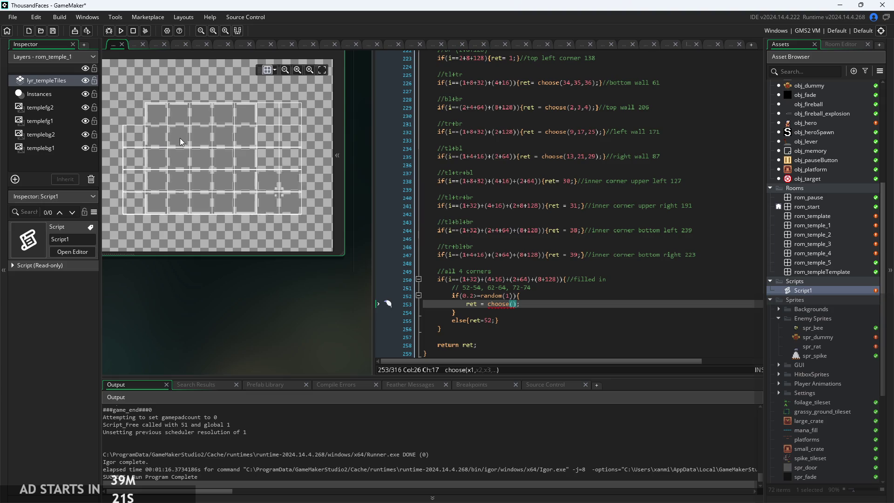
pyautogui.scroll(1, 179, 138)
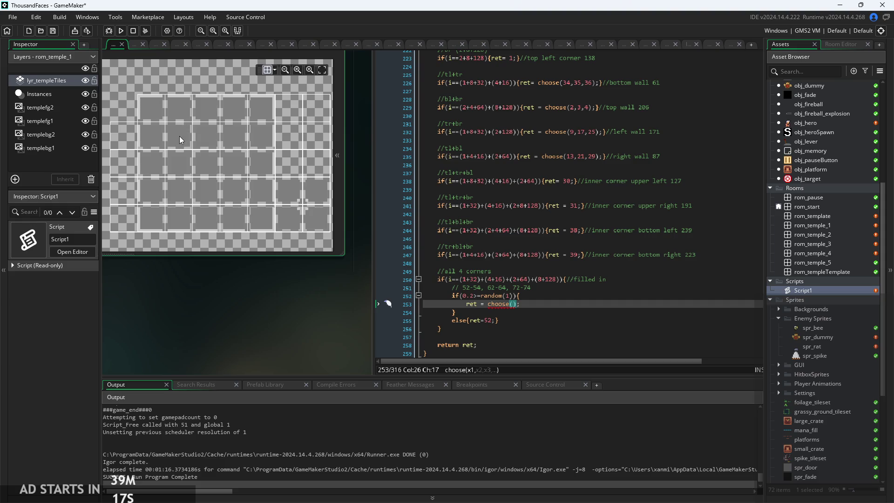
pyautogui.click(514, 304)
pyautogui.write('0,11,12,')
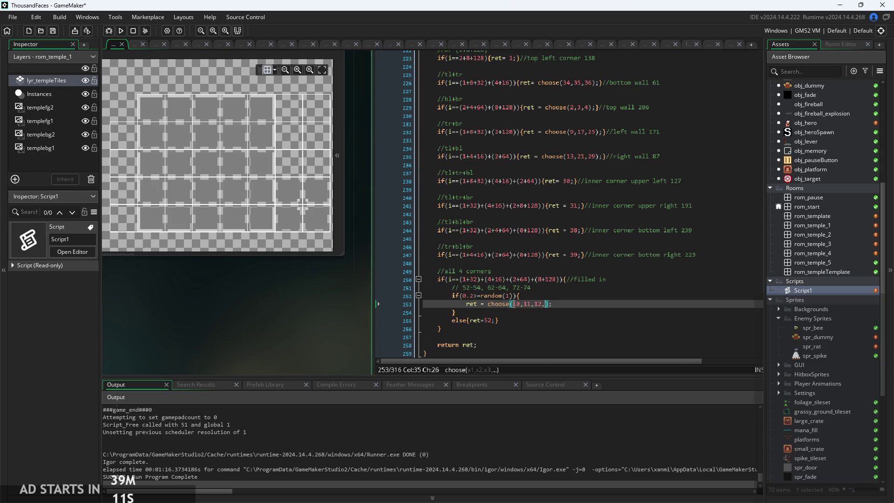
pyautogui.write('18,19,20,')
pyautogui.write('26,2')
pyautogui.write('7,28')
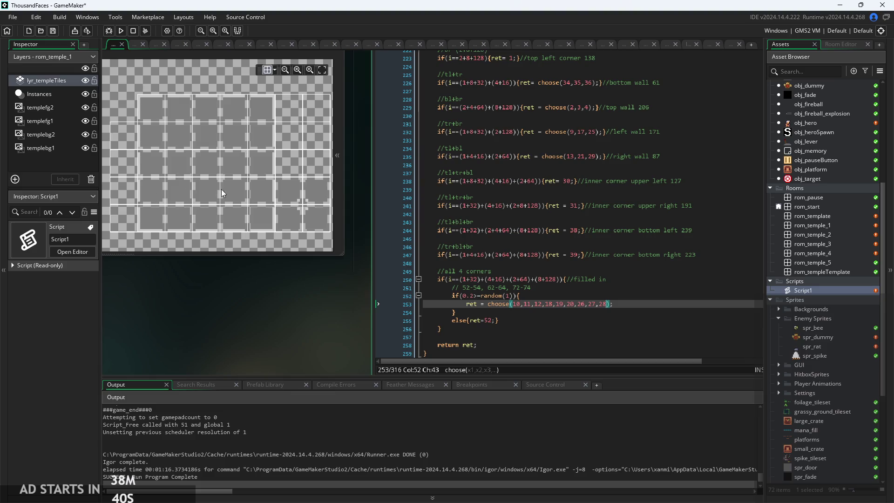
# - Remove 19 from the filled-tile choices and make 19 the fallback ret instead of 52
pyautogui.hscroll(2, 260, 315)
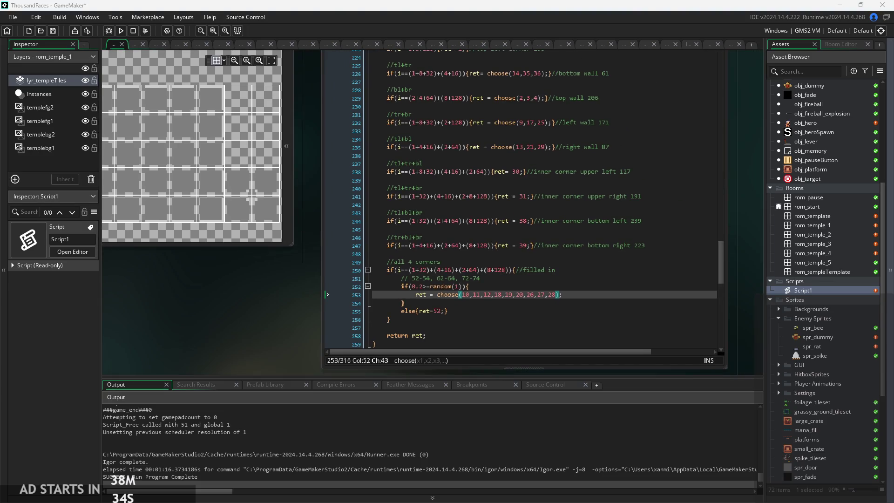
pyautogui.keyDown('ctrl'); pyautogui.scroll(1, 242, 301); pyautogui.keyUp('ctrl')
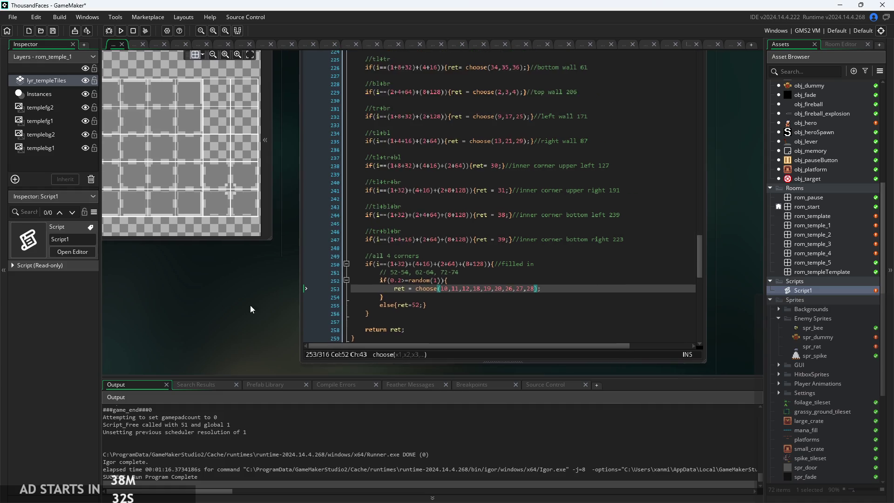
pyautogui.keyDown('ctrl'); pyautogui.scroll(1, 244, 281); pyautogui.keyUp('ctrl')
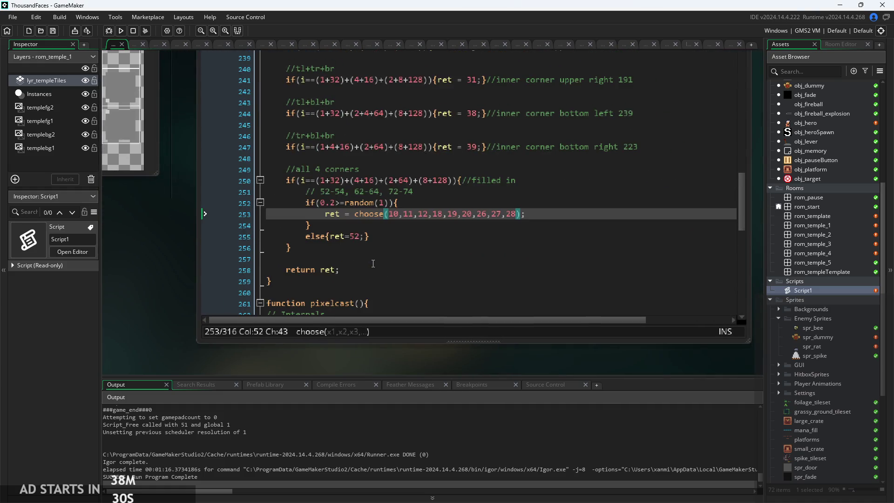
pyautogui.keyDown('ctrl'); pyautogui.scroll(-2, 326, 257); pyautogui.keyUp('ctrl')
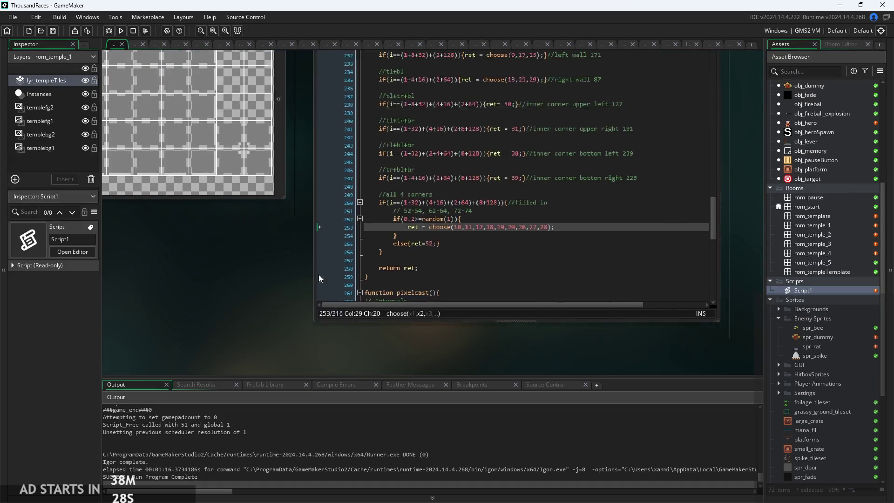
pyautogui.keyDown('ctrl'); pyautogui.scroll(2, 373, 289); pyautogui.keyUp('ctrl')
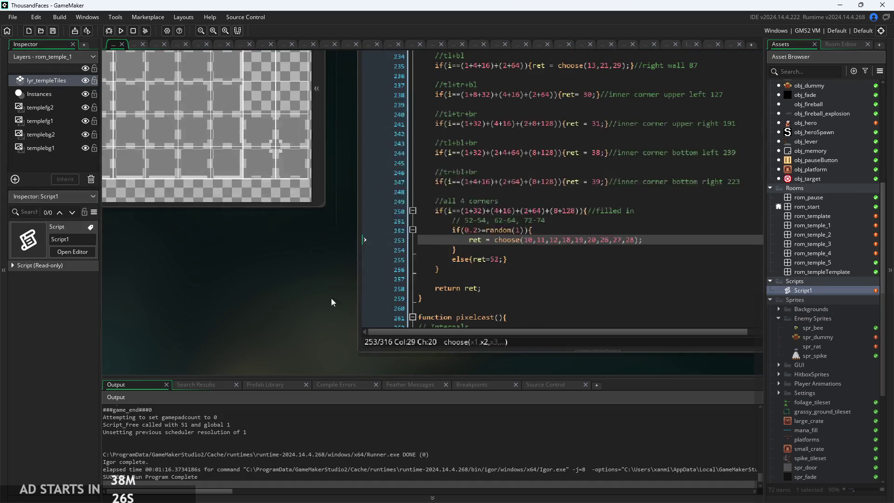
pyautogui.moveTo(325, 298)
pyautogui.mouseDown()
pyautogui.moveTo(320, 312)
pyautogui.moveTo(351, 317)
pyautogui.mouseUp()
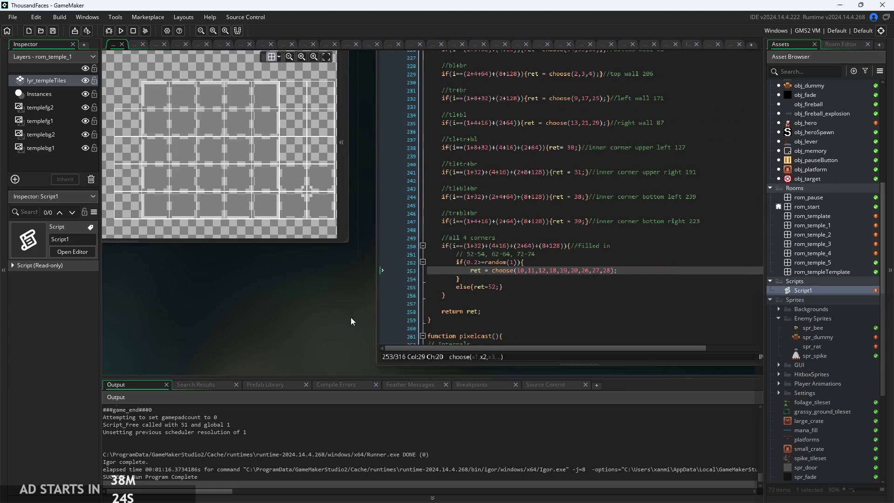
pyautogui.keyDown('ctrl'); pyautogui.scroll(2, 345, 322); pyautogui.keyUp('ctrl')
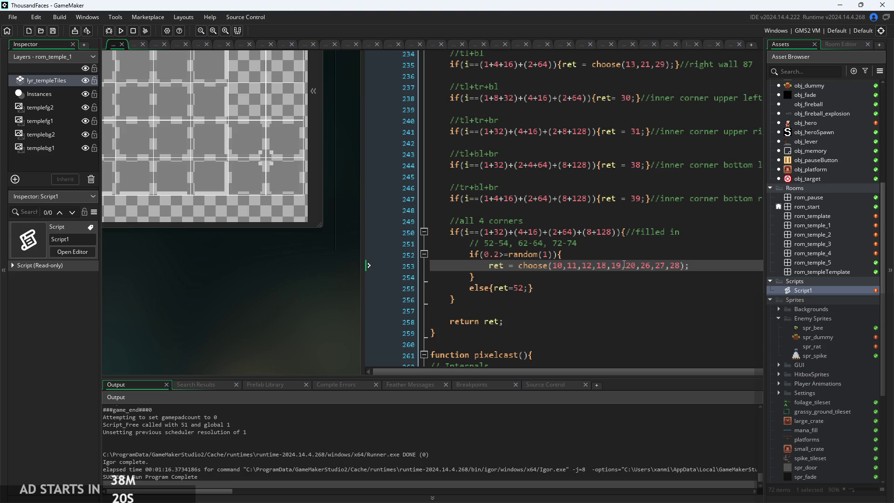
pyautogui.moveTo(299, 291); pyautogui.dragTo(296, 298)
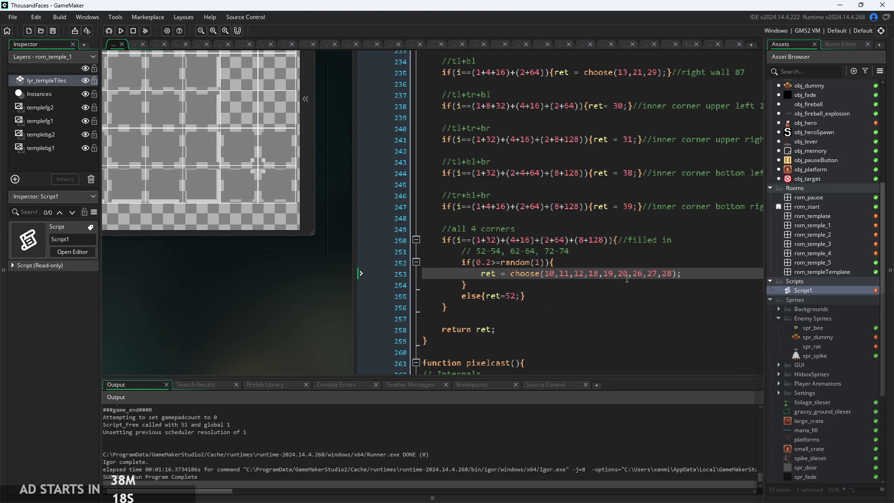
pyautogui.click(599, 274)
pyautogui.press('Delete')
pyautogui.press('Delete')
pyautogui.press('Delete')
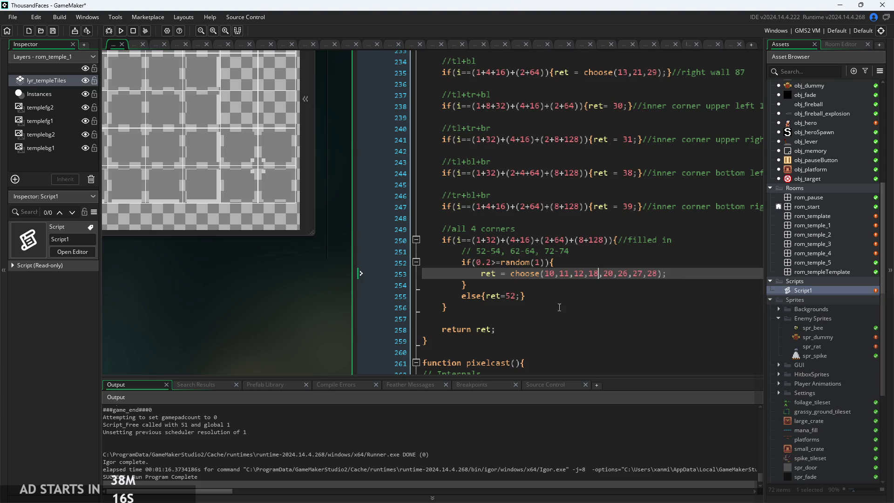
pyautogui.moveTo(511, 296); pyautogui.dragTo(507, 300)
pyautogui.write('19')
pyautogui.scroll(-1, 332, 259)
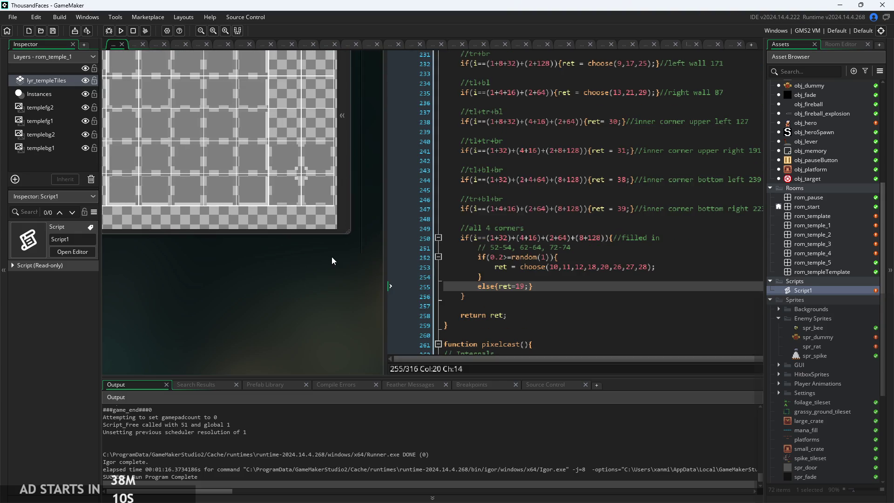
pyautogui.scroll(-1, 293, 269)
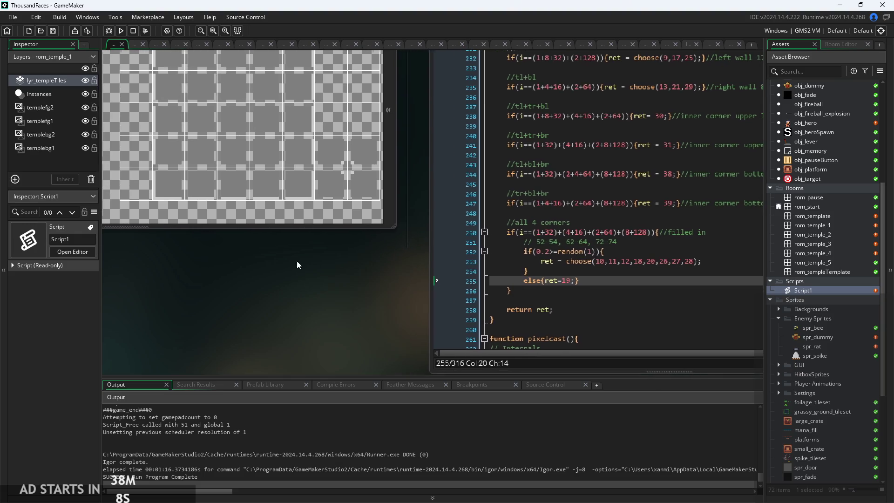
# - Find the Tilesets folder in the Asset Browser and open tls_temple's Tile Set editor
pyautogui.hscroll(2, 290, 260)
pyautogui.scroll(5, 484, 187)
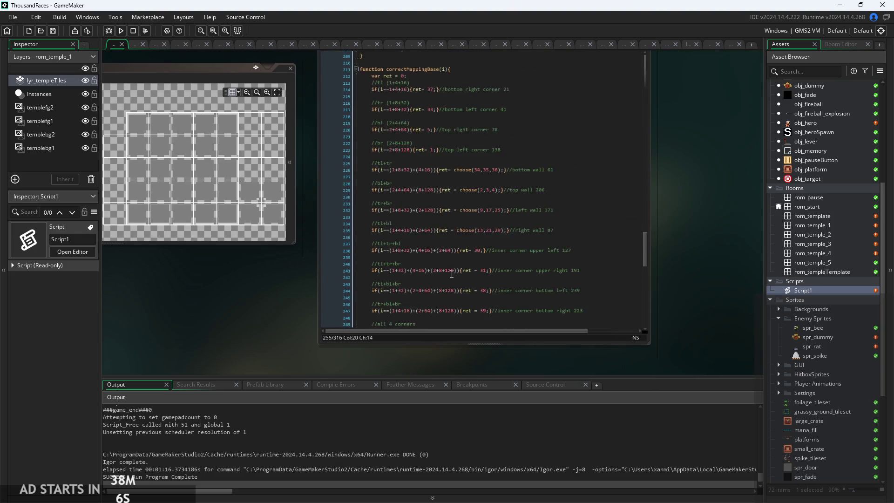
pyautogui.scroll(1, 304, 272)
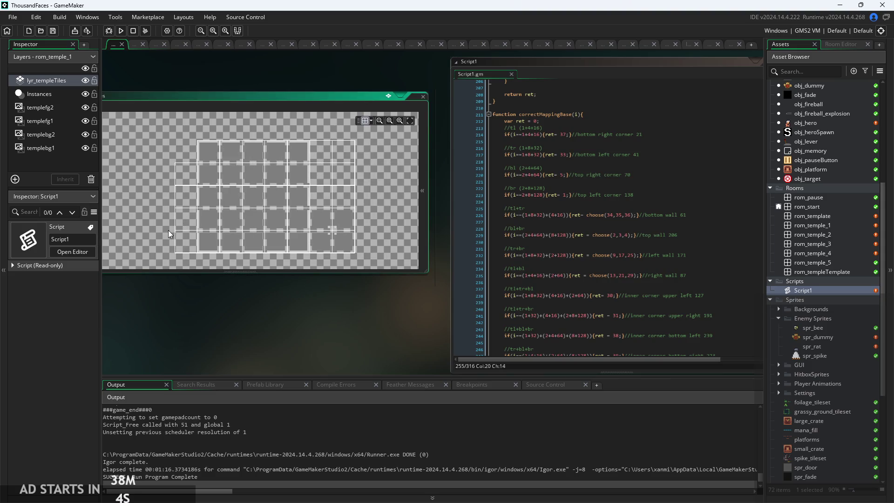
pyautogui.scroll(4, 251, 312)
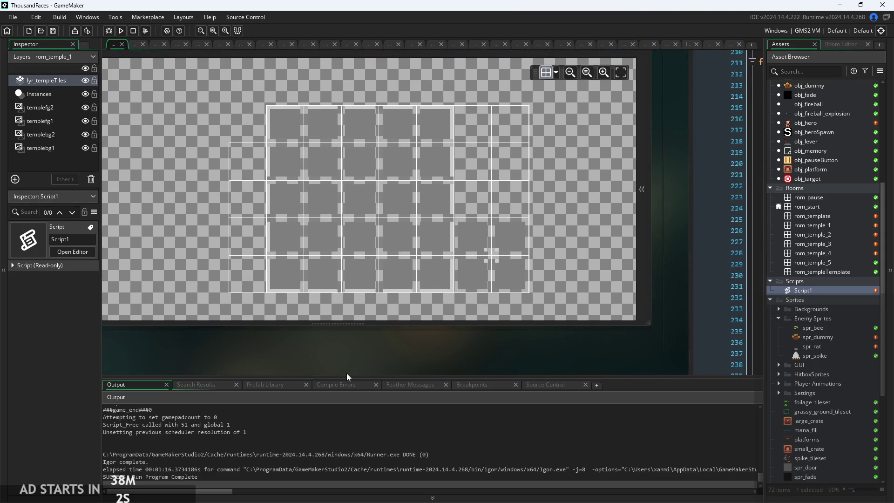
pyautogui.scroll(3, 293, 259)
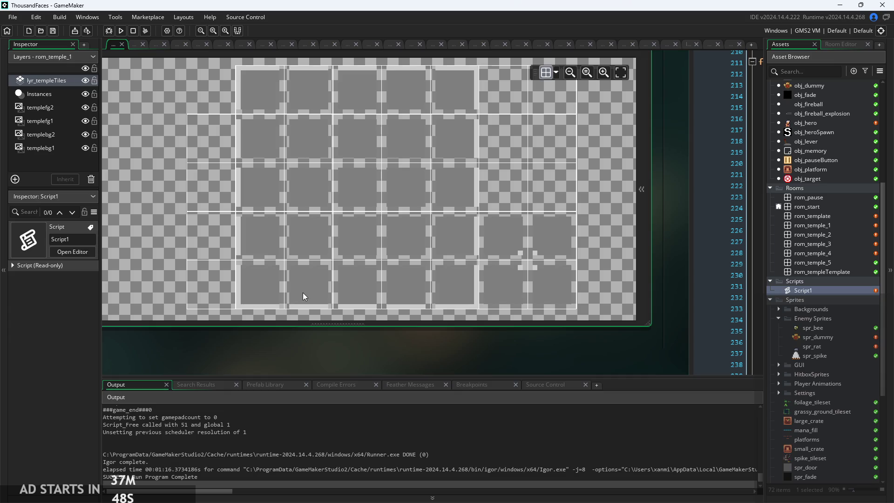
pyautogui.scroll(-2, 307, 275)
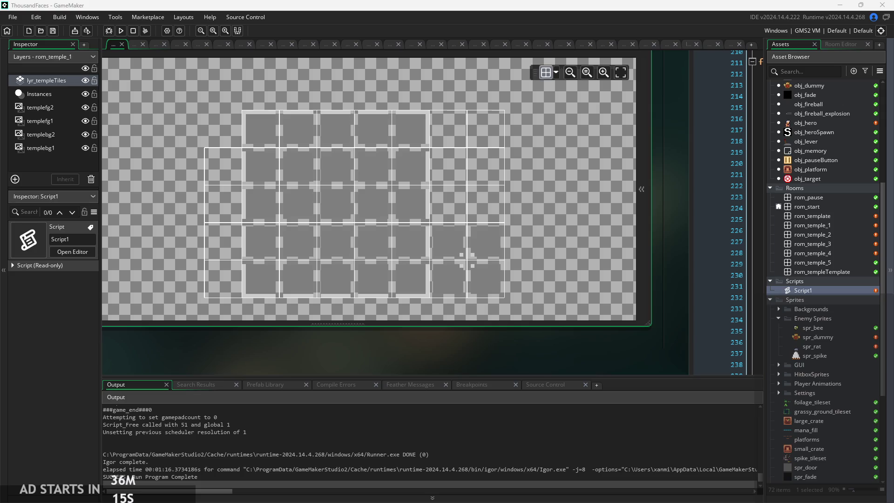
pyautogui.moveTo(552, 356); pyautogui.dragTo(610, 354)
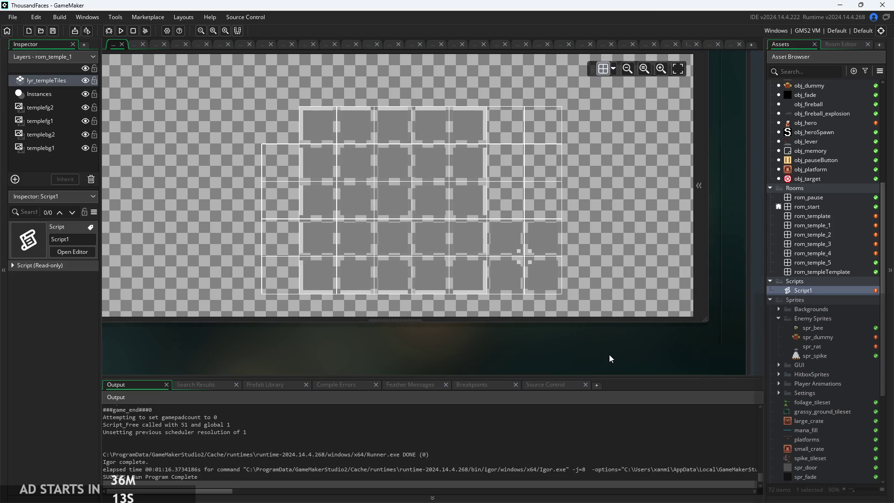
pyautogui.scroll(-5, 823, 348)
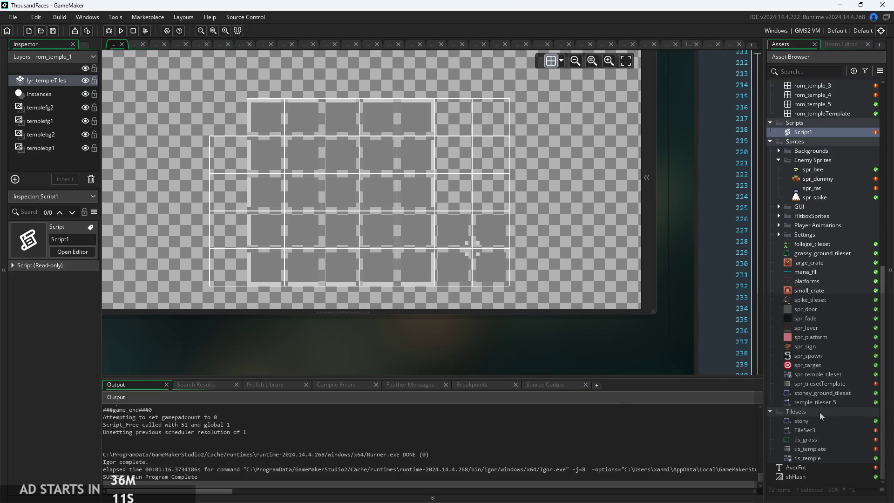
pyautogui.doubleClick(820, 421)
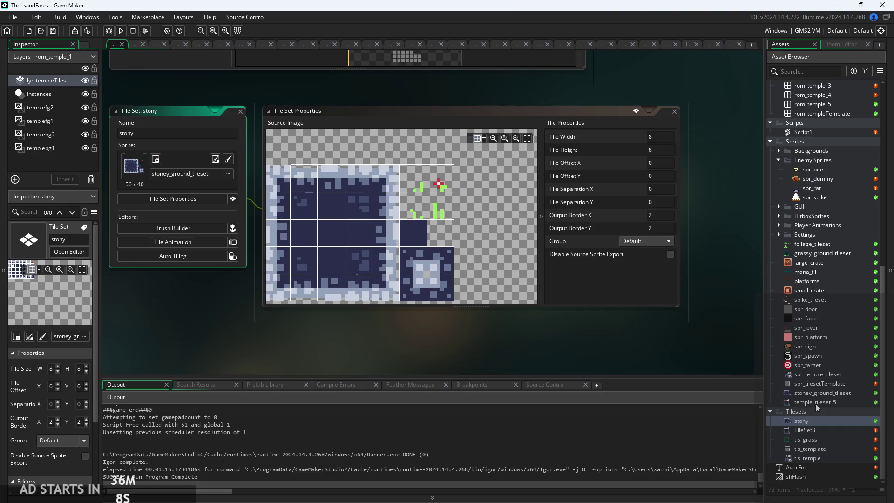
pyautogui.doubleClick(812, 459)
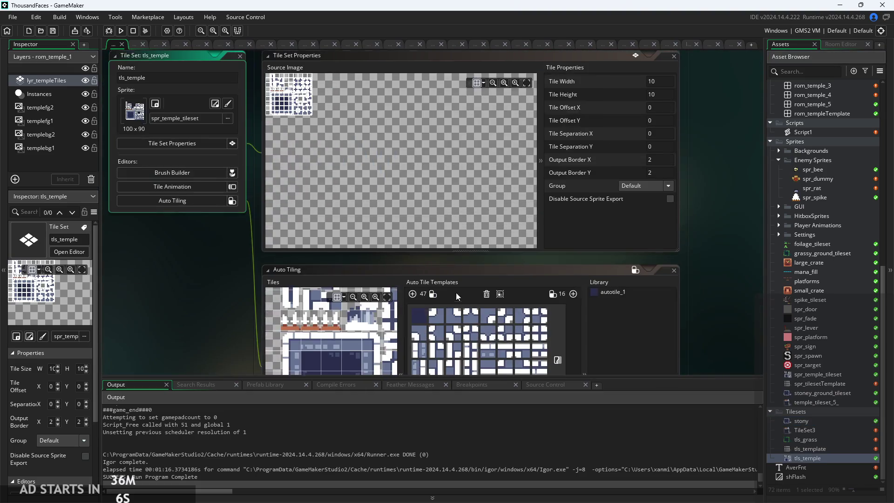
pyautogui.scroll(2, 279, 158)
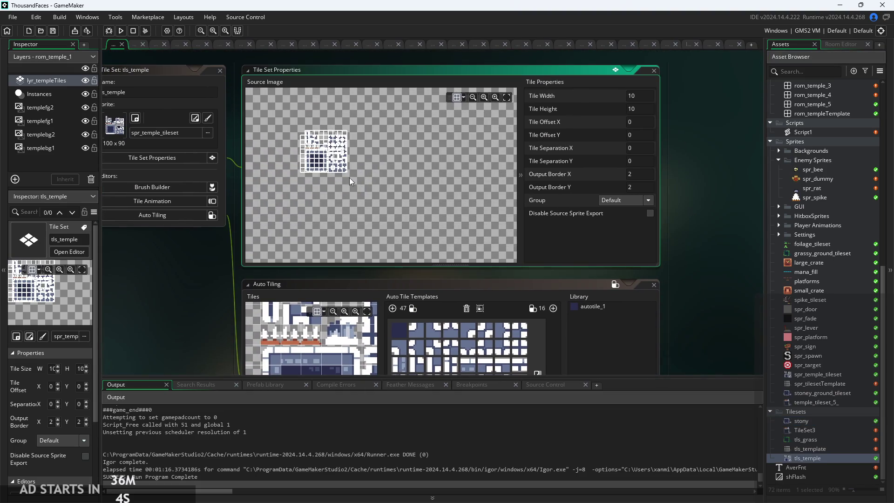
pyautogui.scroll(5, 284, 160)
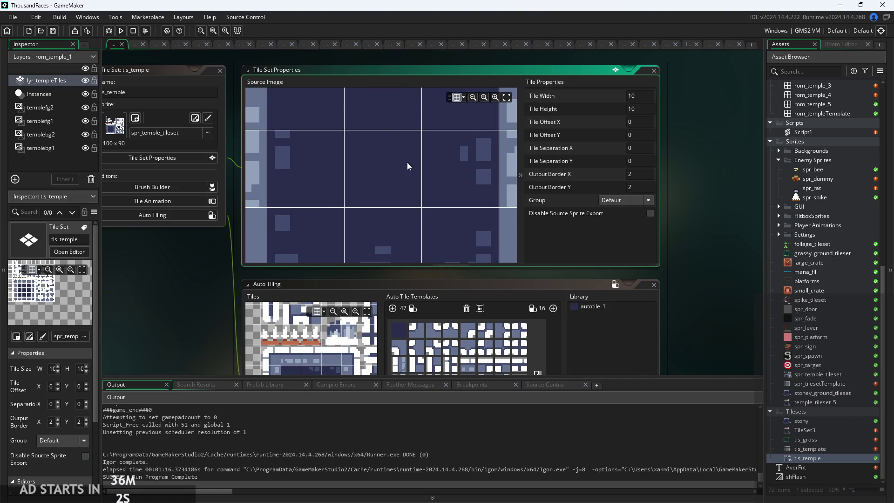
pyautogui.scroll(-1, 370, 166)
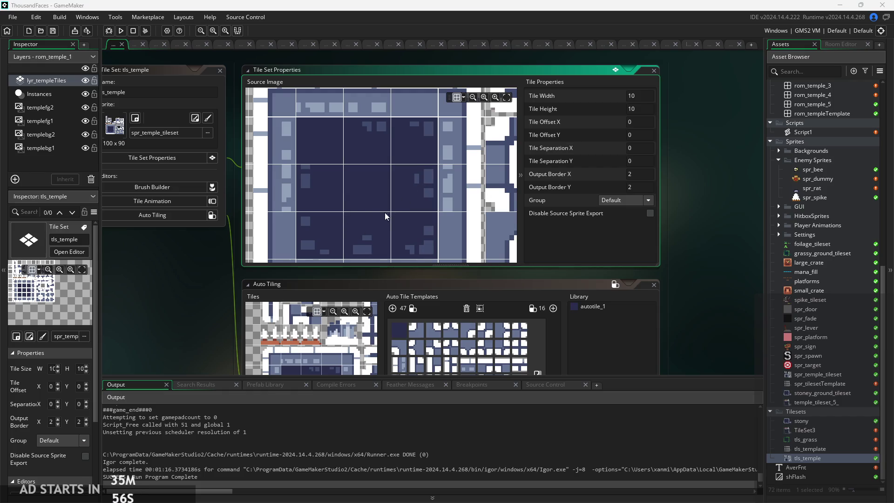
pyautogui.scroll(-1, 391, 226)
pyautogui.scroll(-2, 391, 222)
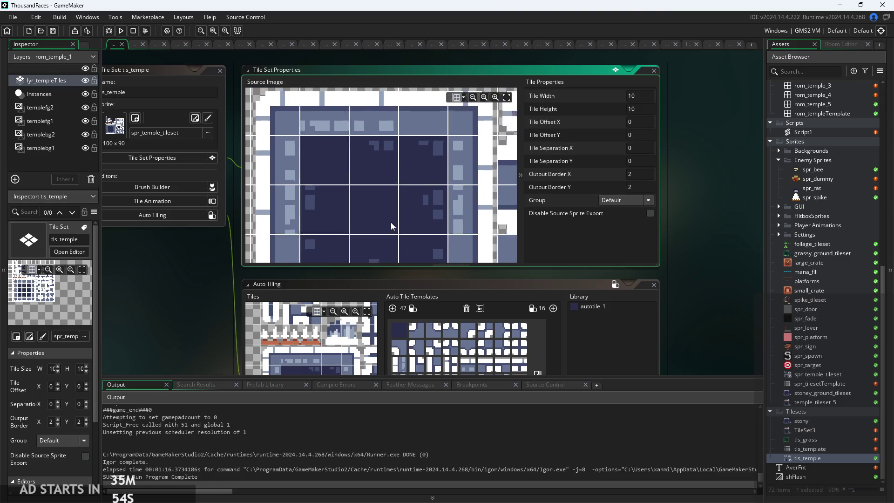
pyautogui.scroll(5, 394, 187)
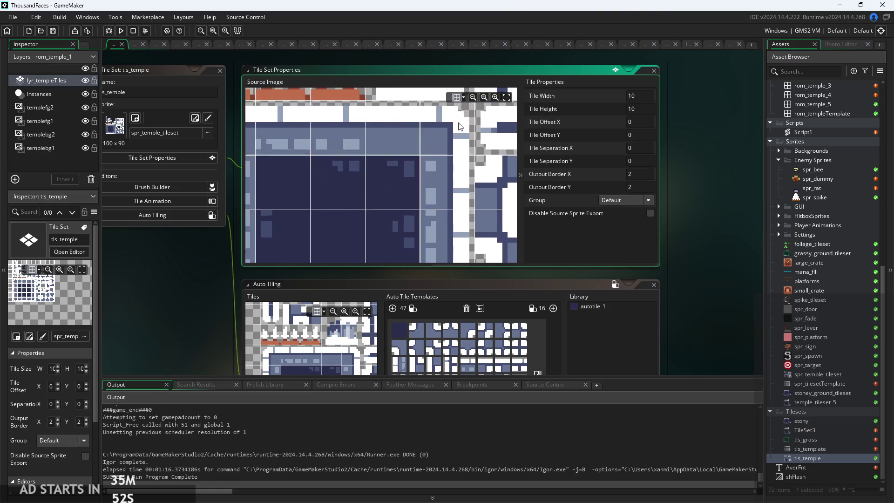
pyautogui.scroll(-3, 370, 173)
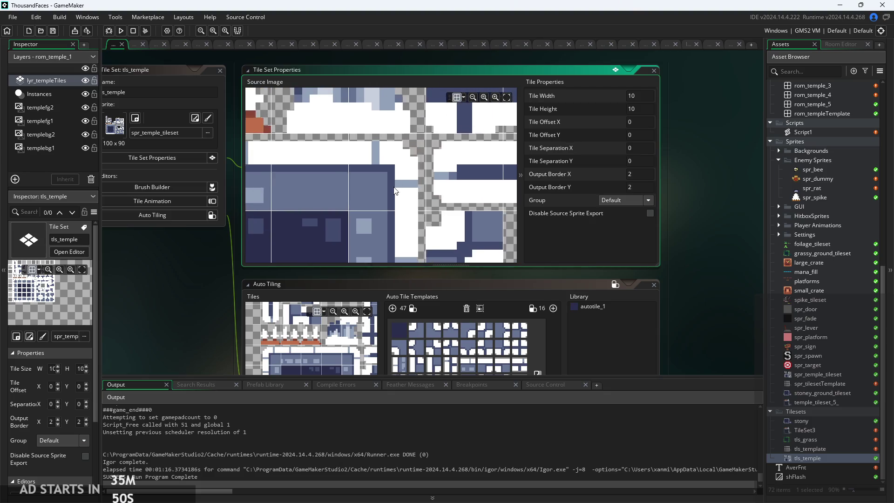
pyautogui.scroll(3, 328, 129)
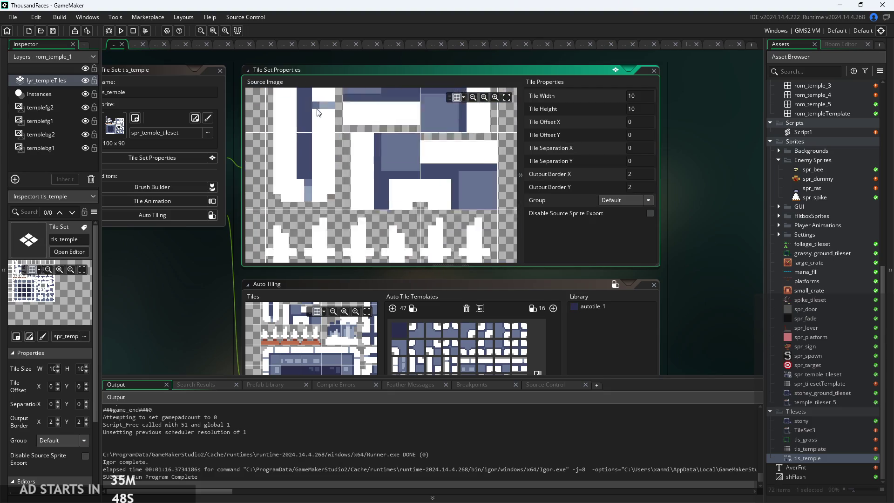
pyautogui.scroll(-3, 291, 134)
pyautogui.scroll(4, 442, 147)
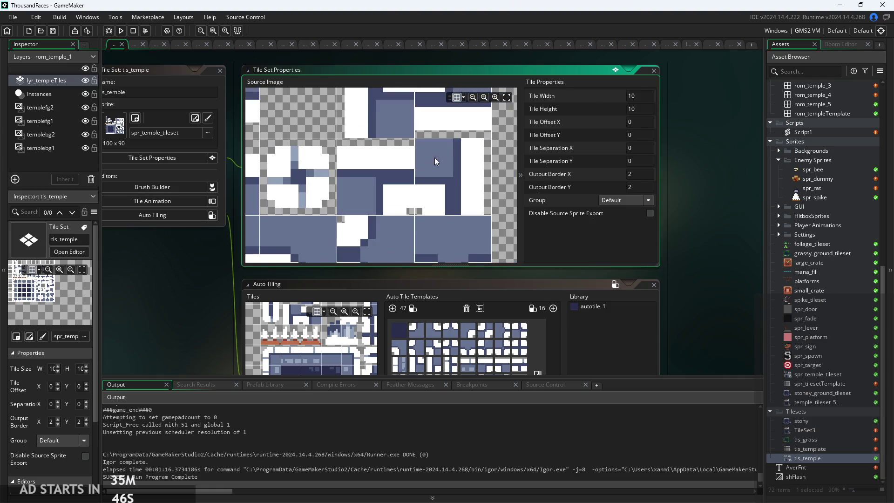
pyautogui.scroll(-8, 400, 206)
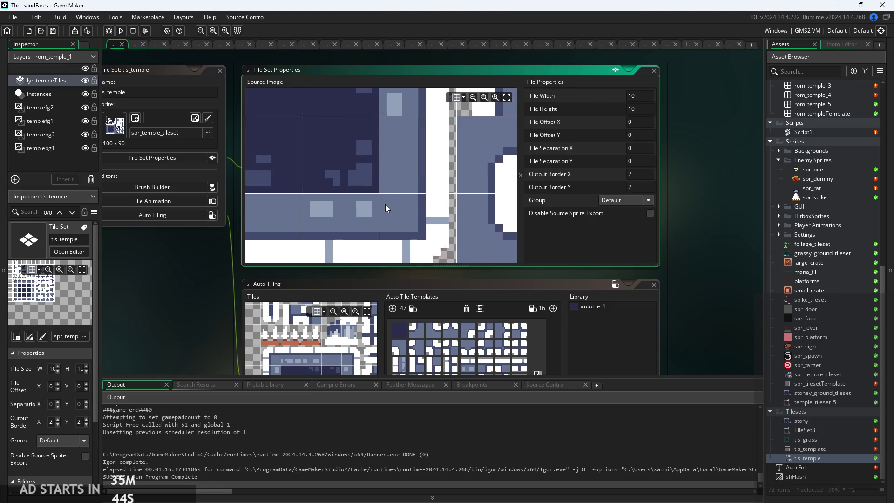
pyautogui.scroll(6, 378, 235)
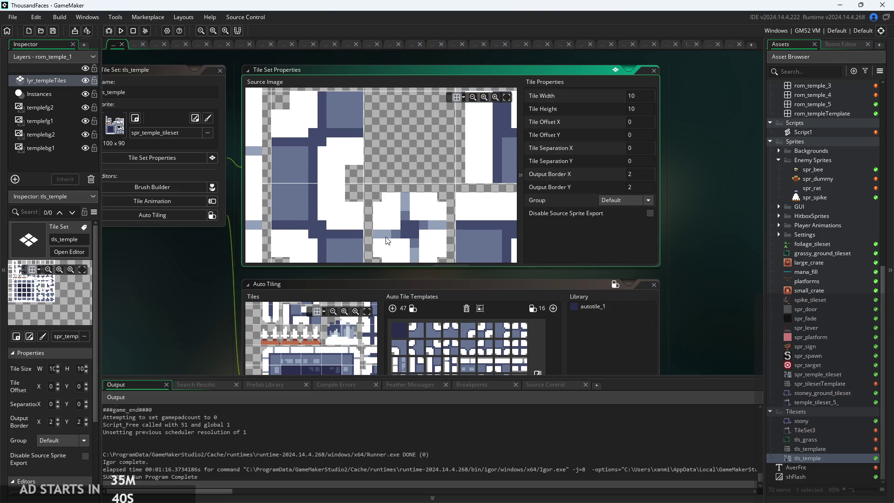
pyautogui.scroll(1, 382, 235)
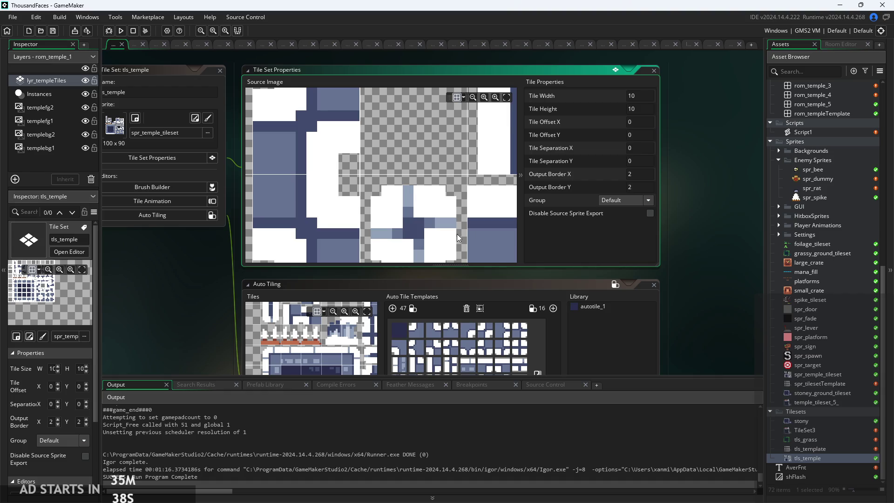
pyautogui.scroll(-3, 454, 234)
pyautogui.scroll(-1, 448, 216)
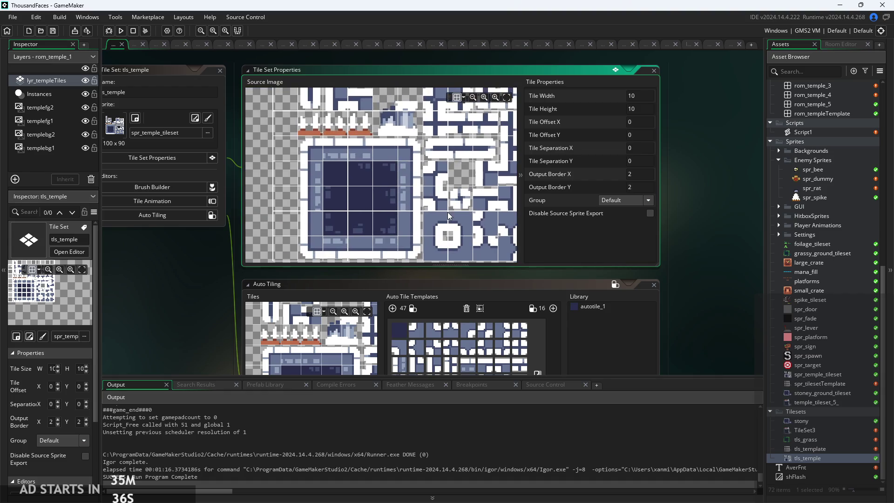
pyautogui.scroll(-3, 181, 272)
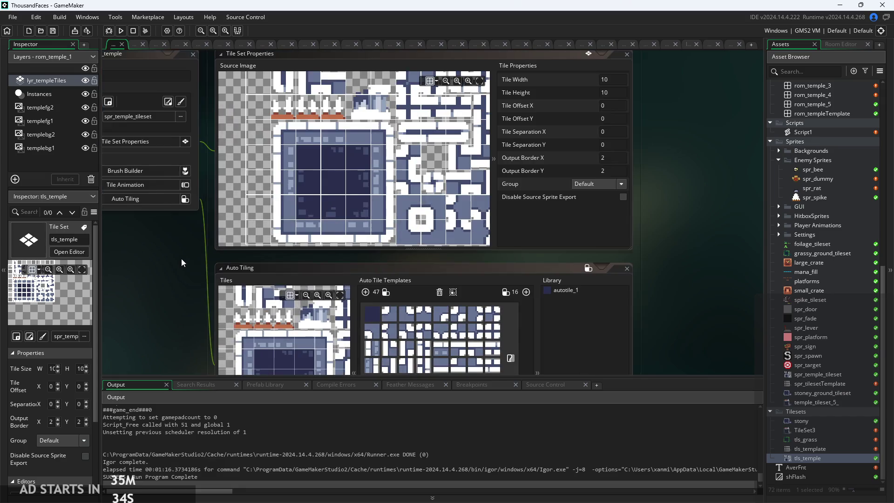
pyautogui.scroll(-1, 189, 191)
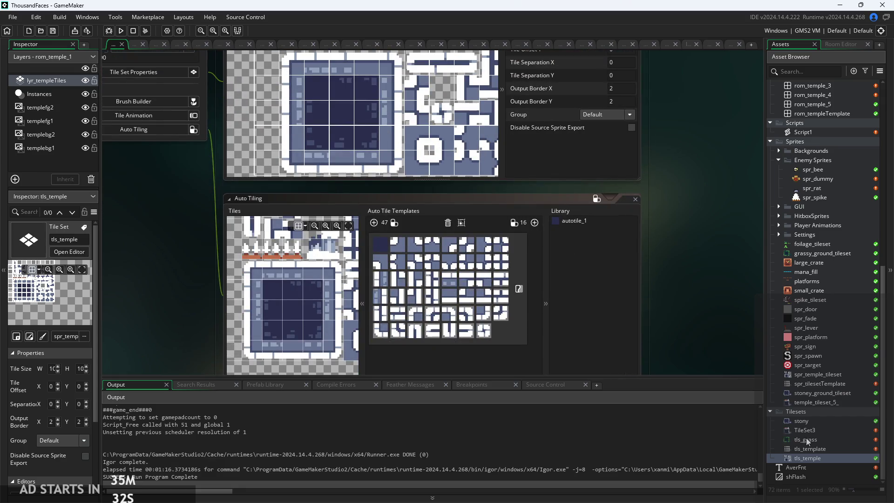
# - Glance at tls_grass, switch to stony, then open the TileSet3 tile set
pyautogui.doubleClick(805, 439)
pyautogui.scroll(2, 527, 238)
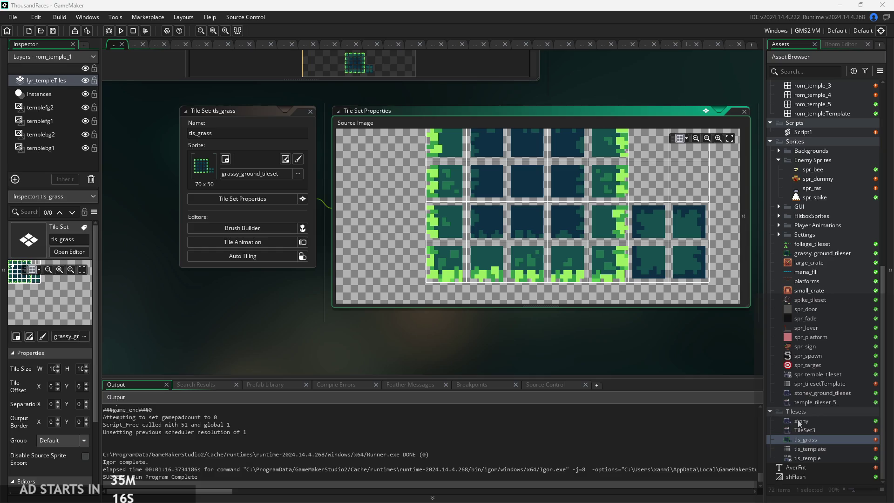
pyautogui.click(814, 420)
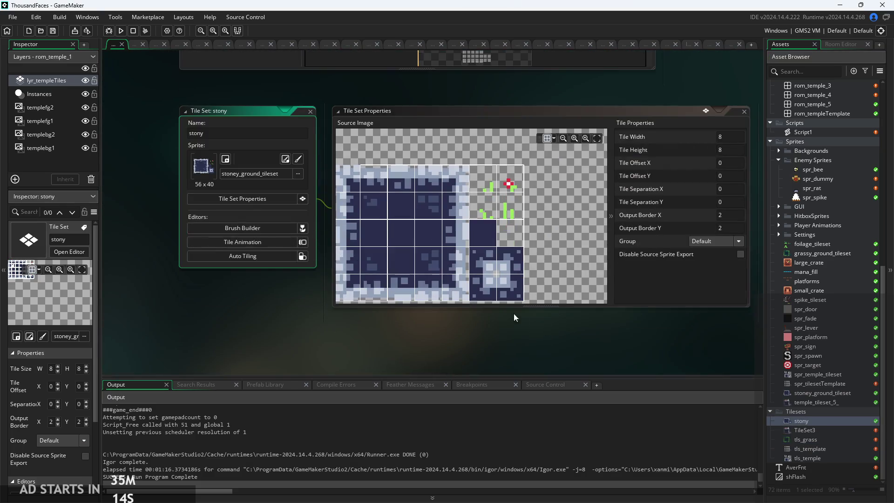
pyautogui.scroll(4, 423, 206)
pyautogui.scroll(-3, 456, 207)
pyautogui.scroll(3, 456, 208)
pyautogui.scroll(-2, 451, 214)
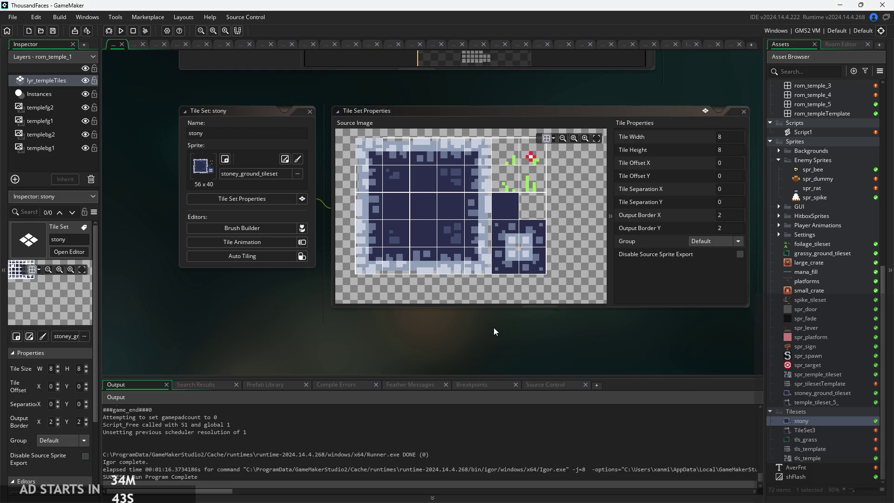
pyautogui.scroll(4, 473, 287)
pyautogui.scroll(-3, 511, 239)
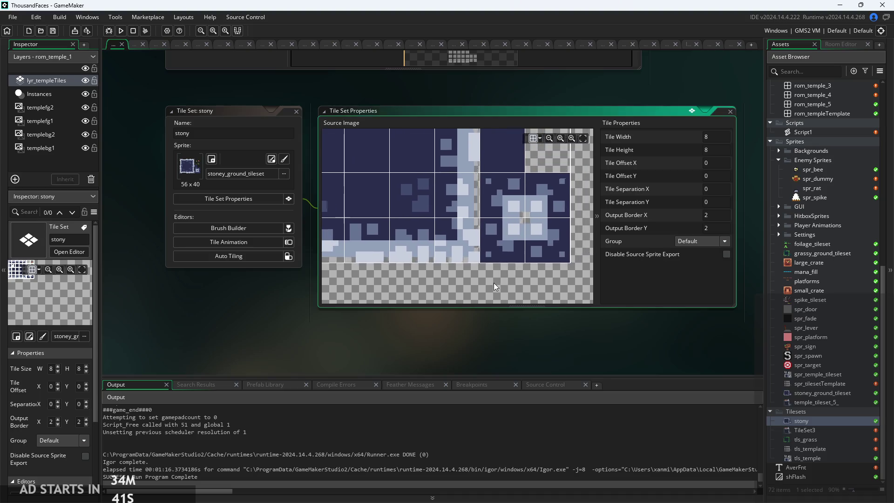
pyautogui.scroll(-3, 538, 352)
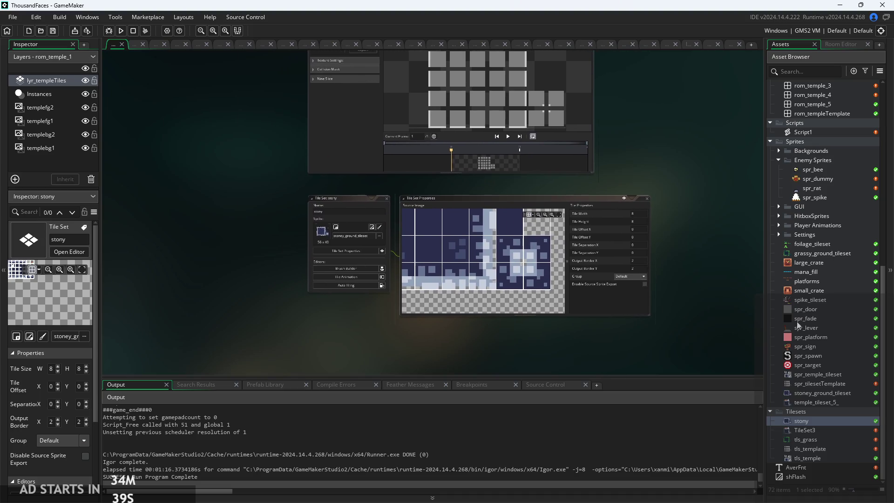
pyautogui.doubleClick(836, 432)
# - Preview tls_grass and tls_template, return to TileSet3, then open the temple_tileset_5_ sprite
pyautogui.doubleClick(840, 437)
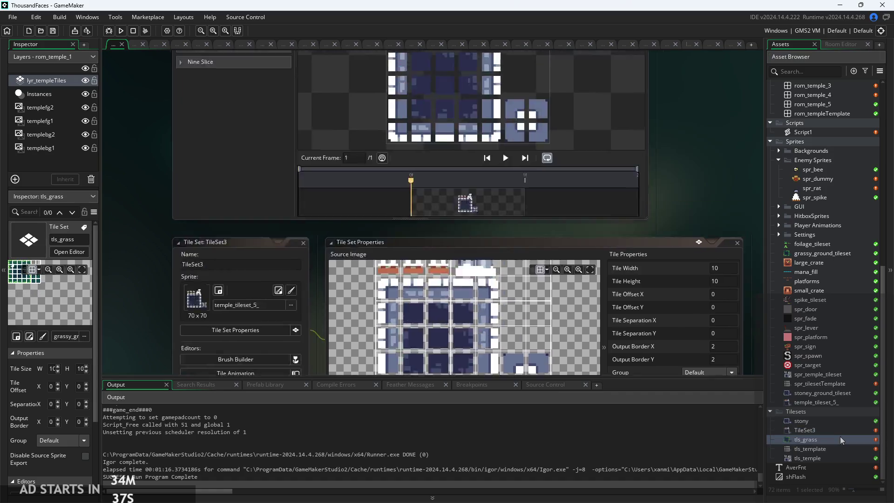
pyautogui.scroll(-2, 408, 273)
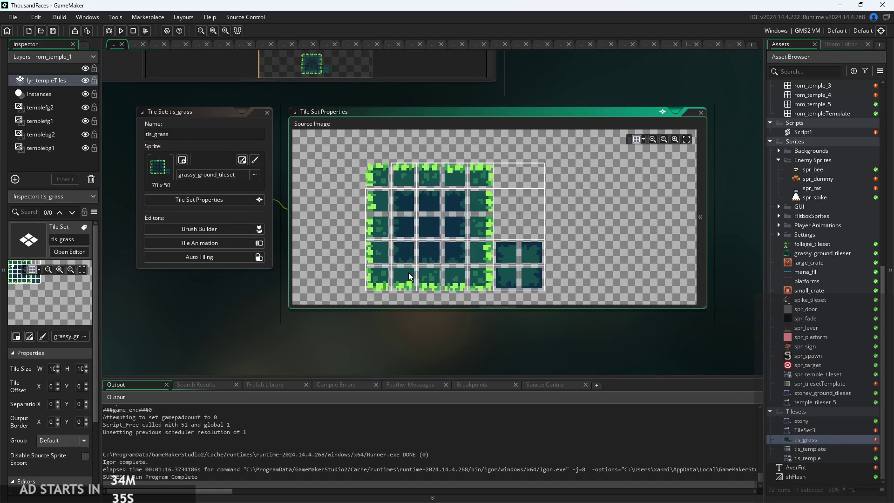
pyautogui.scroll(-1, 434, 275)
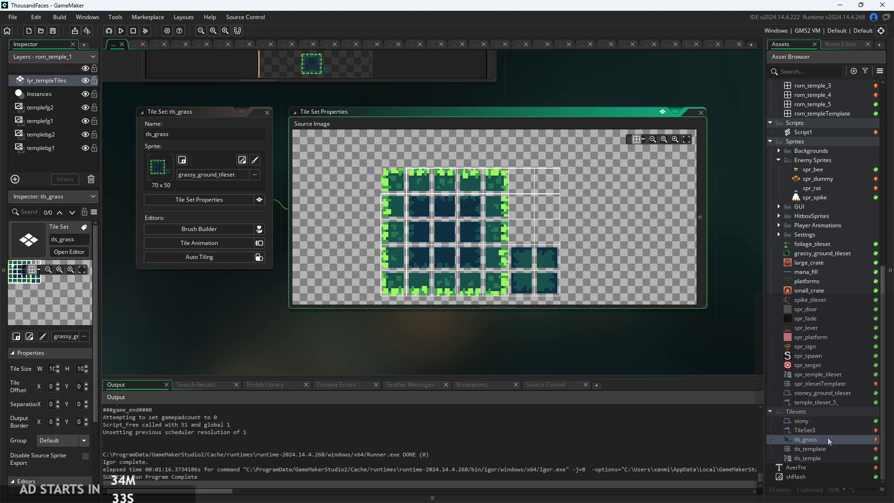
pyautogui.moveTo(604, 264); pyautogui.dragTo(608, 250)
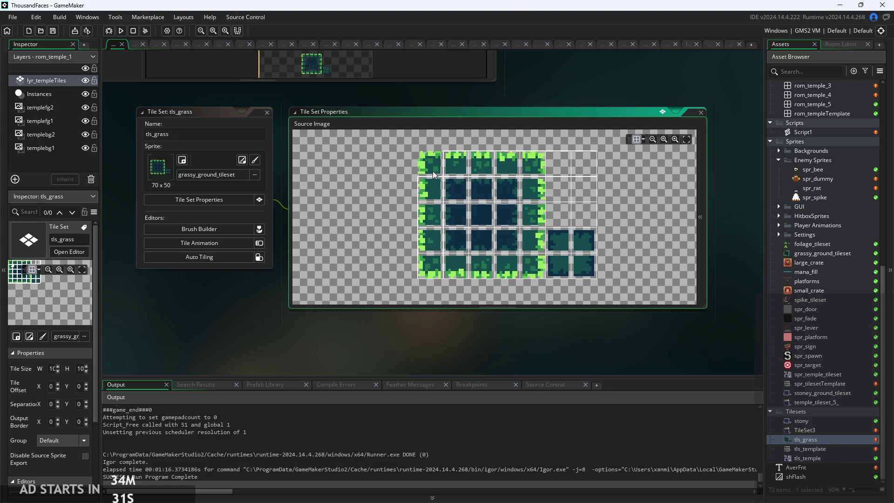
pyautogui.doubleClick(835, 450)
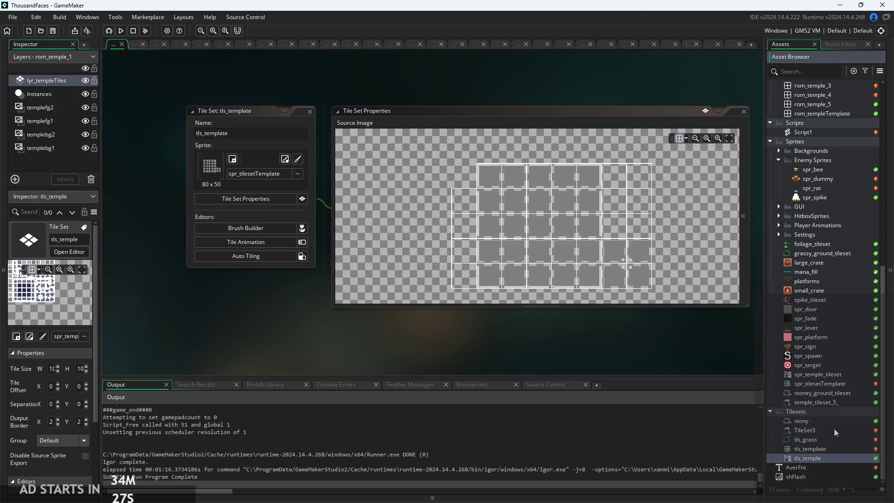
pyautogui.doubleClick(830, 429)
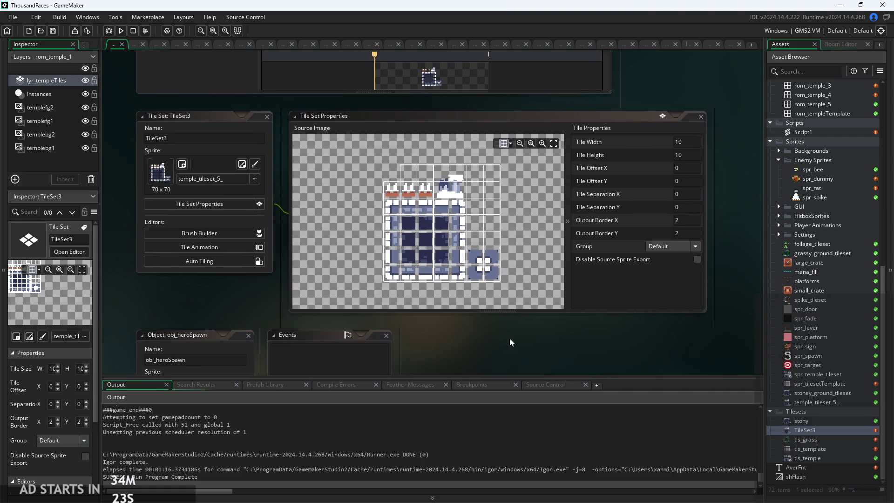
pyautogui.scroll(2, 409, 228)
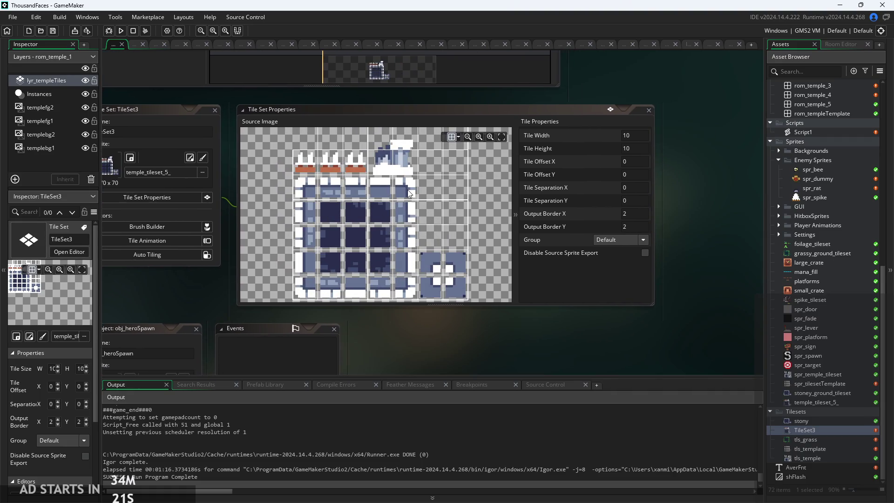
pyautogui.moveTo(423, 196); pyautogui.dragTo(438, 221)
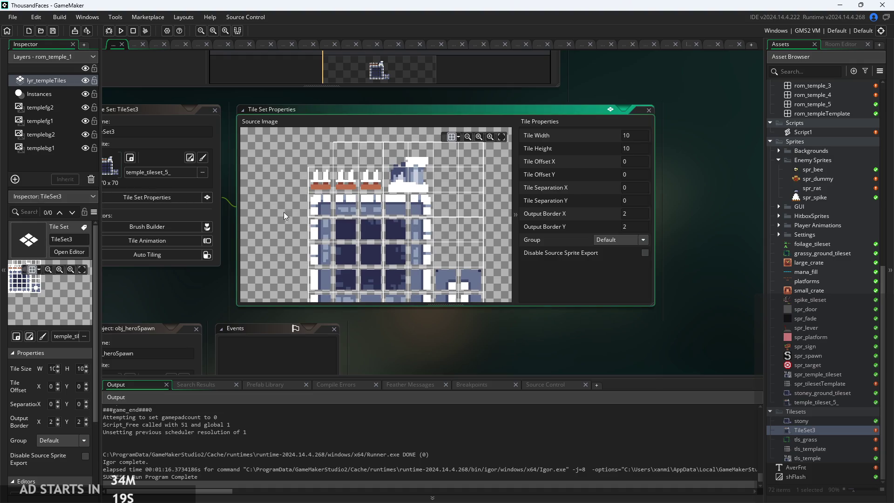
pyautogui.scroll(-3, 437, 230)
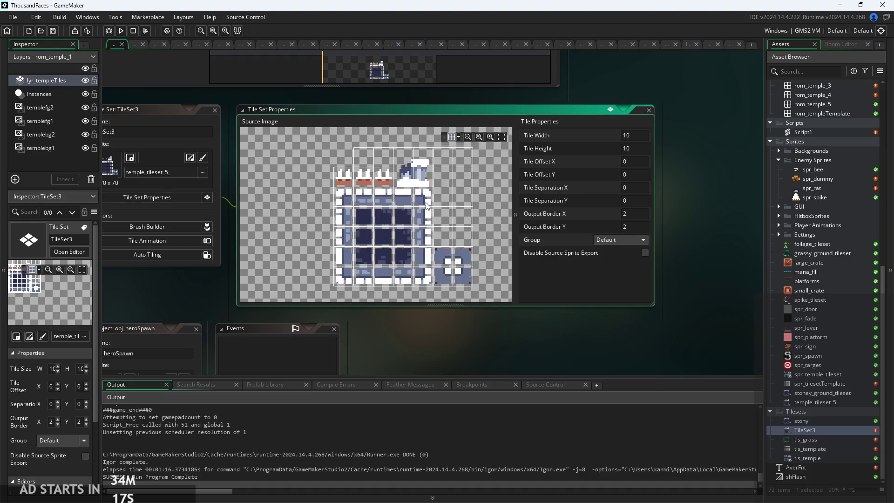
pyautogui.doubleClick(840, 402)
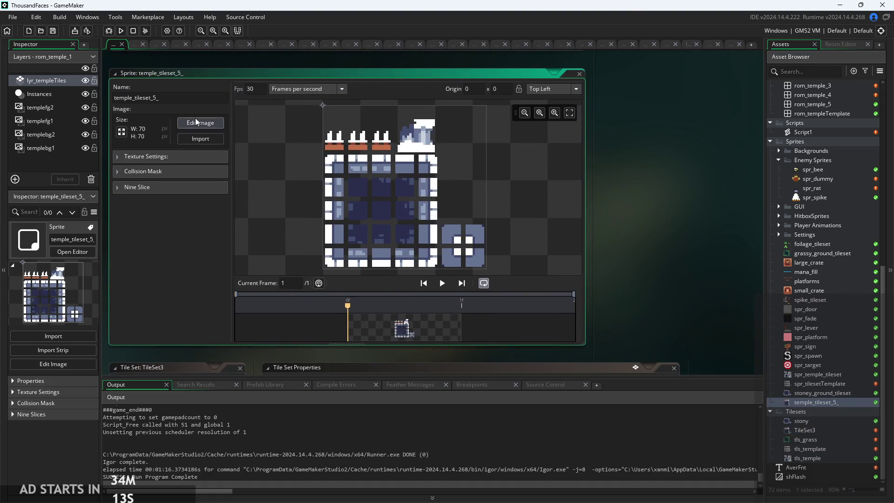
# - Resize the temple tileset sprite's canvas to 80 pixels wide, accepting the tile data warning
pyautogui.click(121, 132)
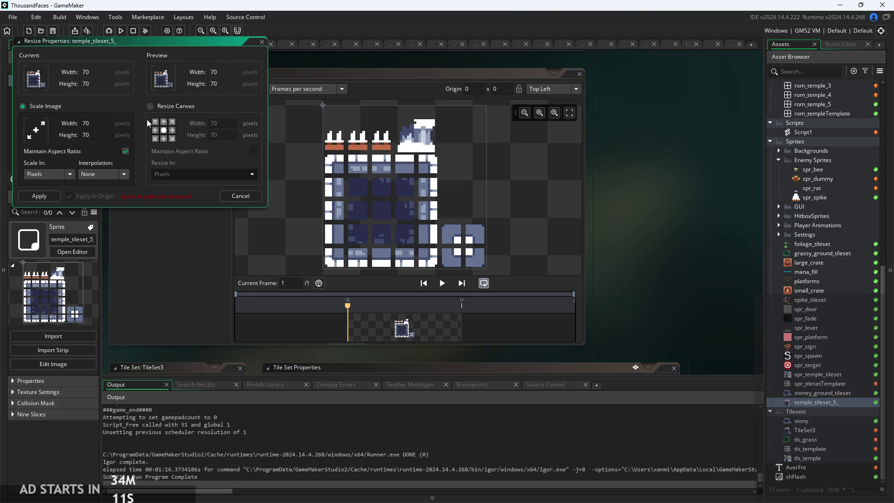
pyautogui.click(150, 107)
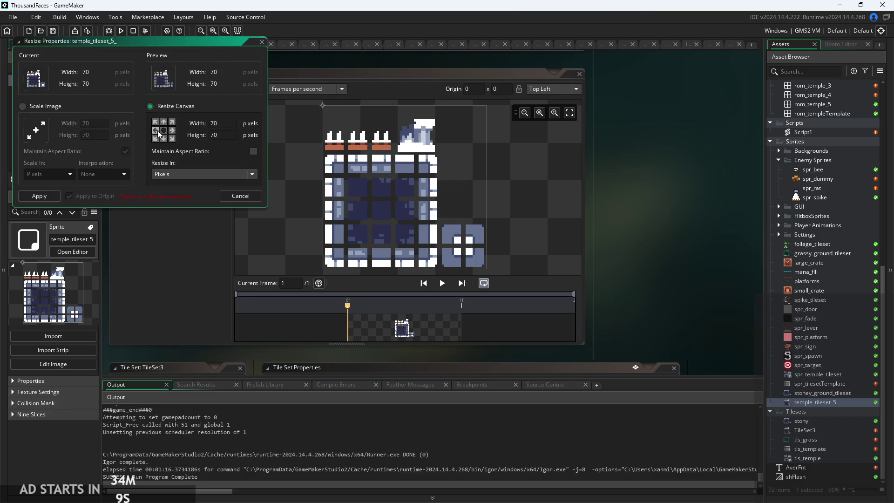
pyautogui.write('80')
pyautogui.press('Return')
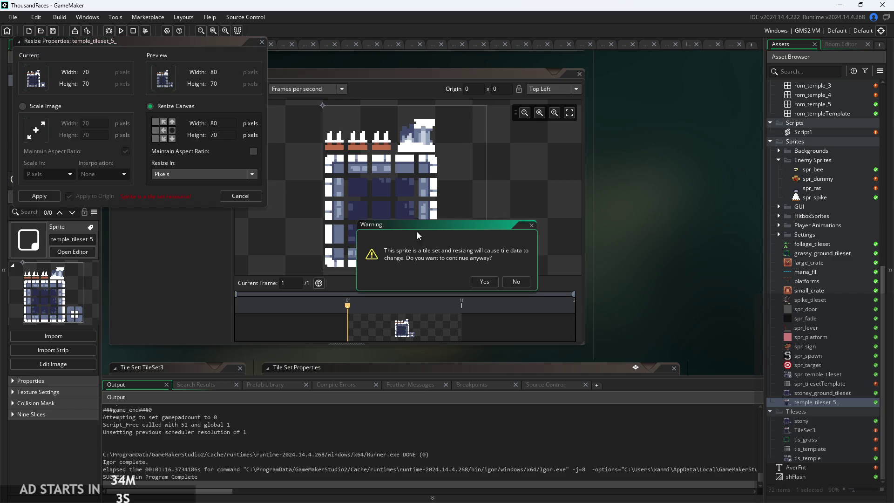
pyautogui.click(484, 280)
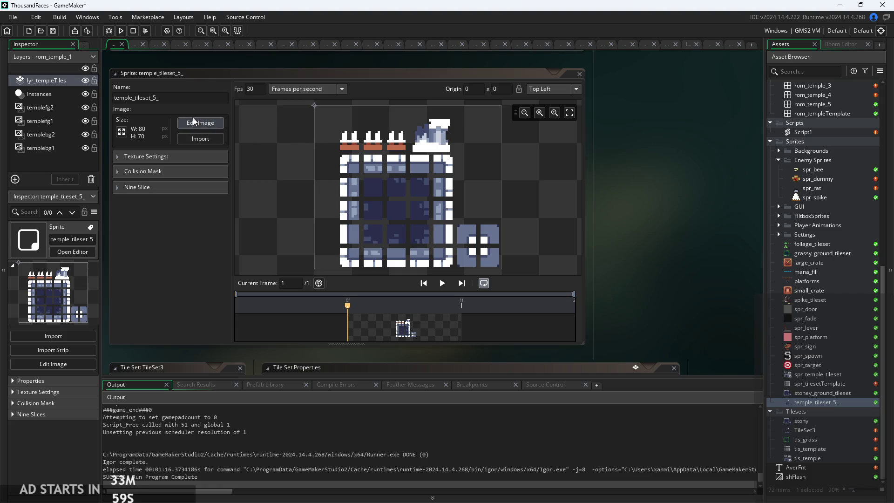
# - Rename the sprite to spr_tilesetTemple and open it in the image editor
pyautogui.click(151, 98)
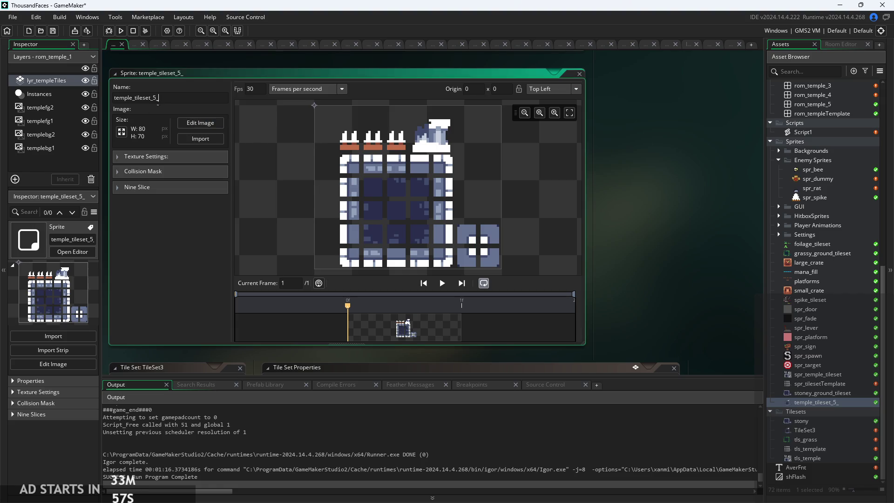
pyautogui.hotkey('ctrl', 'a')
pyautogui.write('spr_tilesetTemple')
pyautogui.press('Return')
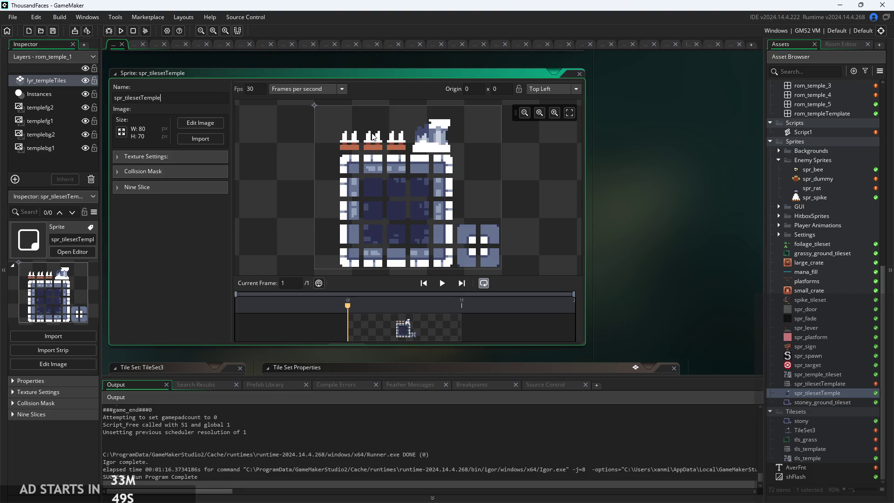
pyautogui.click(203, 128)
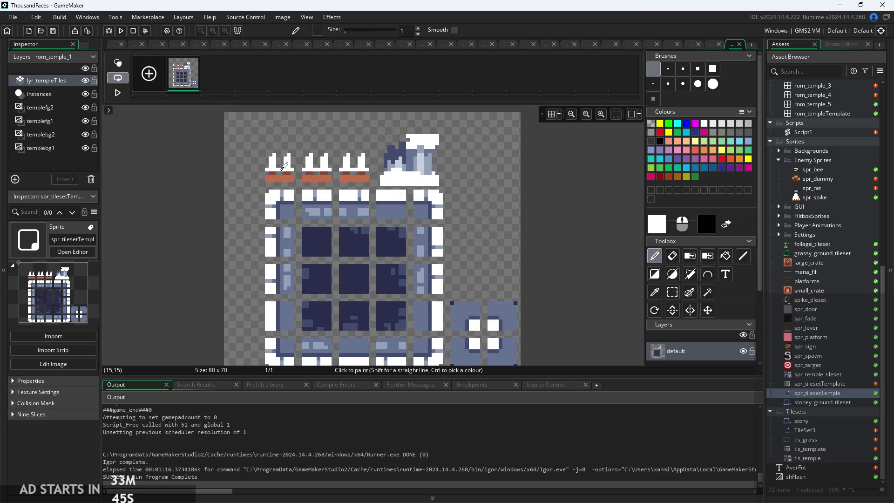
# - With the Rectangle select tool, select exactly one 10×10 wall tile below the tower
pyautogui.scroll(-3, 284, 165)
pyautogui.scroll(-2, 203, 230)
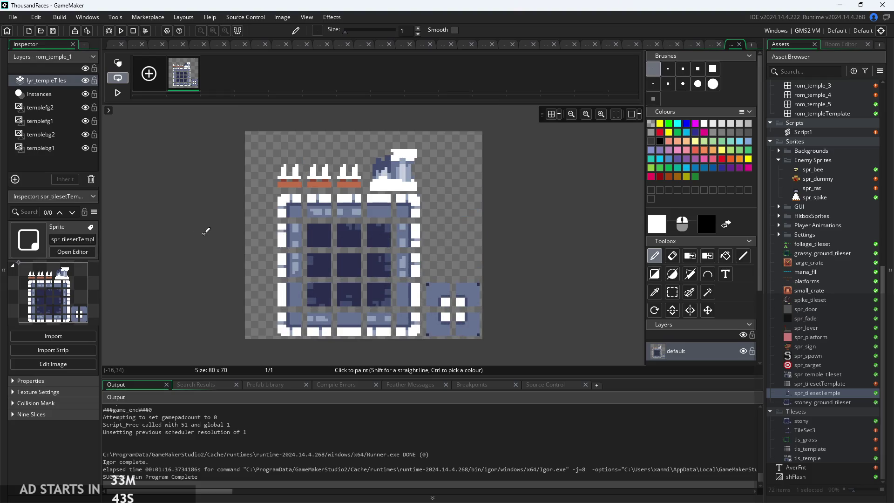
pyautogui.scroll(1, 202, 230)
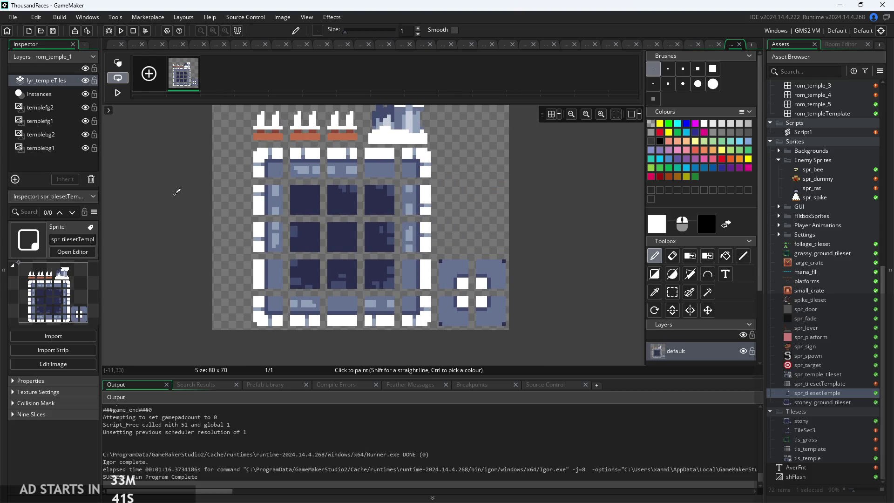
pyautogui.scroll(1, 181, 208)
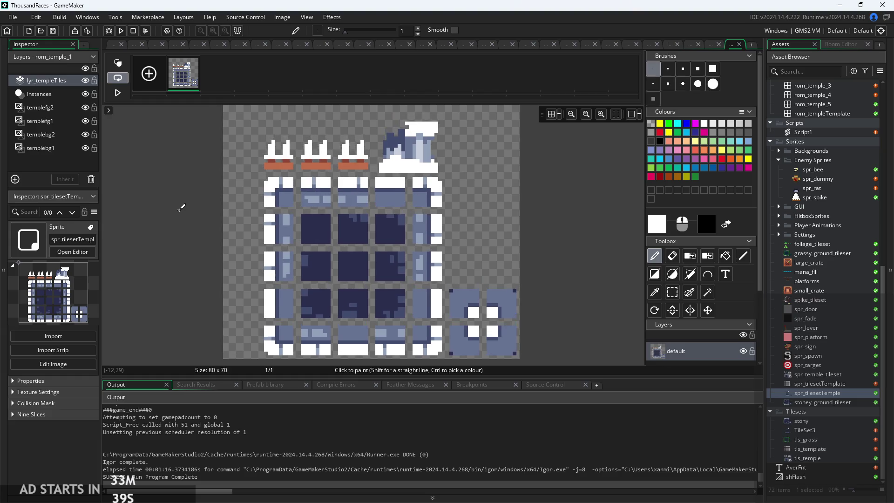
pyautogui.click(672, 292)
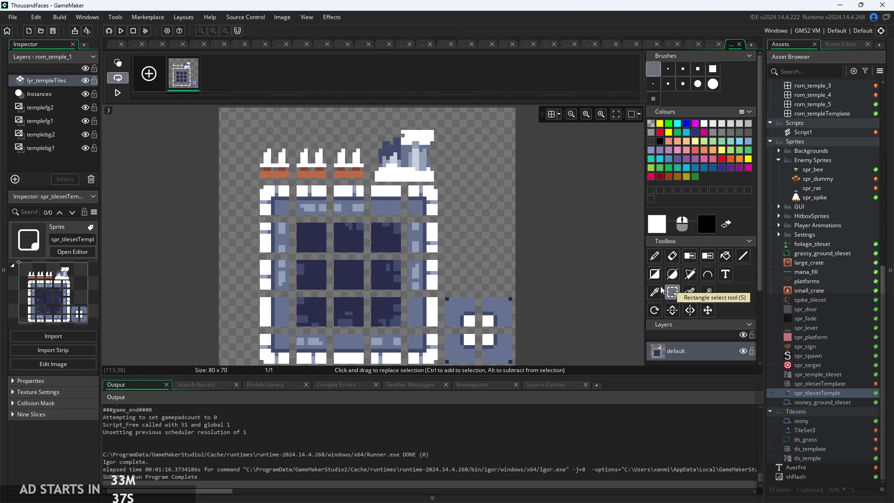
pyautogui.scroll(1, 437, 181)
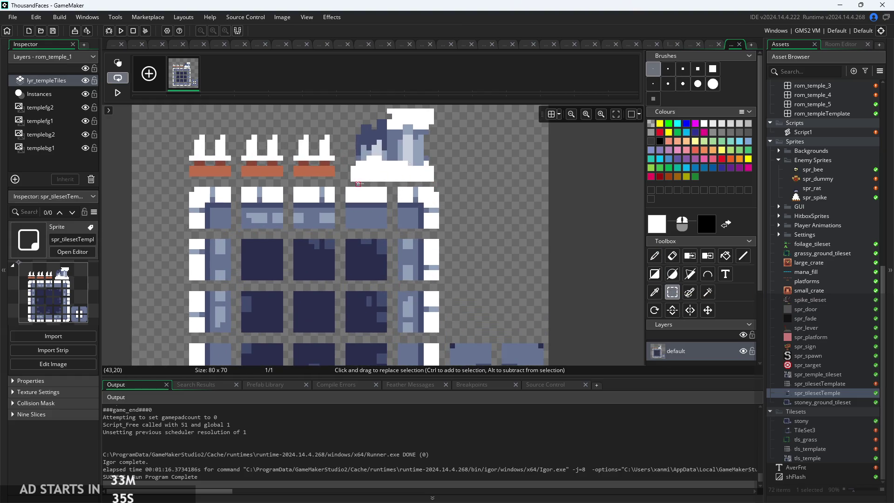
pyautogui.moveTo(348, 179)
pyautogui.mouseDown()
pyautogui.moveTo(447, 136)
pyautogui.moveTo(436, 112)
pyautogui.mouseUp()
pyautogui.click(375, 185)
pyautogui.moveTo(343, 185); pyautogui.dragTo(391, 231)
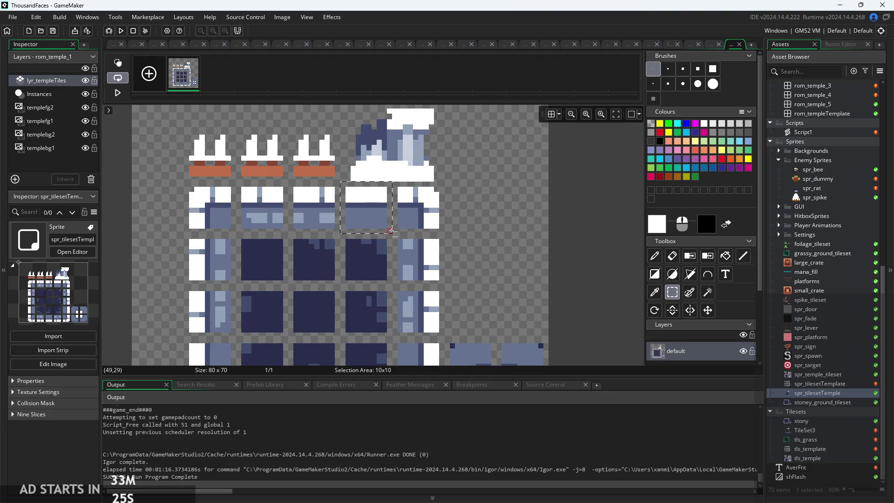
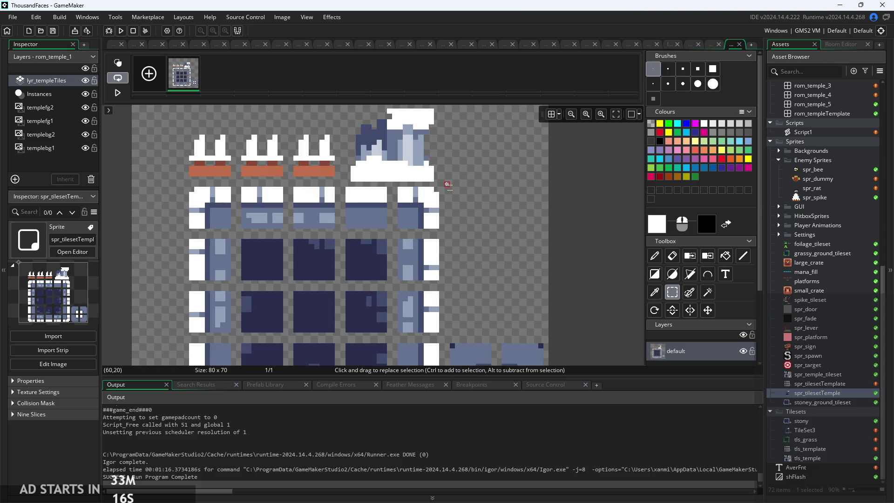
# - Marquee-select the snowy pillar piece above the grid, including its top
pyautogui.moveTo(448, 182)
pyautogui.mouseDown()
pyautogui.moveTo(348, 127)
pyautogui.moveTo(342, 153)
pyautogui.mouseUp()
pyautogui.scroll(1, 347, 126)
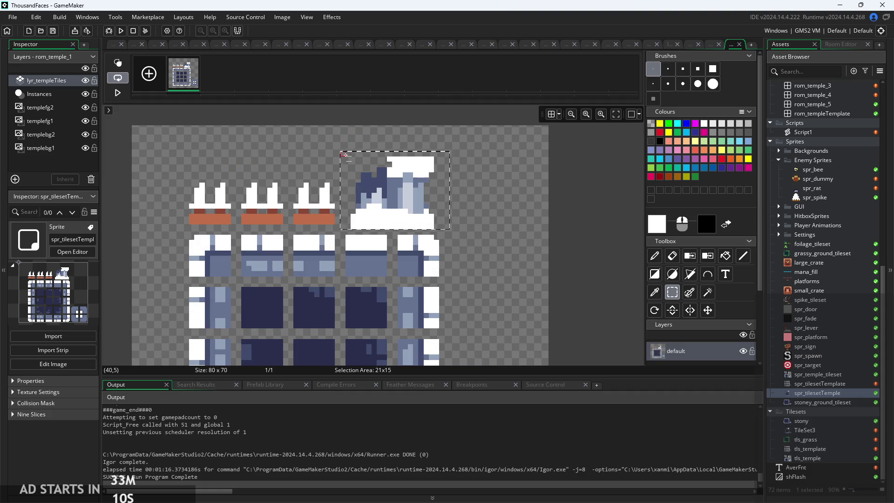
pyautogui.click(482, 163)
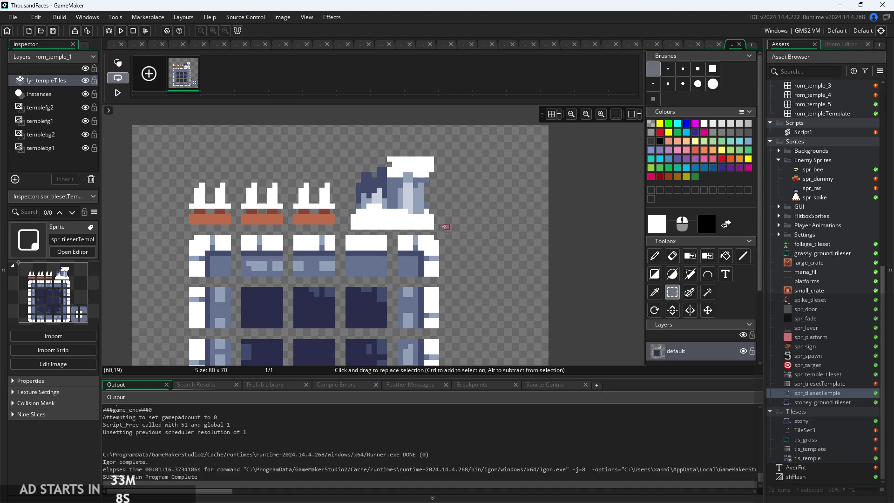
pyautogui.moveTo(443, 227)
pyautogui.mouseDown()
pyautogui.moveTo(350, 183)
pyautogui.moveTo(343, 153)
pyautogui.mouseUp()
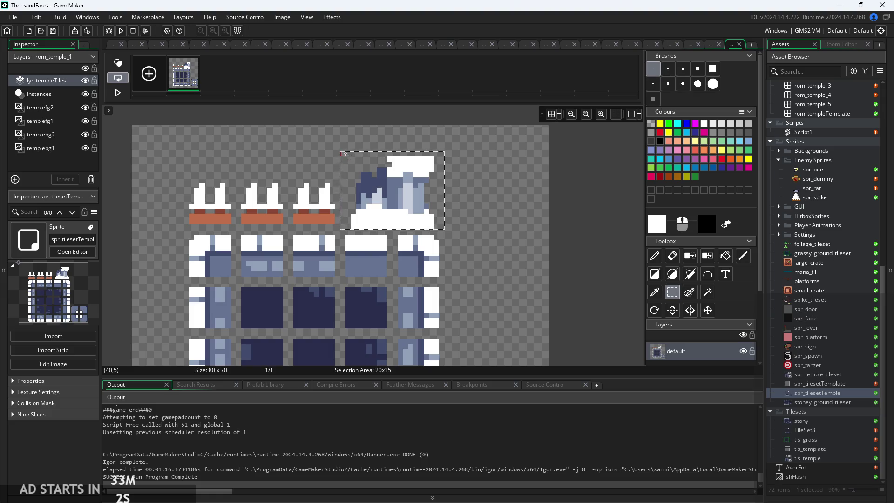
pyautogui.moveTo(344, 149); pyautogui.dragTo(344, 143)
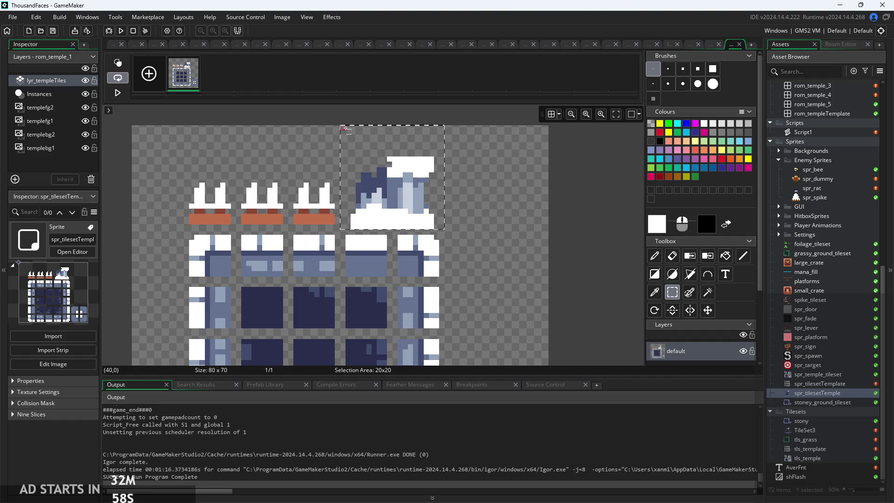
# - Move the pillar piece down beside the right edge of the tile grid
pyautogui.moveTo(374, 211)
pyautogui.mouseDown()
pyautogui.moveTo(484, 211)
pyautogui.moveTo(473, 223)
pyautogui.moveTo(478, 201)
pyautogui.mouseUp()
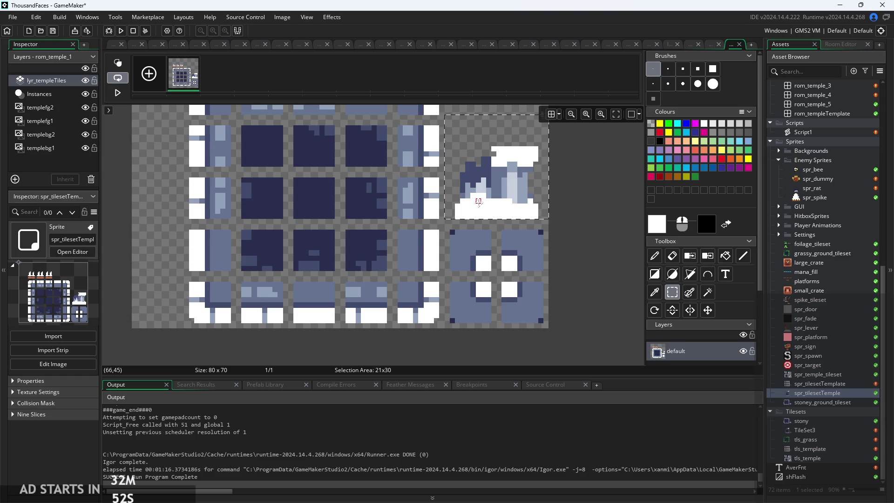
pyautogui.scroll(2, 584, 250)
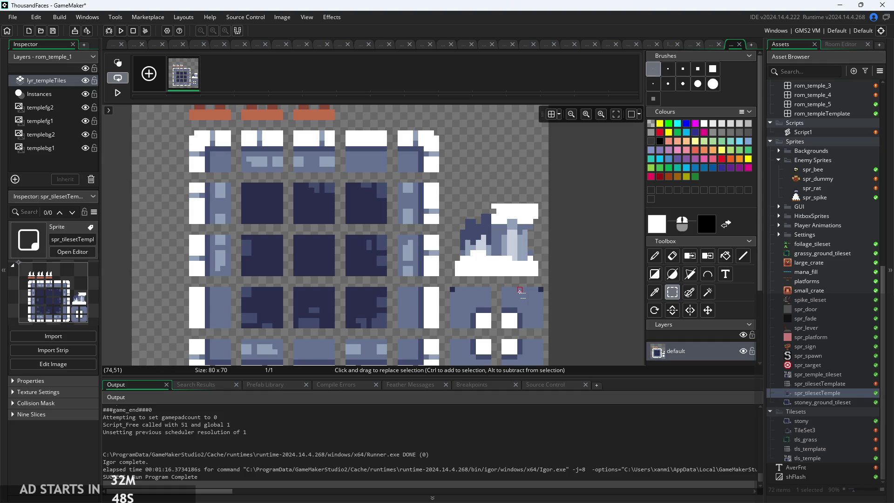
pyautogui.scroll(2, 547, 274)
pyautogui.scroll(-2, 547, 274)
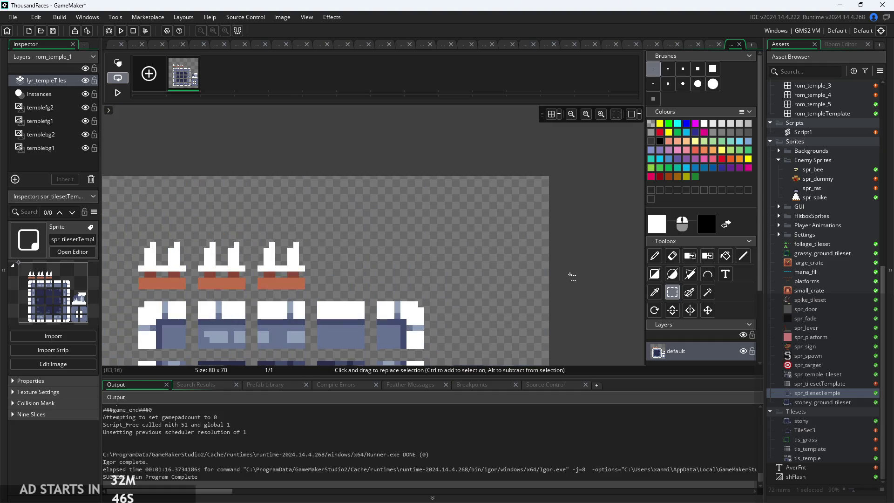
pyautogui.scroll(-1, 221, 182)
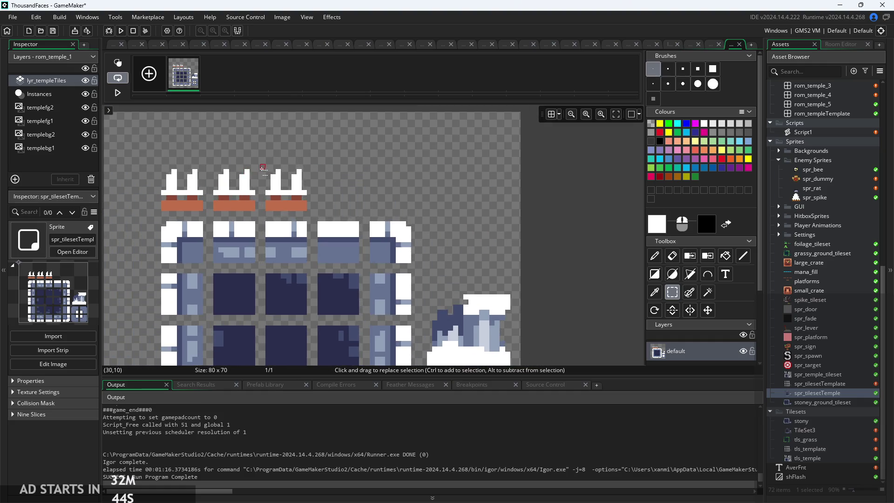
pyautogui.moveTo(263, 168)
pyautogui.mouseDown()
pyautogui.moveTo(302, 179)
pyautogui.moveTo(311, 214)
pyautogui.mouseUp()
# - Move the second and third red-topped spike tiles to the right of the grid
pyautogui.moveTo(208, 164); pyautogui.dragTo(312, 226)
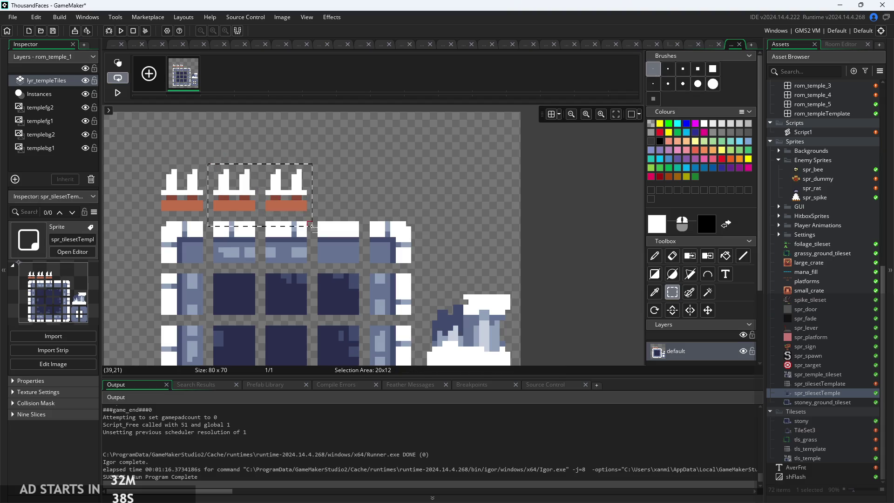
pyautogui.moveTo(255, 190)
pyautogui.mouseDown()
pyautogui.moveTo(325, 203)
pyautogui.moveTo(467, 256)
pyautogui.mouseUp()
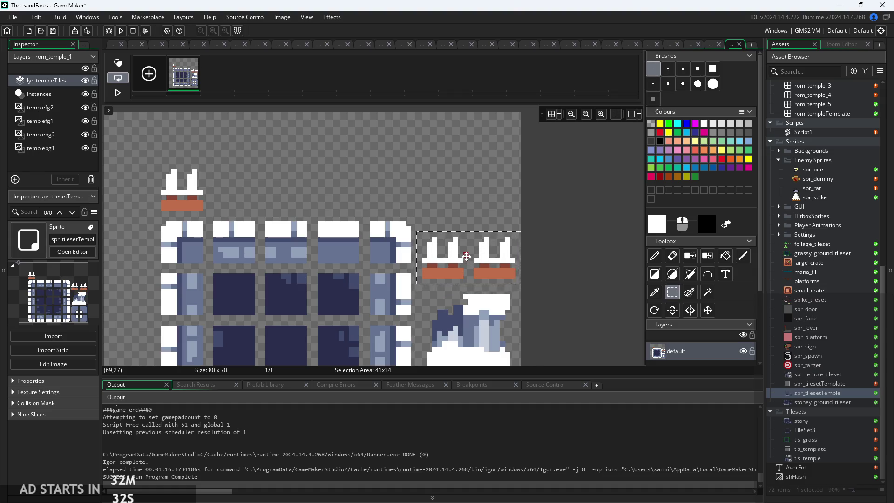
pyautogui.click(545, 295)
pyautogui.scroll(-3, 544, 294)
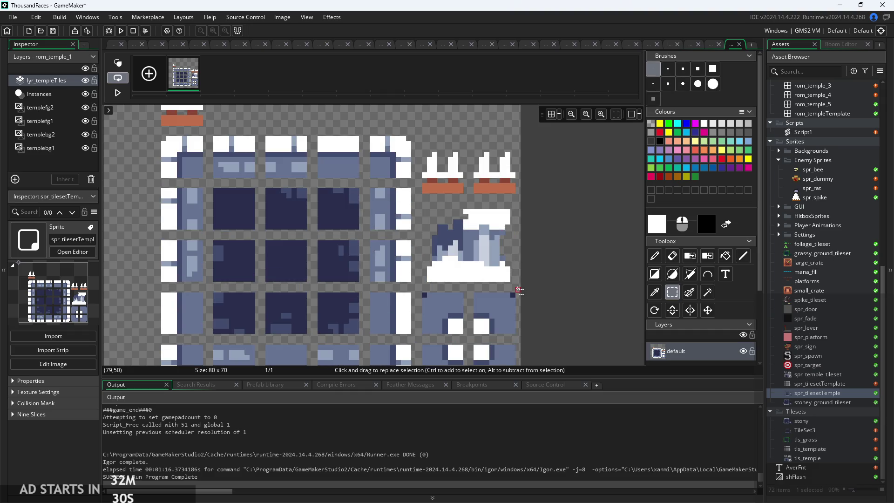
# - Nudge the two moved spike tiles upward, above the pillar
pyautogui.moveTo(519, 286)
pyautogui.mouseDown()
pyautogui.moveTo(442, 219)
pyautogui.moveTo(420, 212)
pyautogui.moveTo(421, 185)
pyautogui.mouseUp()
pyautogui.scroll(1, 408, 202)
pyautogui.moveTo(412, 203); pyautogui.dragTo(539, 140)
pyautogui.moveTo(509, 195); pyautogui.dragTo(508, 175)
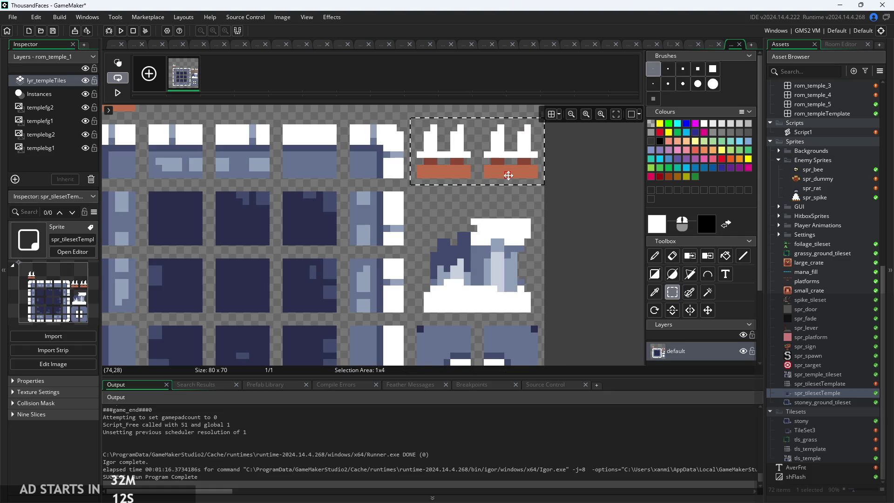
pyautogui.click(584, 240)
pyautogui.scroll(-2, 584, 240)
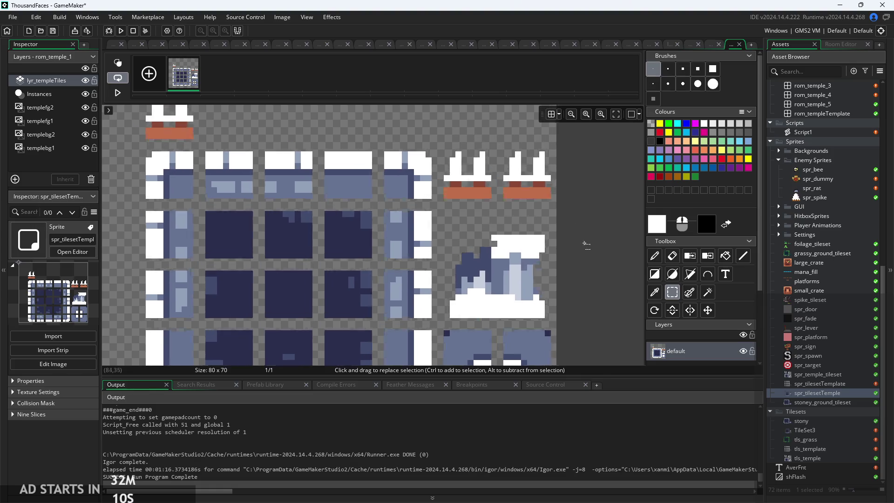
pyautogui.scroll(-1, 583, 239)
pyautogui.scroll(2, 315, 168)
# - Carry the remaining top-left spike tile over to the right-side cluster
pyautogui.moveTo(313, 166); pyautogui.dragTo(377, 230)
pyautogui.moveTo(335, 198)
pyautogui.mouseDown()
pyautogui.moveTo(563, 210)
pyautogui.moveTo(385, 194)
pyautogui.moveTo(172, 191)
pyautogui.moveTo(461, 204)
pyautogui.moveTo(489, 229)
pyautogui.moveTo(466, 145)
pyautogui.mouseUp()
pyautogui.scroll(-2, 172, 191)
pyautogui.scroll(-2, 461, 204)
pyautogui.scroll(2, 465, 200)
pyautogui.scroll(-3, 481, 198)
pyautogui.scroll(3, 465, 153)
pyautogui.scroll(2, 514, 193)
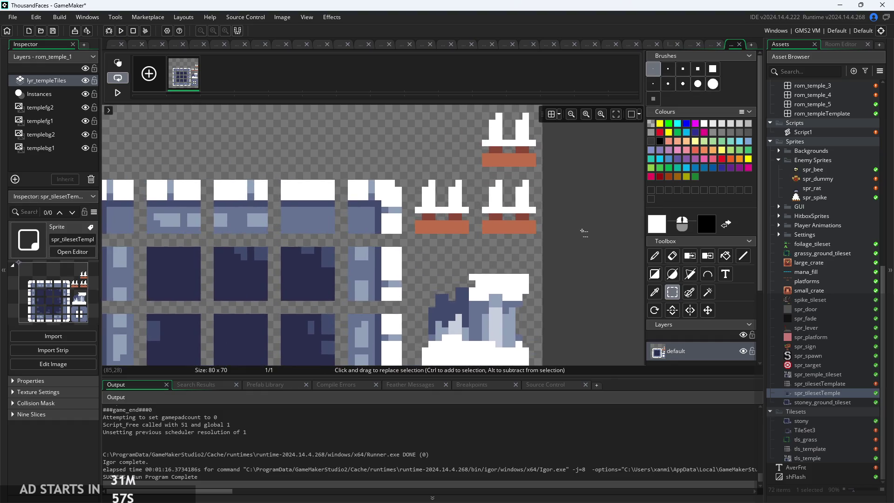
pyautogui.scroll(-1, 584, 232)
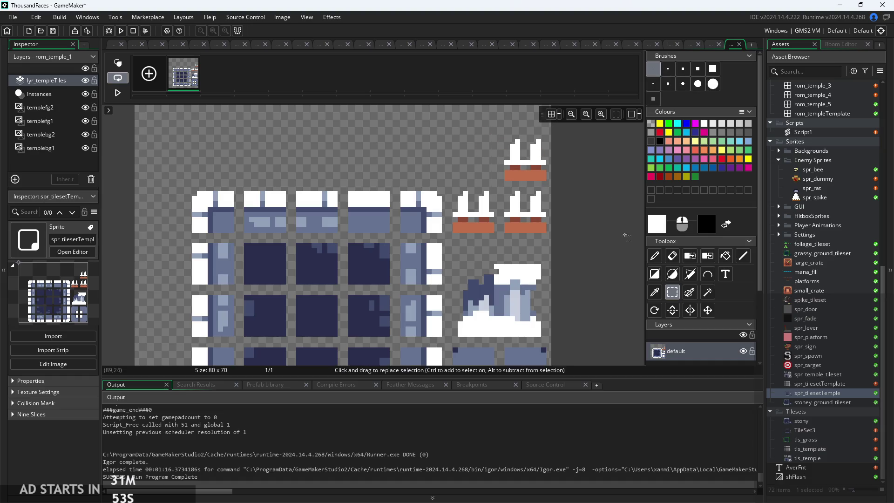
pyautogui.doubleClick(815, 388)
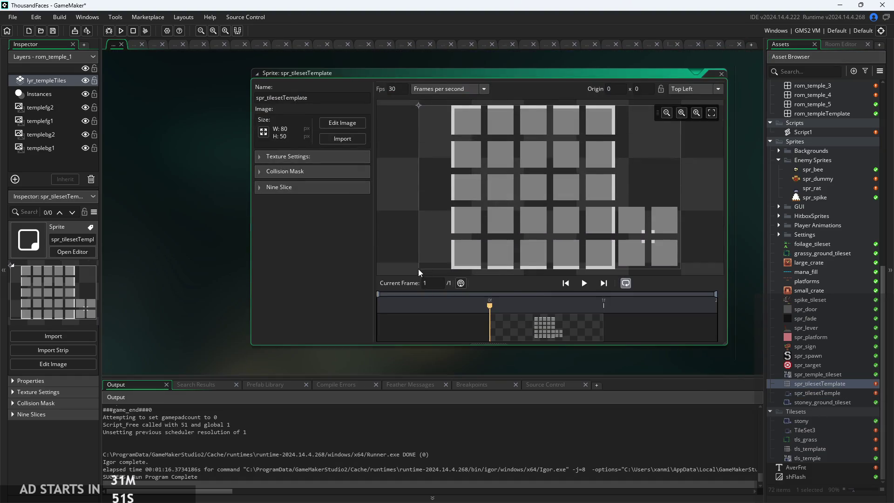
# - Resize spr_tilesetTemplate's canvas to 60 px high, anchored at the top, accepting the tile warning
pyautogui.scroll(-1, 406, 231)
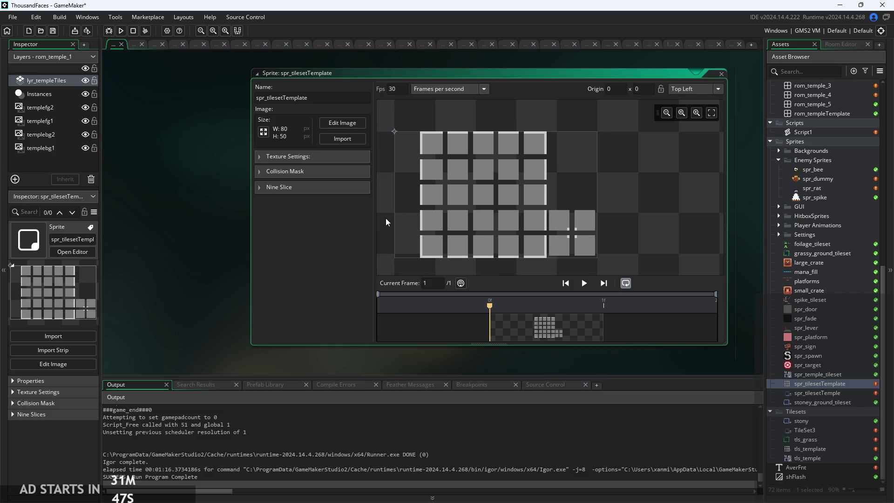
pyautogui.moveTo(385, 222); pyautogui.dragTo(398, 217)
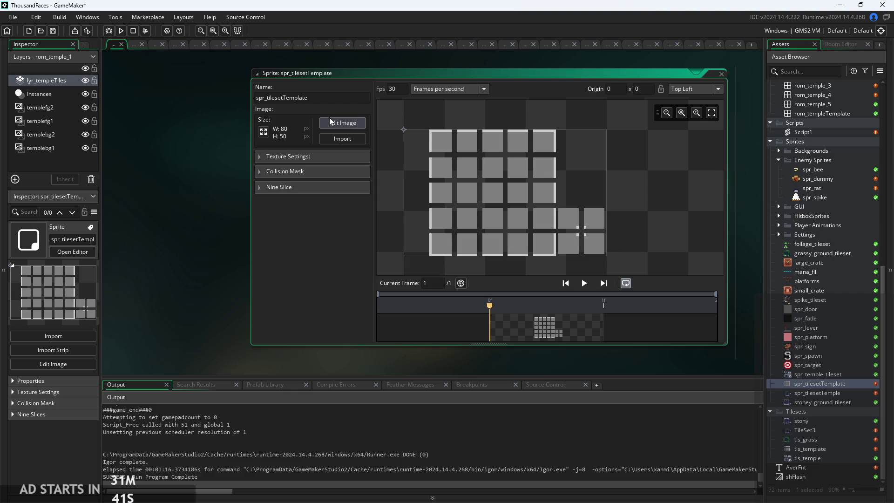
pyautogui.click(264, 132)
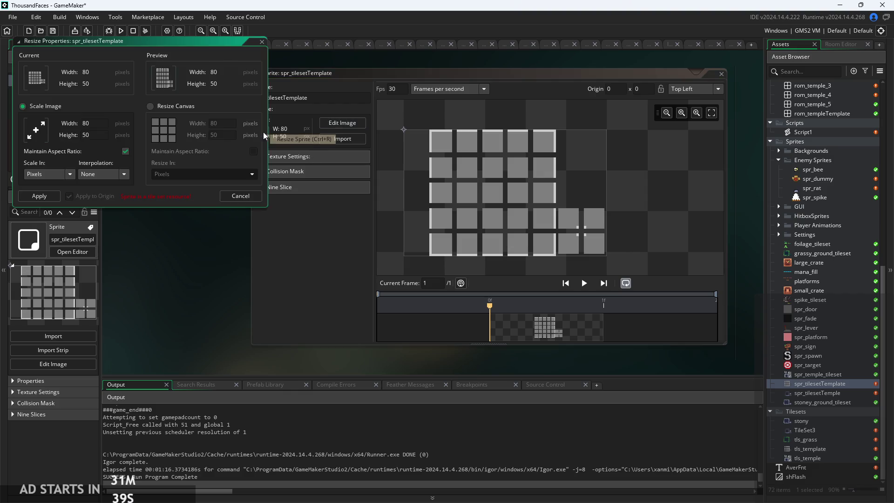
pyautogui.click(151, 107)
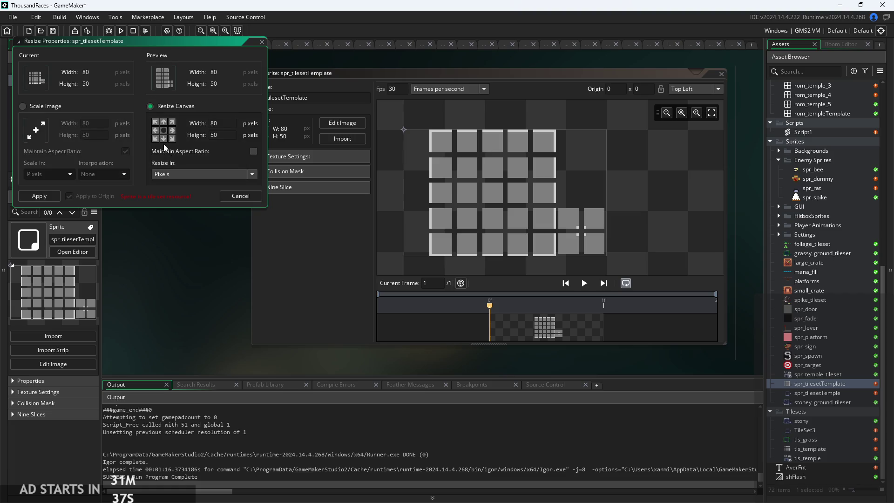
pyautogui.click(163, 121)
pyautogui.write('60')
pyautogui.press('Return')
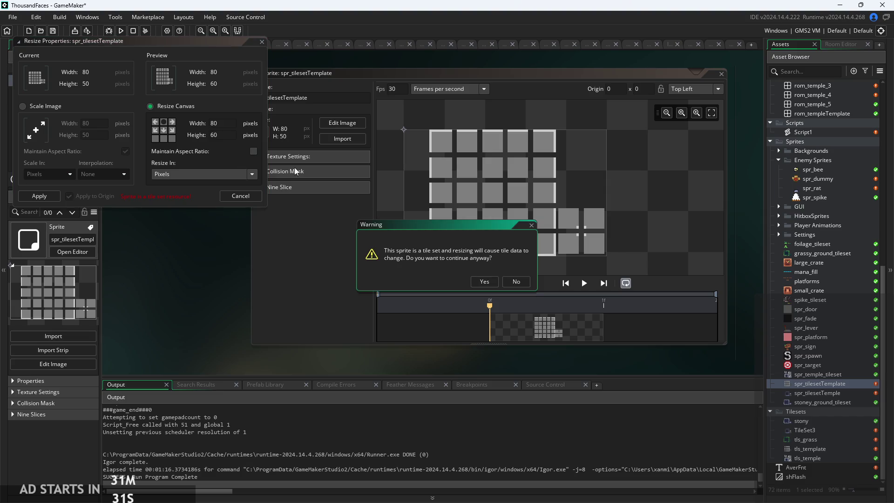
pyautogui.click(475, 282)
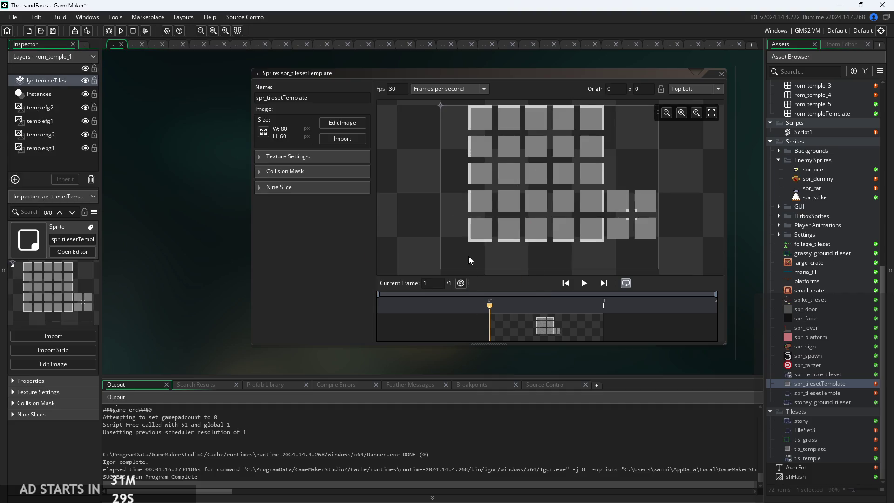
pyautogui.scroll(-3, 429, 242)
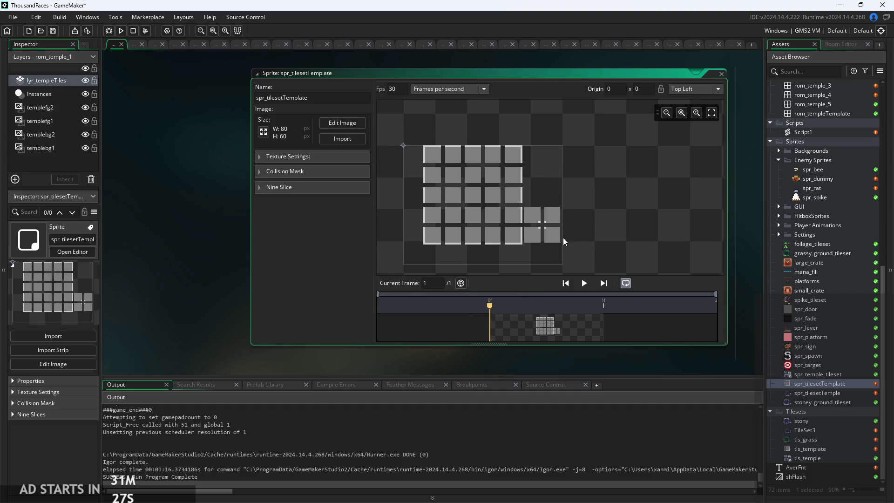
pyautogui.scroll(2, 794, 308)
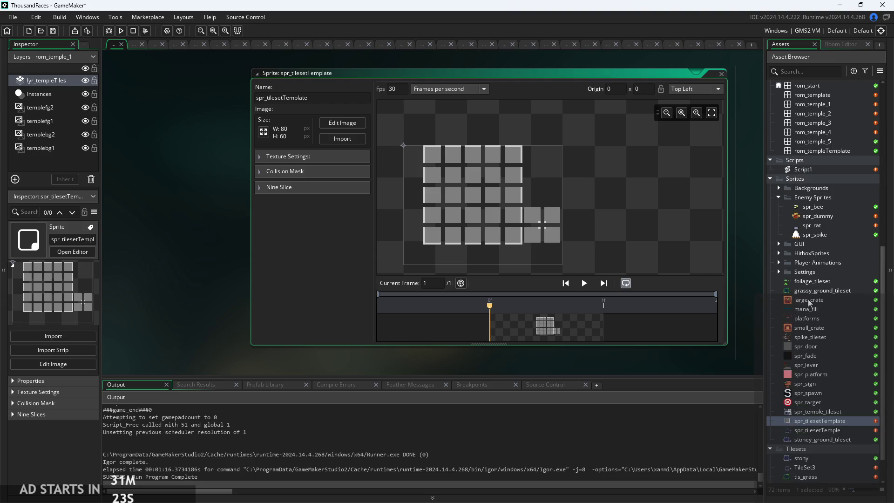
# - Resize grassy_ground_tileset's canvas to 80×60, anchored top-right, accepting the tile set warning
pyautogui.doubleClick(808, 288)
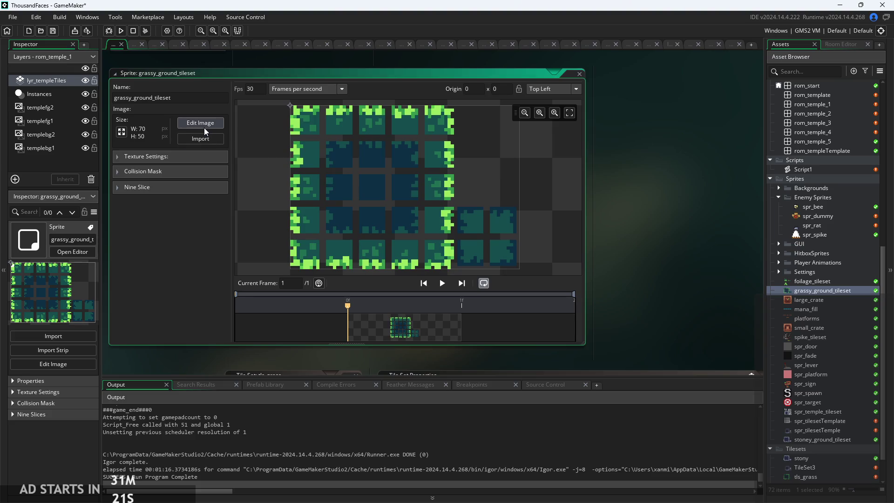
pyautogui.scroll(-2, 286, 163)
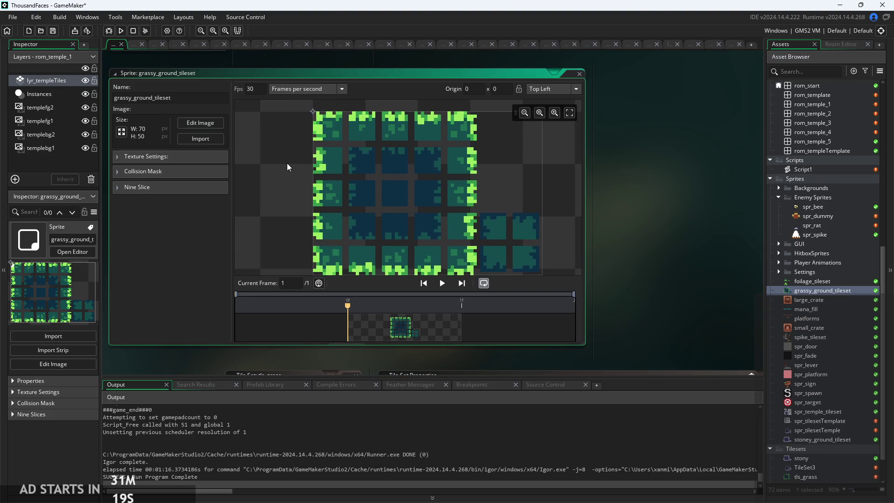
pyautogui.click(122, 131)
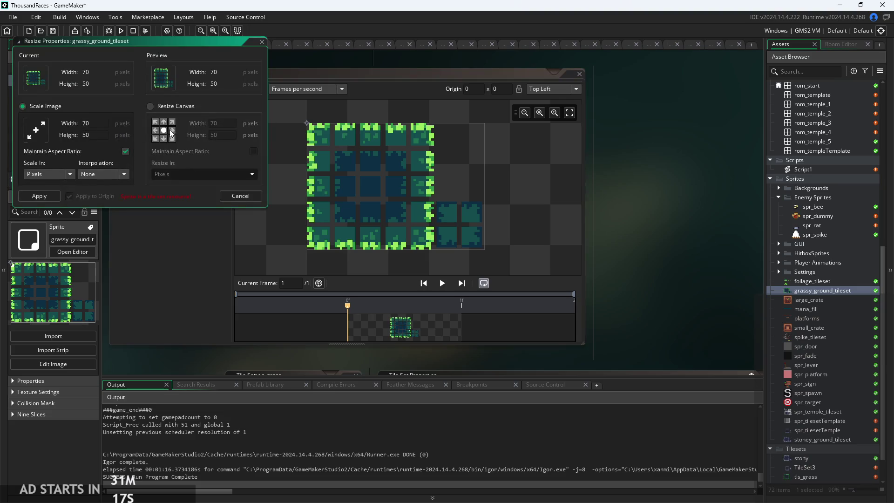
pyautogui.click(150, 106)
pyautogui.click(172, 130)
pyautogui.write('80')
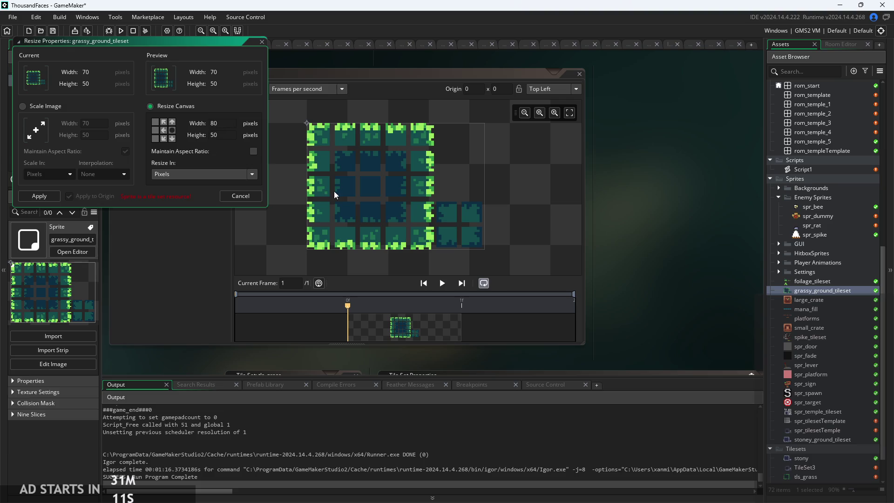
pyautogui.click(172, 121)
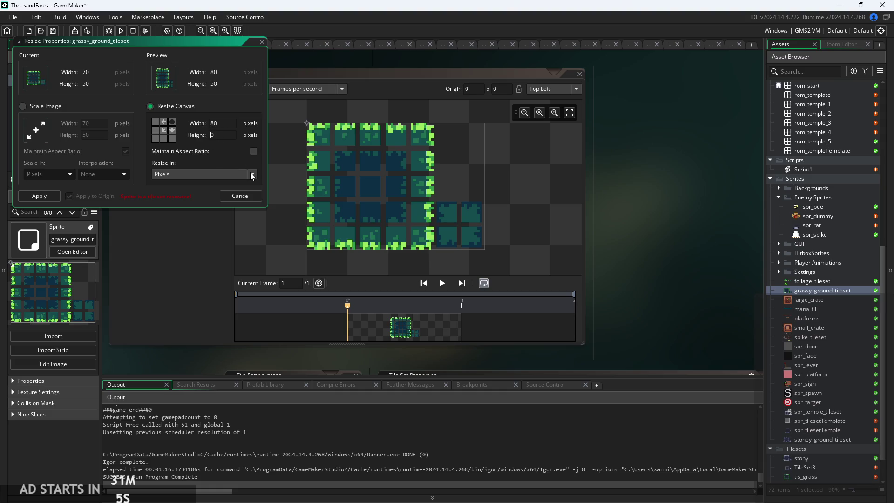
pyautogui.press('Return')
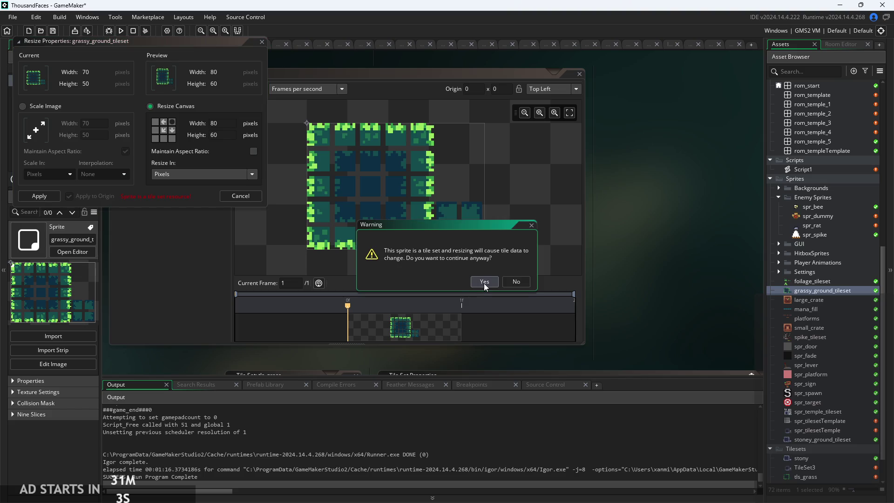
pyautogui.click(485, 282)
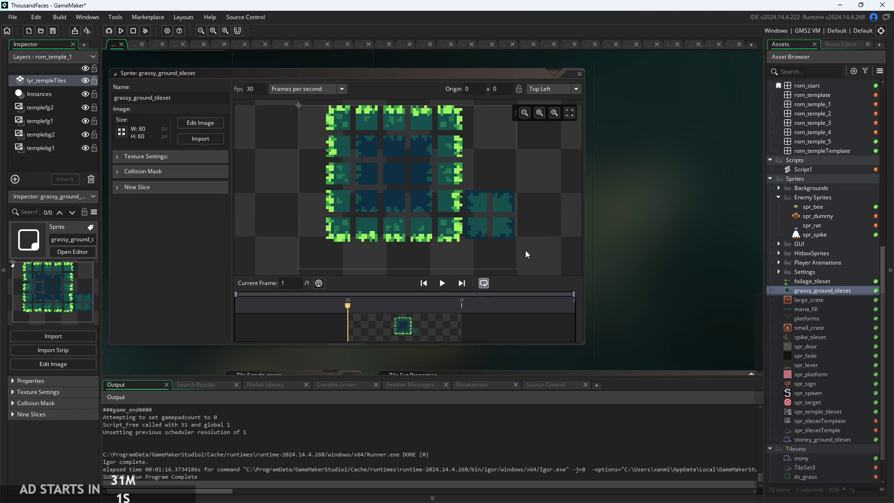
pyautogui.scroll(2, 537, 247)
pyautogui.scroll(-2, 534, 255)
pyautogui.scroll(2, 536, 255)
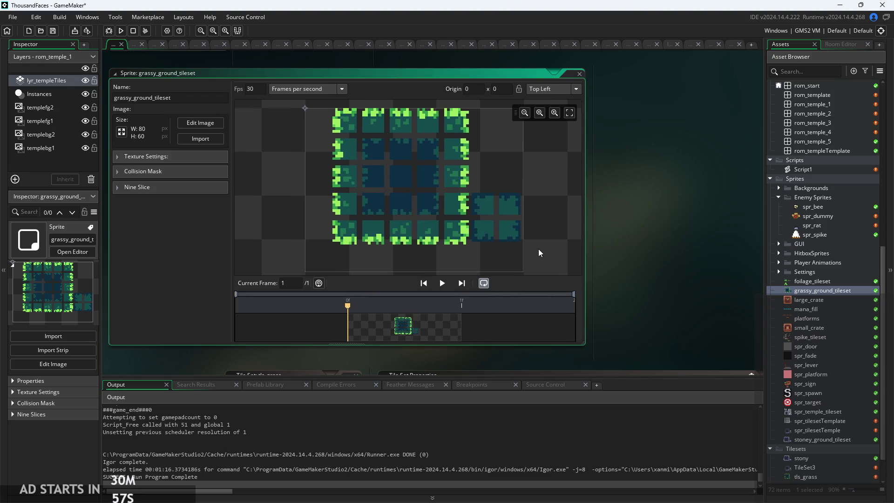
pyautogui.scroll(-2, 538, 249)
pyautogui.scroll(-1, 536, 236)
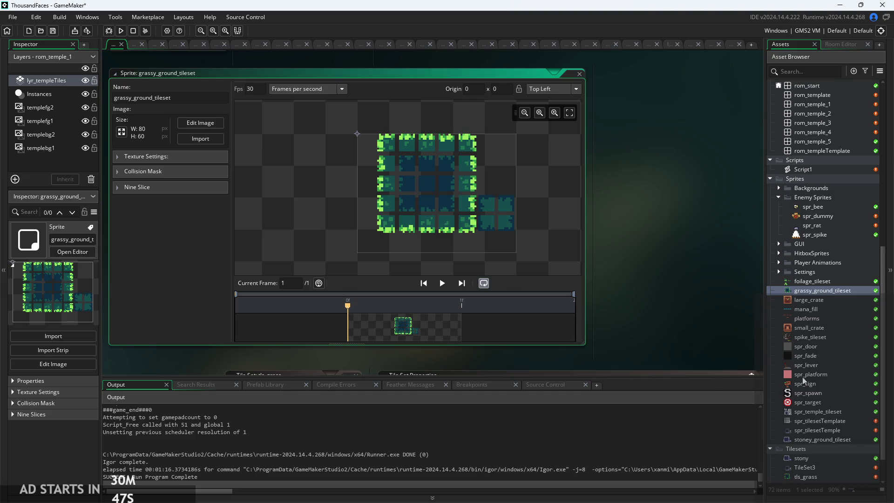
pyautogui.doubleClick(818, 431)
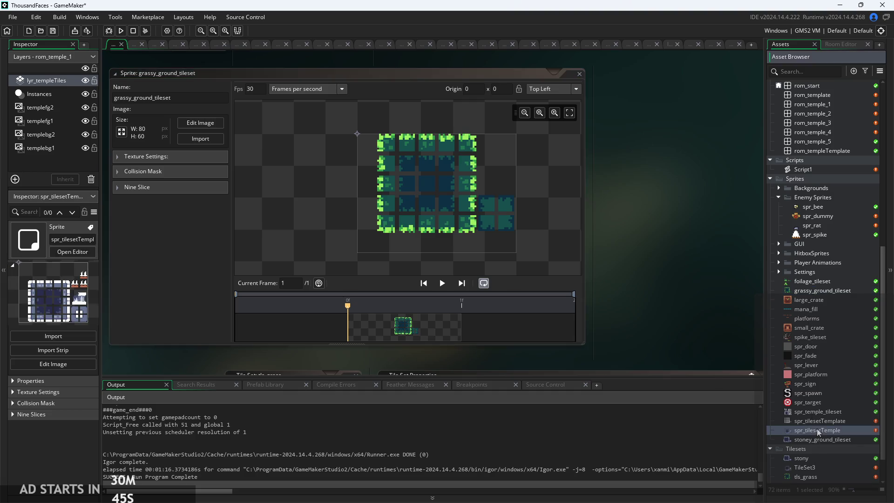
# - View foliage_tileset, grassy_ground_tileset and spr_tilesetTemplate in turn, finishing on spr_tilesetTemple
pyautogui.moveTo(567, 246); pyautogui.dragTo(569, 245)
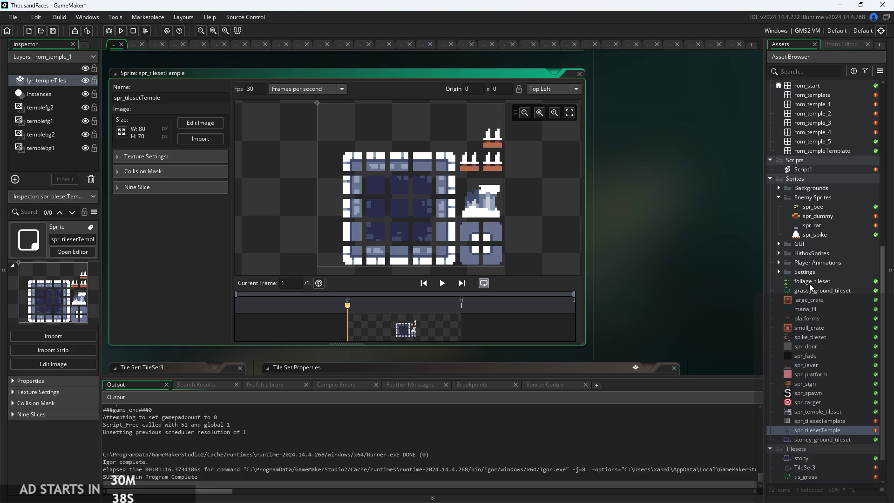
pyautogui.doubleClick(809, 283)
pyautogui.doubleClick(815, 292)
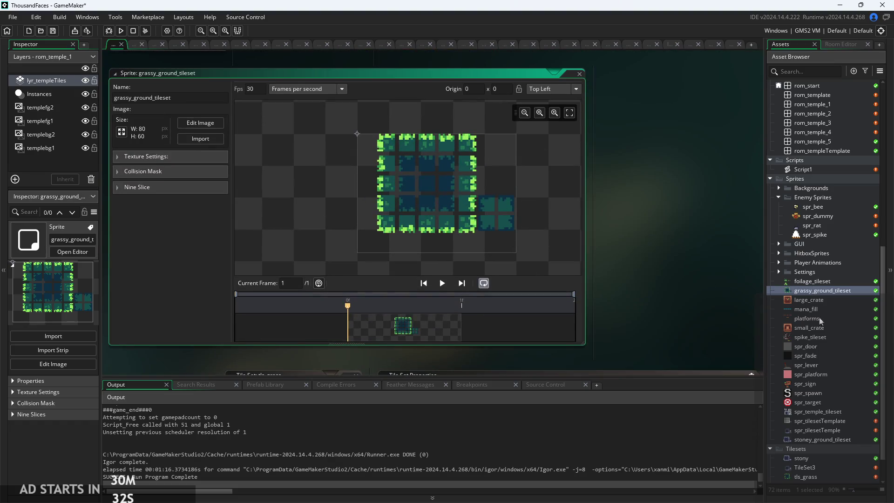
pyautogui.doubleClick(815, 429)
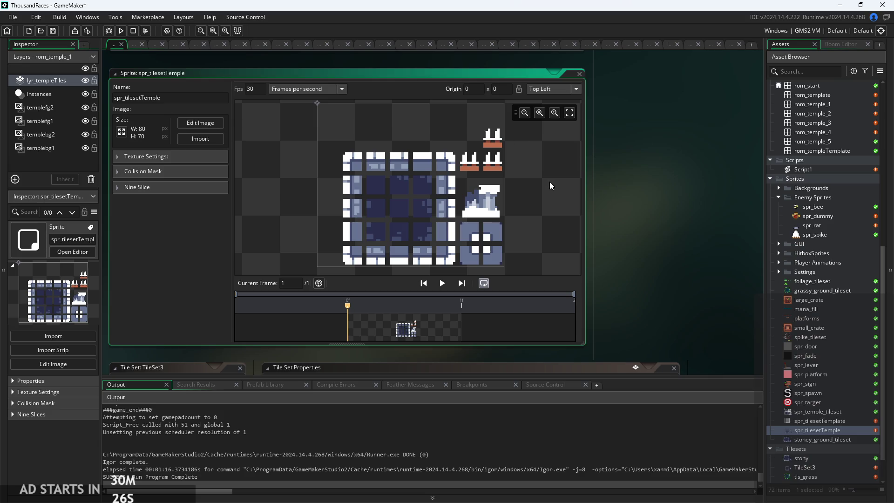
pyautogui.doubleClick(814, 420)
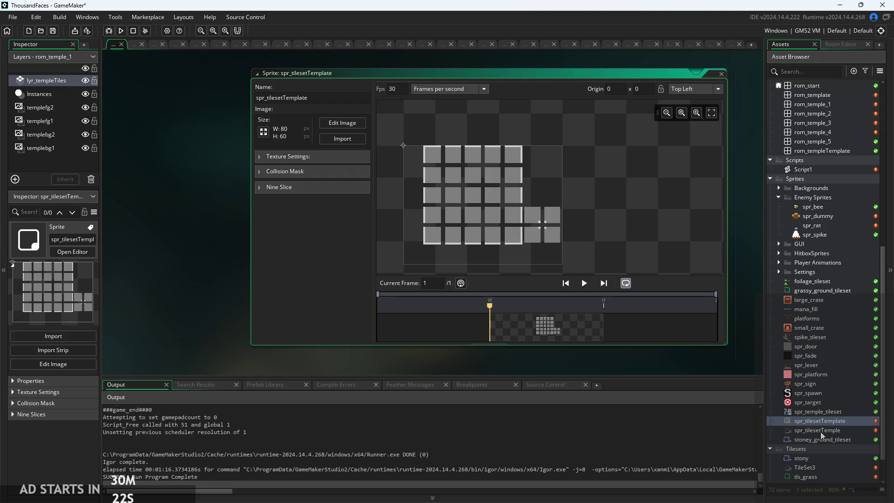
pyautogui.doubleClick(819, 430)
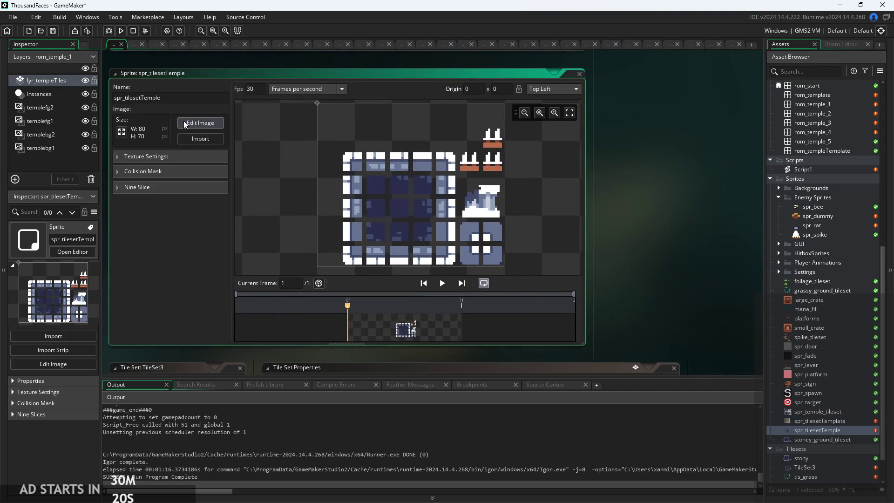
# - In Edit Image, delete the stray spike tile at the top right
pyautogui.click(199, 122)
pyautogui.scroll(-3, 589, 169)
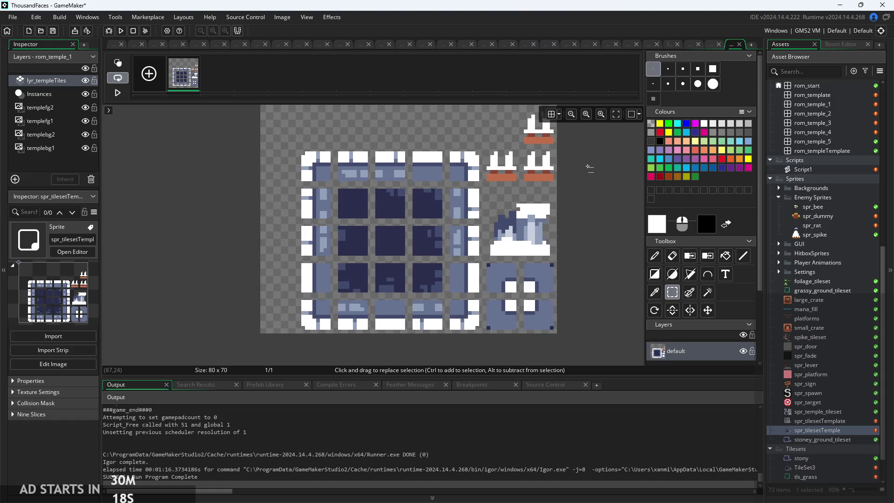
pyautogui.scroll(-2, 574, 203)
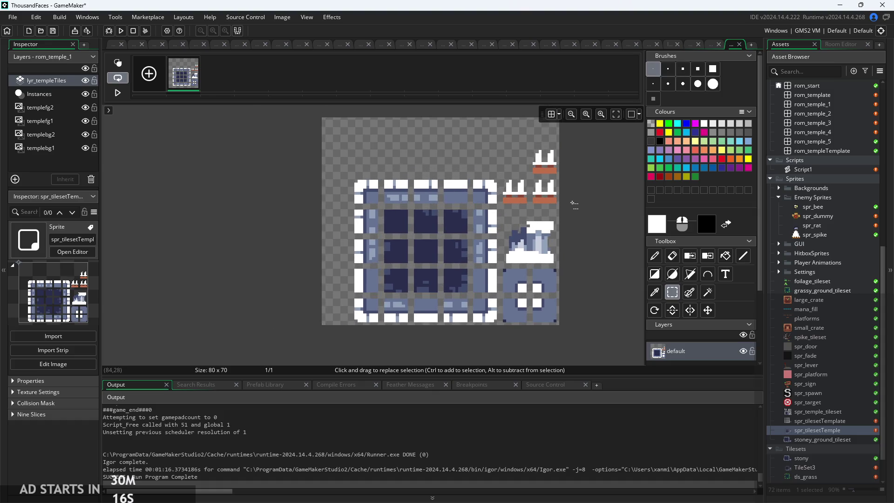
pyautogui.scroll(2, 574, 204)
pyautogui.moveTo(510, 126)
pyautogui.mouseDown()
pyautogui.moveTo(599, 178)
pyautogui.moveTo(596, 171)
pyautogui.mouseUp()
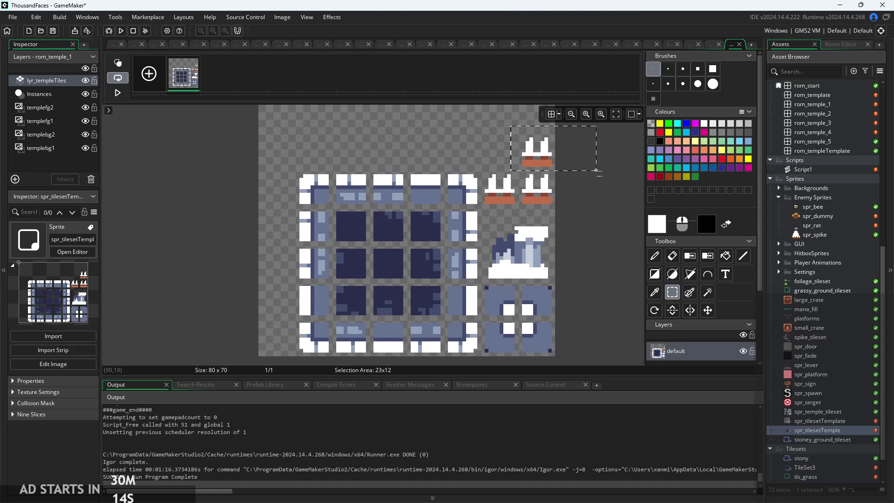
pyautogui.press('Delete')
# - Shift the tile block up flush against the image's top edge
pyautogui.moveTo(294, 167)
pyautogui.mouseDown()
pyautogui.moveTo(335, 210)
pyautogui.moveTo(514, 290)
pyautogui.moveTo(558, 356)
pyautogui.mouseUp()
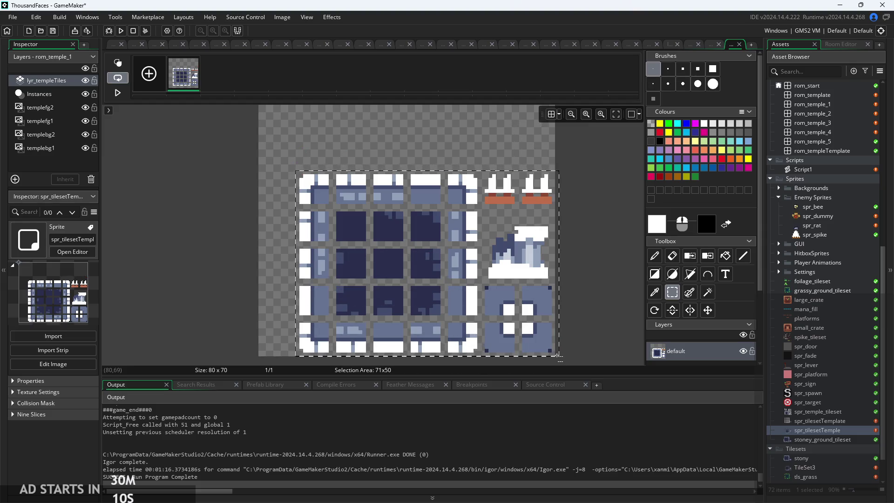
pyautogui.click(473, 285)
pyautogui.moveTo(473, 286); pyautogui.dragTo(473, 309)
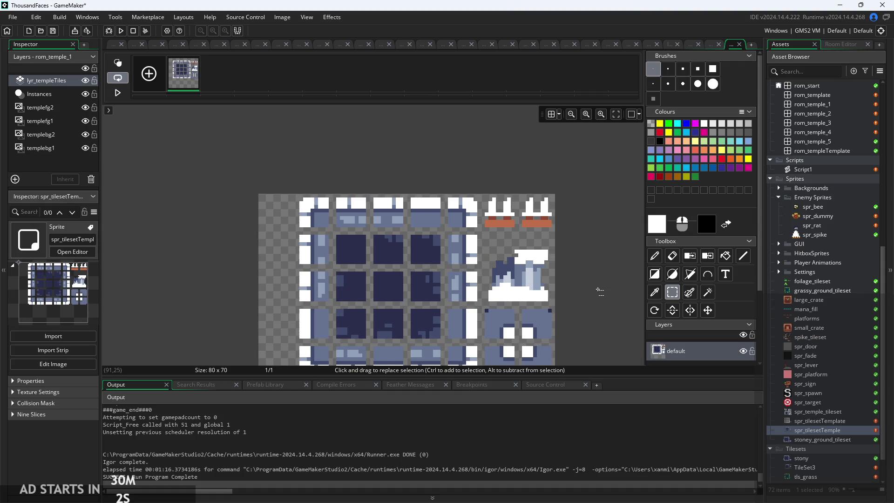
pyautogui.scroll(-2, 600, 291)
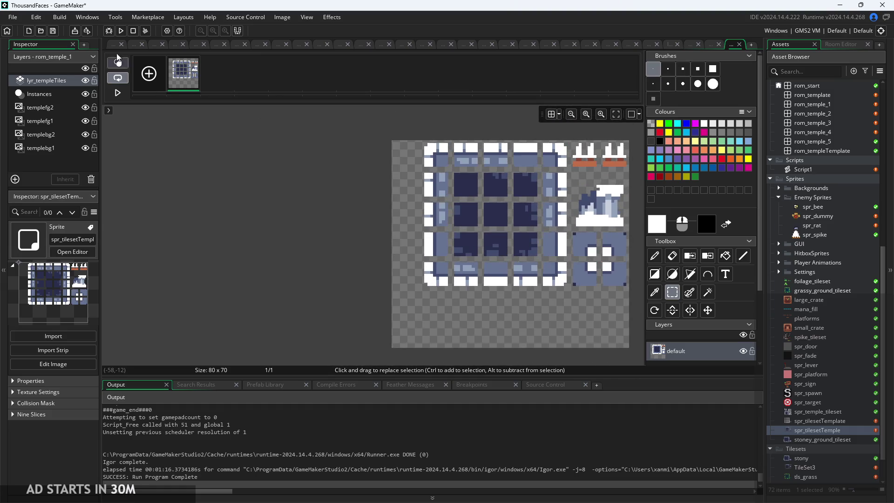
pyautogui.click(113, 45)
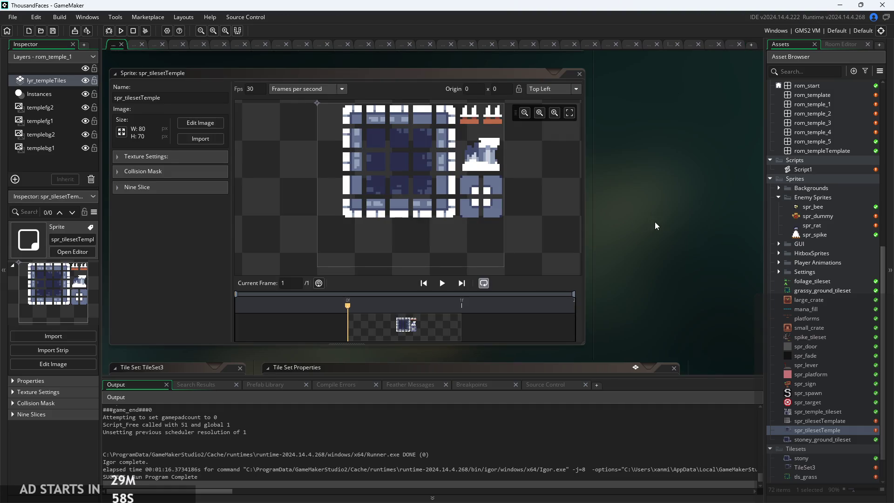
# - Switch between spr_tilesetTemplate and spr_tilesetTemple to compare them, then view grassy_ground_tileset
pyautogui.click(837, 421)
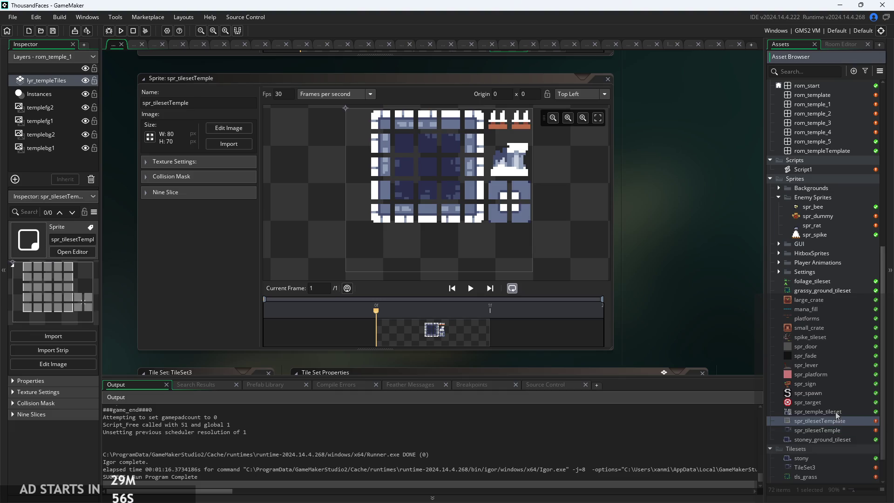
pyautogui.doubleClick(837, 421)
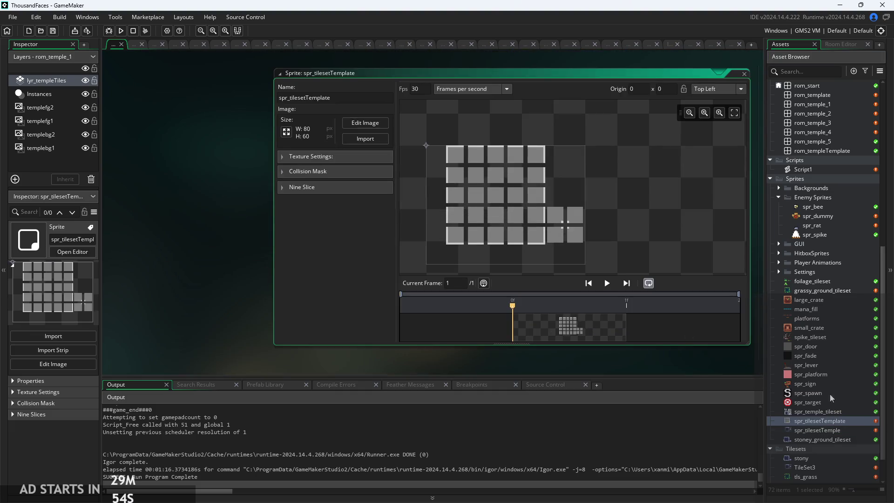
pyautogui.doubleClick(826, 431)
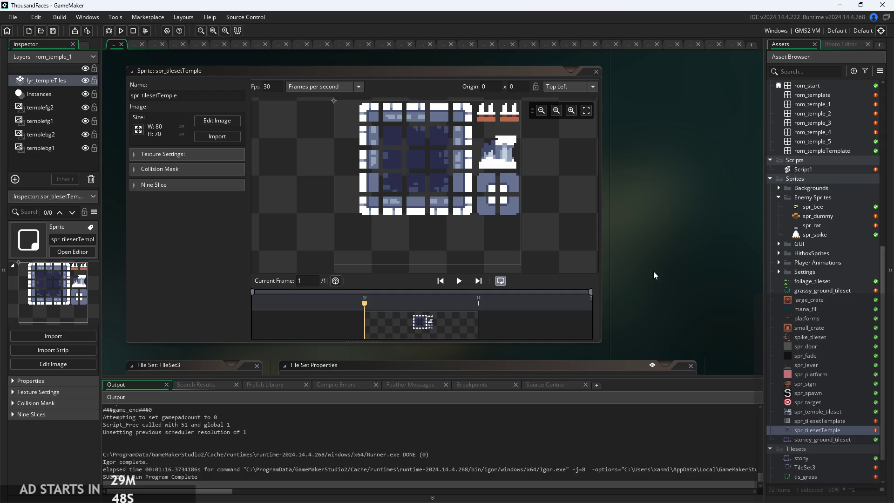
pyautogui.doubleClick(823, 419)
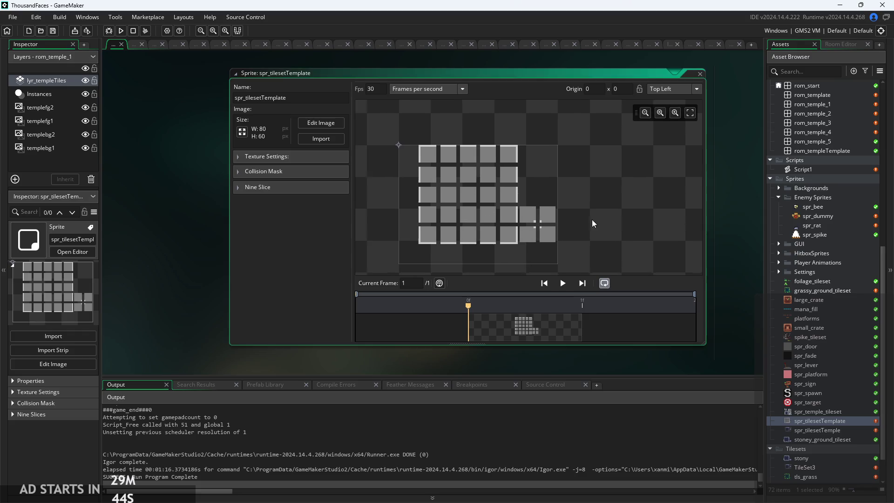
pyautogui.doubleClick(808, 431)
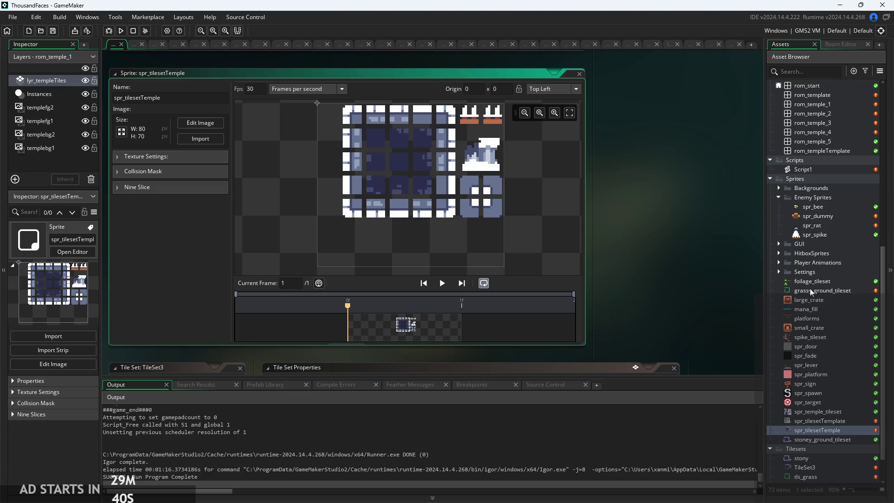
pyautogui.doubleClick(810, 290)
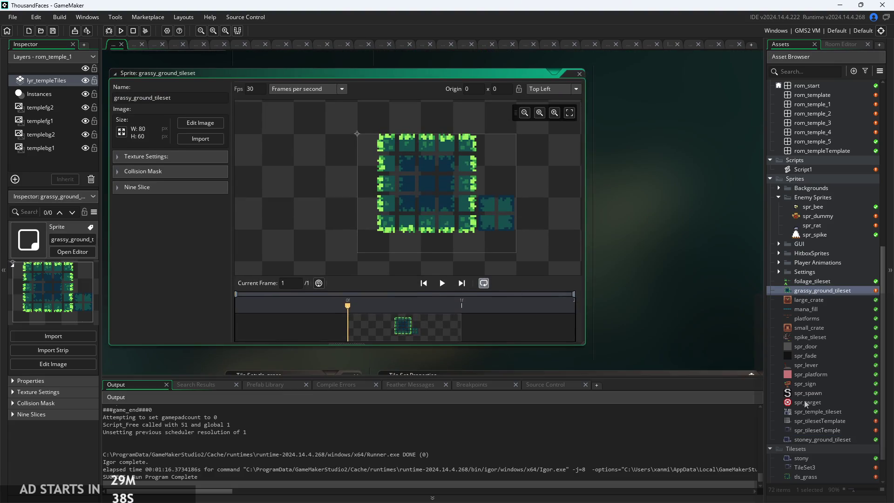
# - Open Script1 from the Asset Browser
pyautogui.scroll(3, 817, 421)
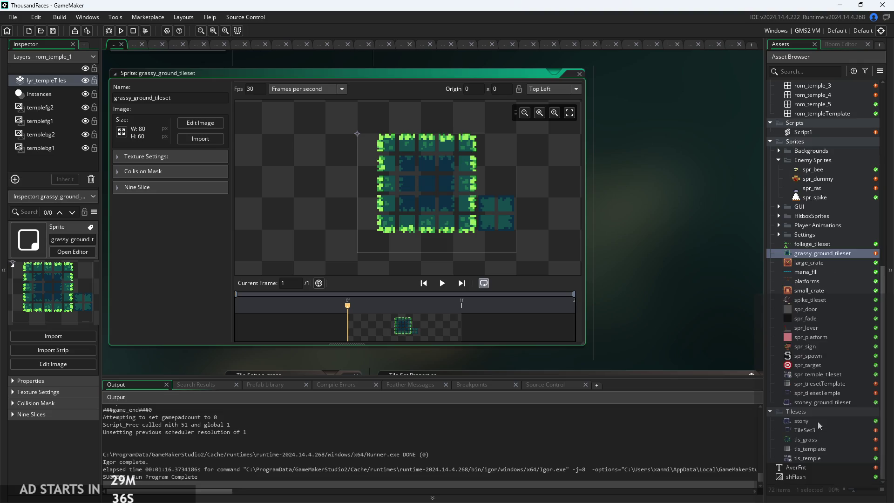
pyautogui.click(834, 206)
pyautogui.doubleClick(833, 206)
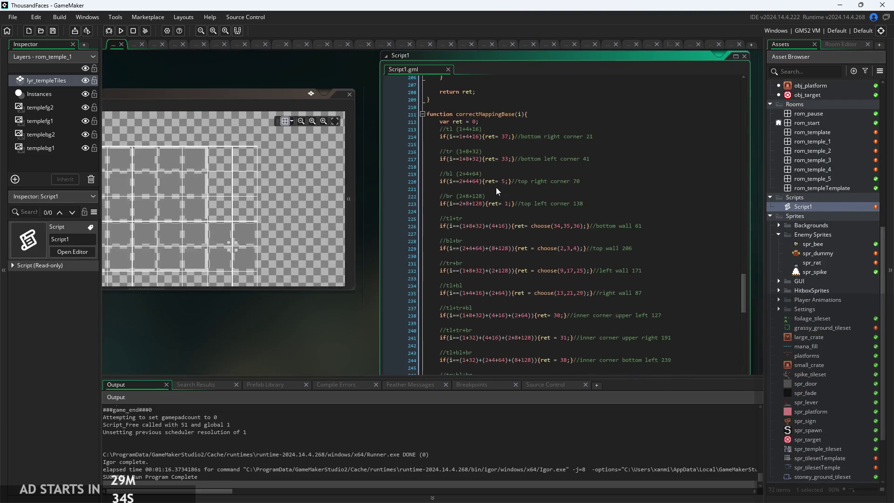
# - Change line 103's debug message call to correctMappingBase(finind)
pyautogui.click(496, 114)
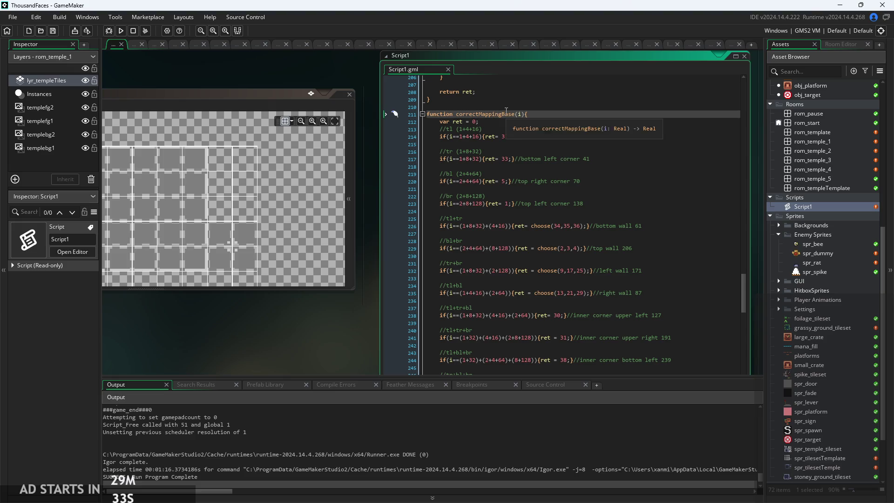
pyautogui.click(517, 122)
pyautogui.scroll(1, 535, 117)
pyautogui.scroll(20, 532, 119)
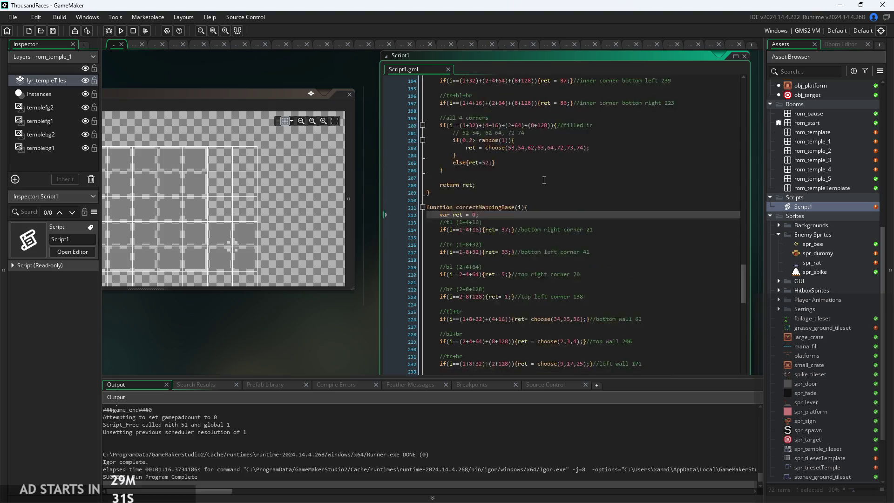
pyautogui.scroll(10, 543, 178)
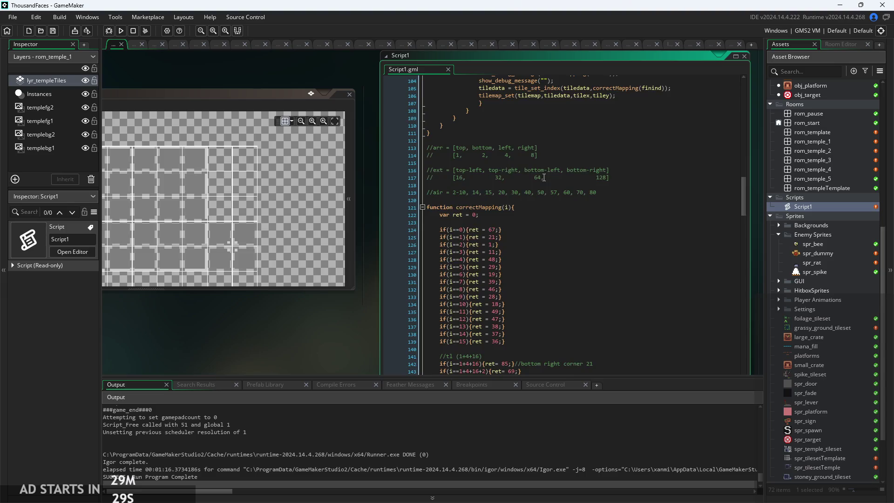
pyautogui.keyDown('ctrl'); pyautogui.scroll(1, 580, 235); pyautogui.keyUp('ctrl')
pyautogui.keyDown('ctrl'); pyautogui.scroll(1, 580, 236); pyautogui.keyUp('ctrl')
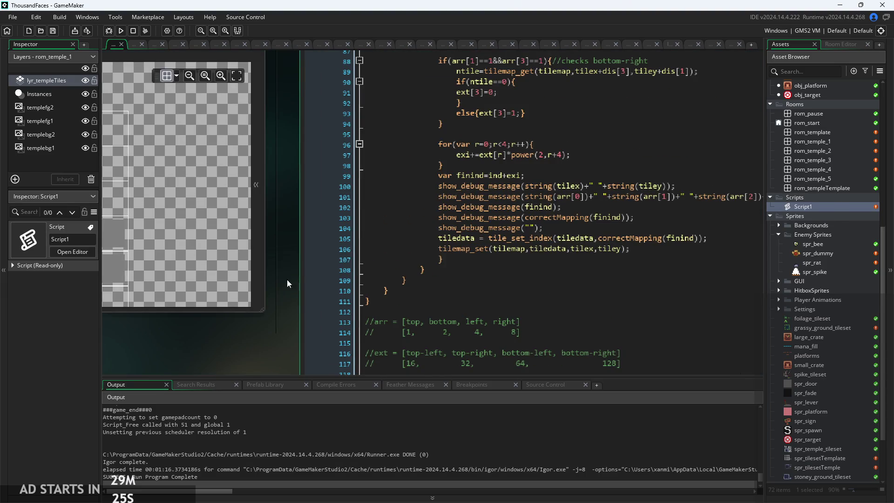
pyautogui.click(313, 283)
pyautogui.keyDown('ctrl'); pyautogui.scroll(1, 314, 283); pyautogui.keyUp('ctrl')
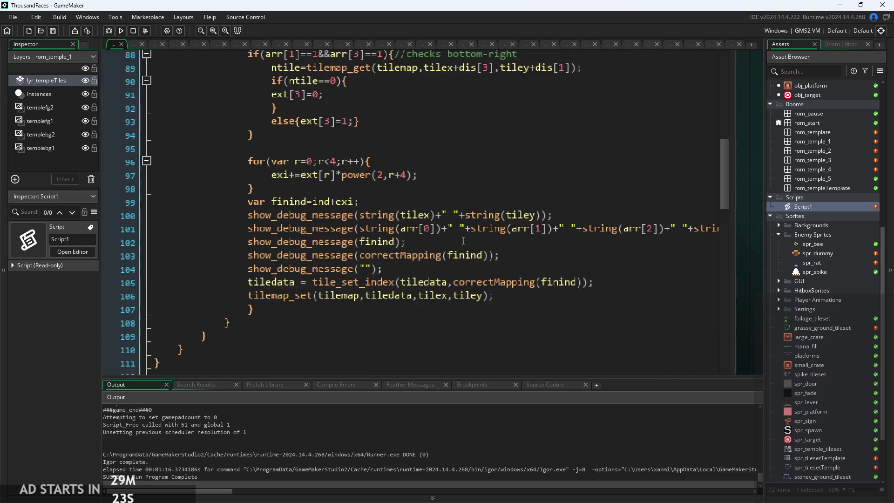
pyautogui.click(443, 255)
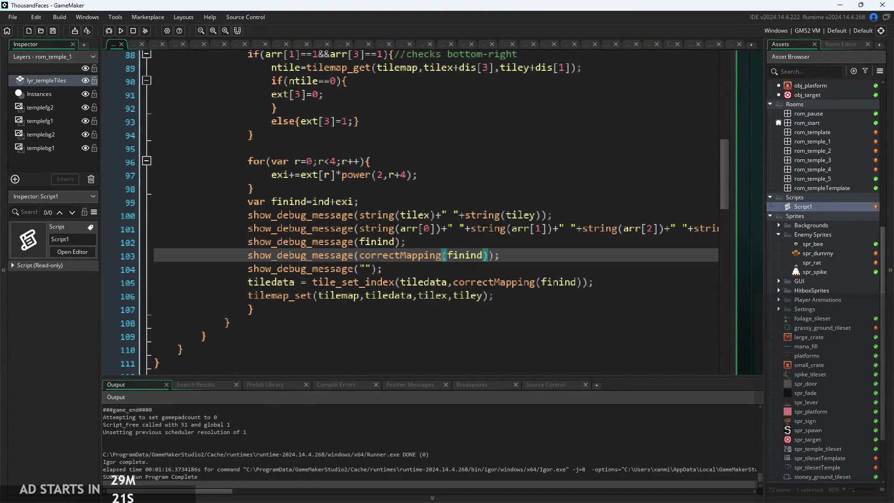
pyautogui.write('B')
pyautogui.press('Return')
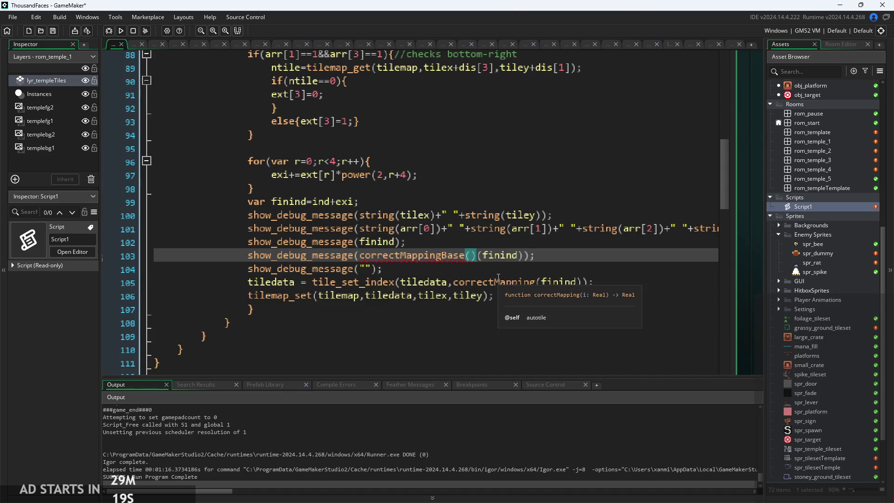
pyautogui.press('BackSpace')
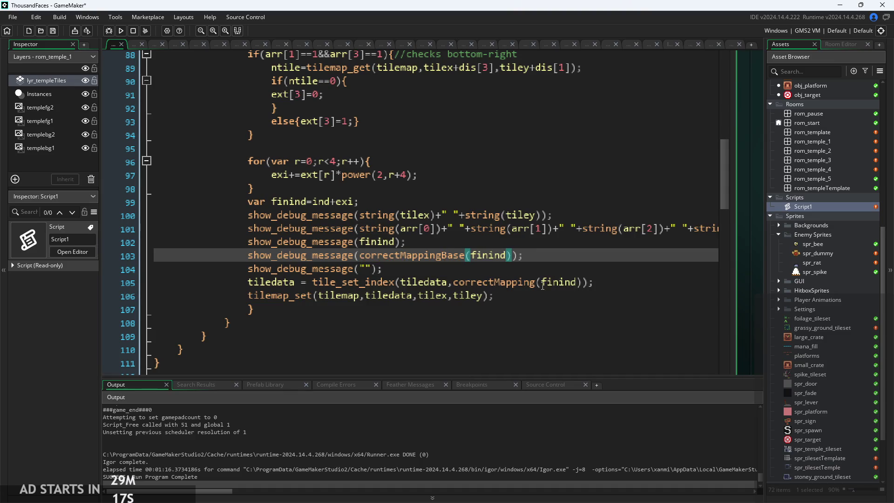
# - Change line 105's tile_set_index call to correctMappingBase(finind) and review both edits
pyautogui.click(542, 283)
pyautogui.write('Bas')
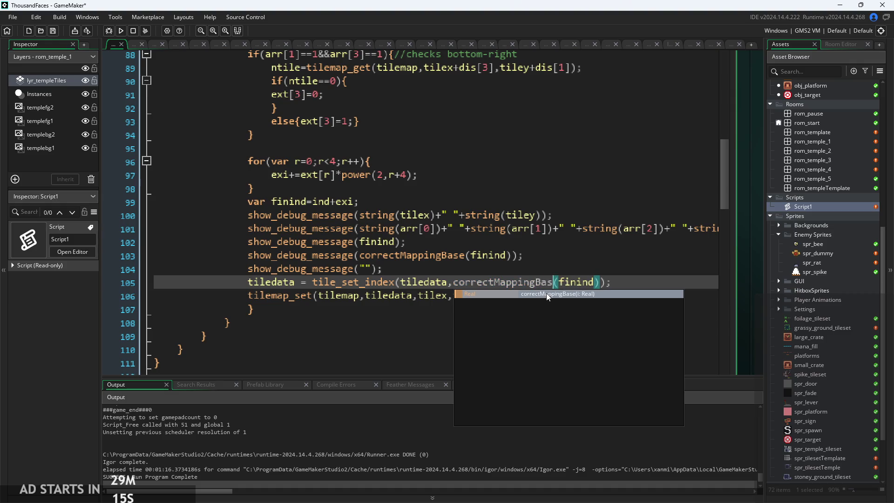
pyautogui.press('Return')
pyautogui.press('BackSpace')
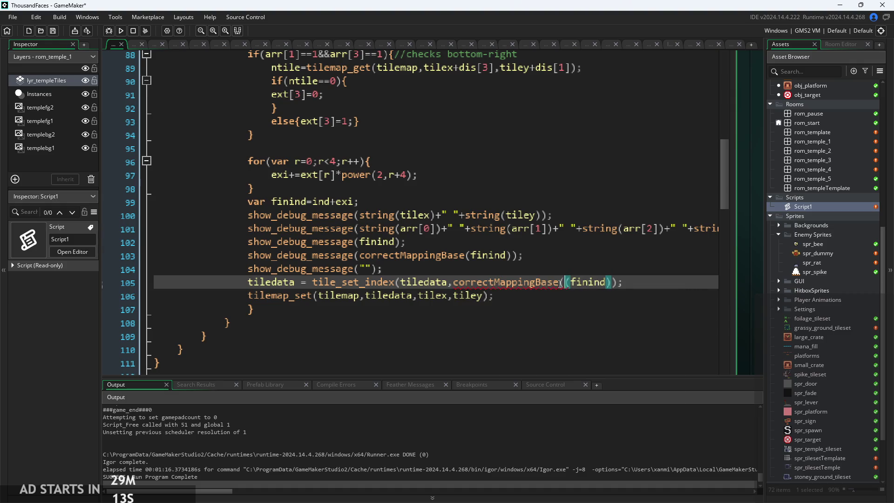
pyautogui.click(642, 295)
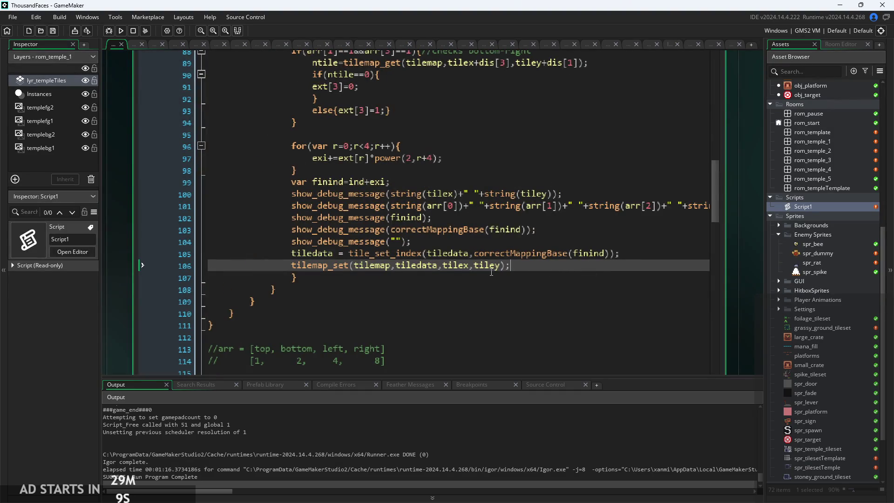
pyautogui.scroll(1, 559, 260)
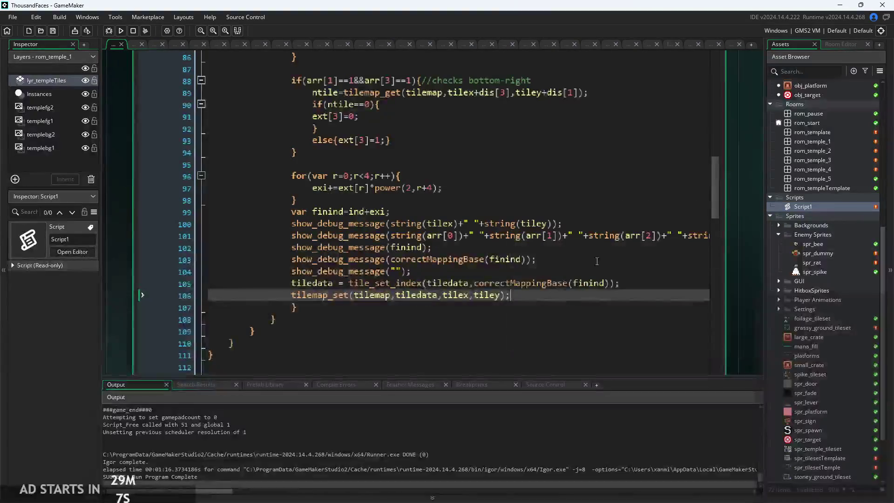
pyautogui.click(634, 259)
pyautogui.scroll(-1, 719, 241)
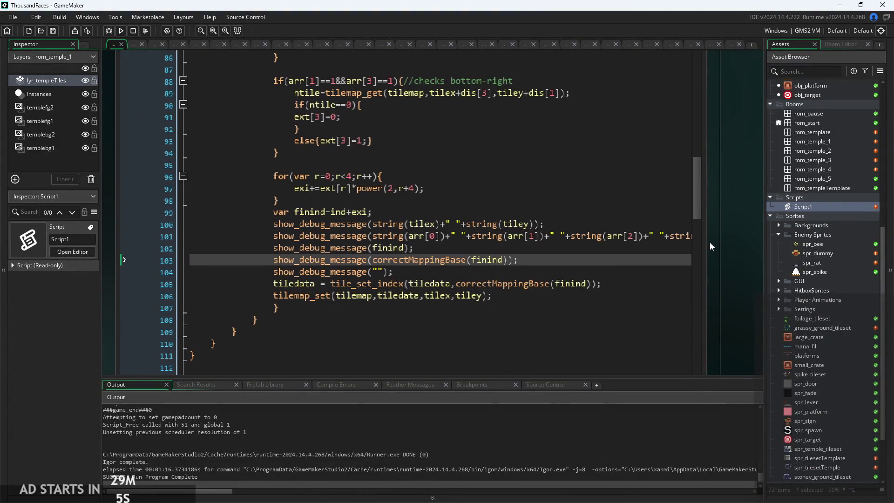
pyautogui.scroll(-1, 638, 252)
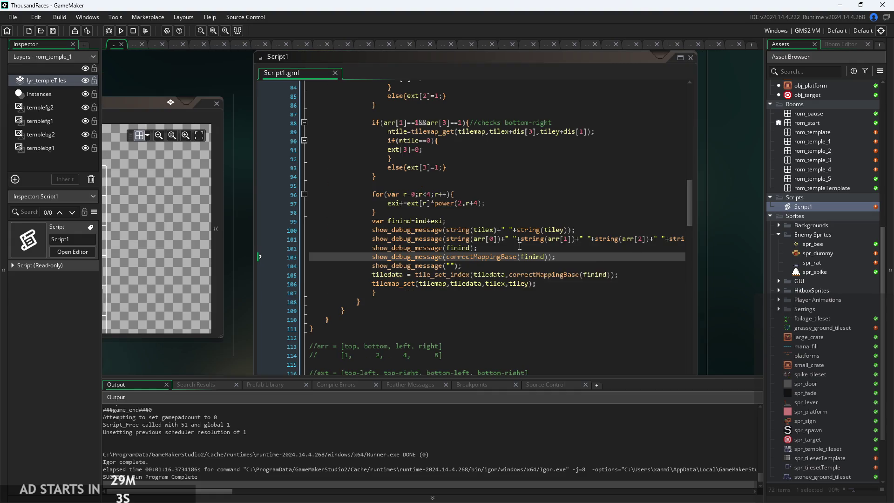
pyautogui.hscroll(2, 520, 246)
pyautogui.scroll(-1, 520, 246)
pyautogui.scroll(1, 520, 246)
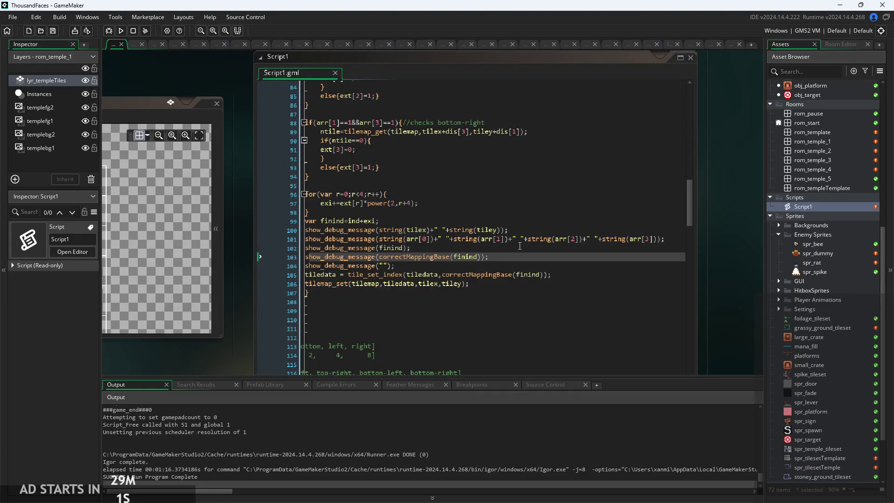
pyautogui.hscroll(-2, 522, 243)
pyautogui.scroll(-3, 522, 243)
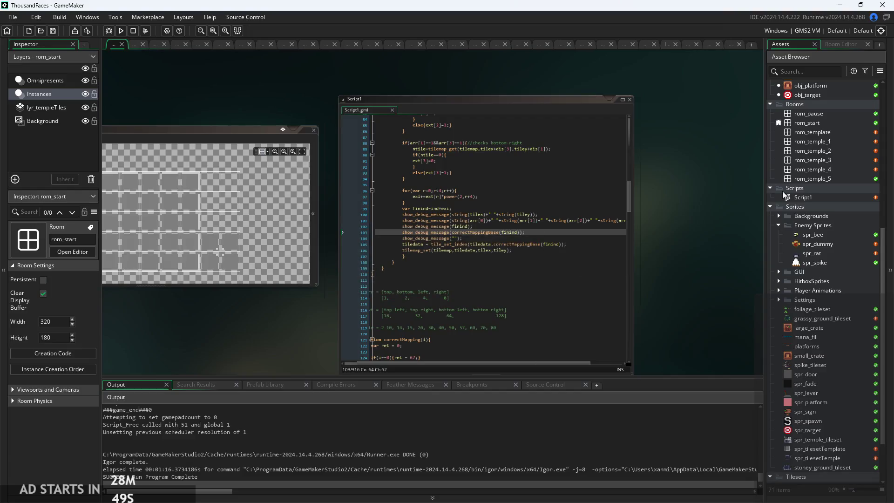
# - Open rom_template and assign the tls_template tile set to its tls_template layer
pyautogui.doubleClick(815, 133)
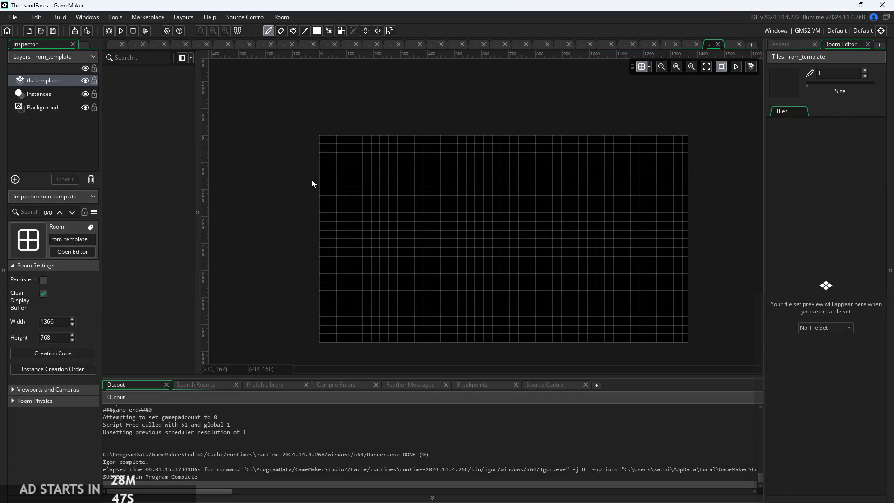
pyautogui.click(43, 94)
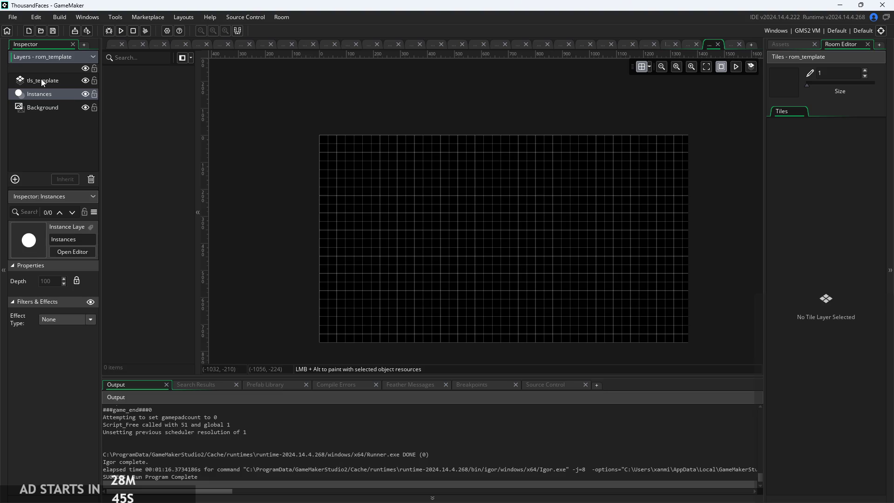
pyautogui.click(41, 81)
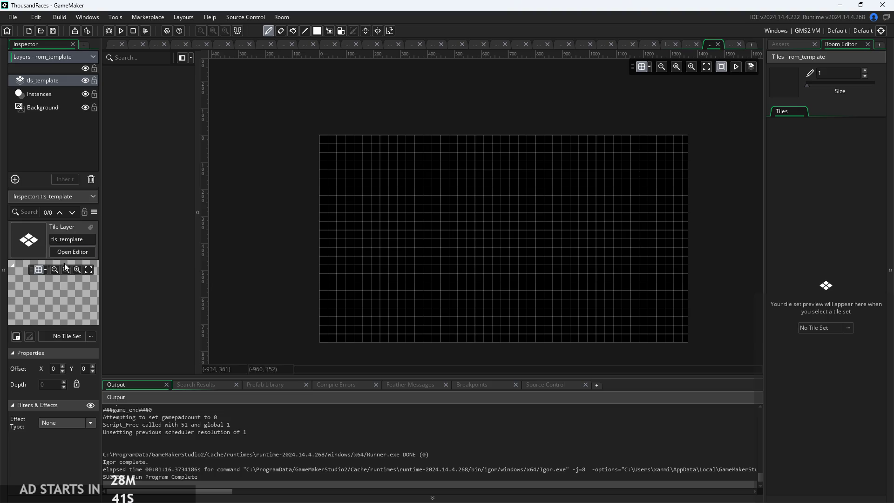
pyautogui.click(54, 336)
pyautogui.click(55, 336)
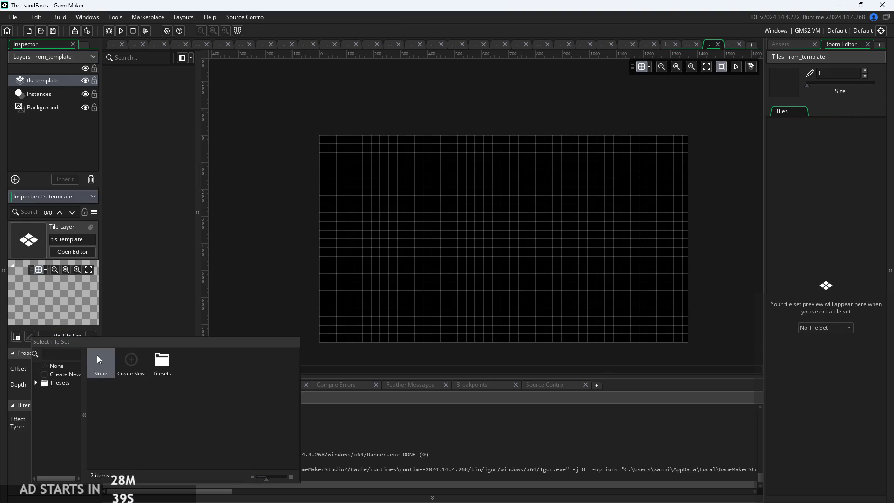
pyautogui.click(45, 384)
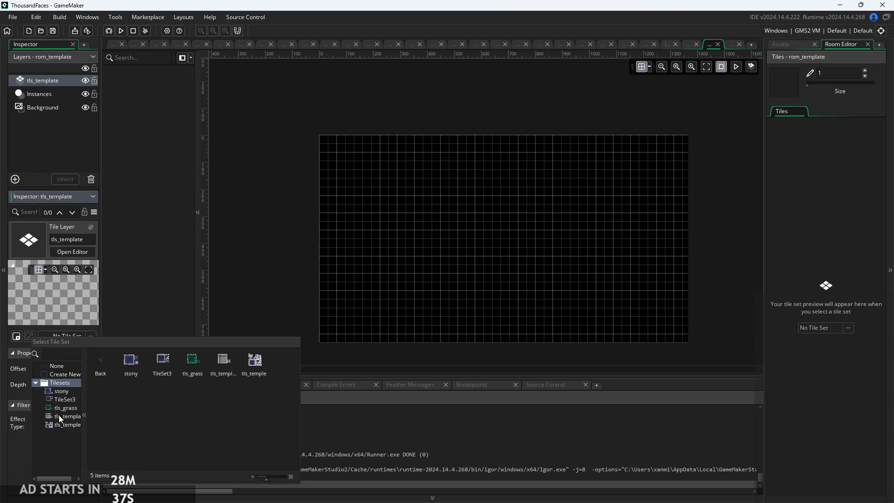
pyautogui.click(58, 415)
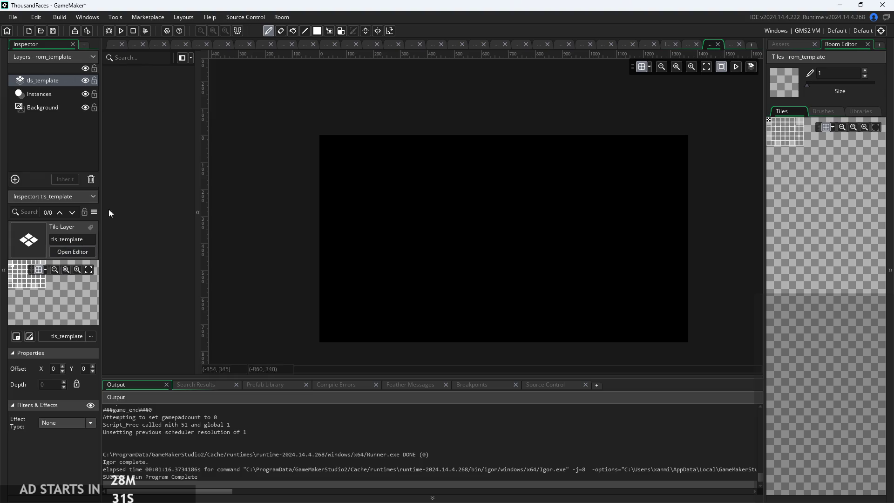
# - Check the tls_template tile set's settings, then reopen rom_template to inspect its tile palette
pyautogui.click(112, 47)
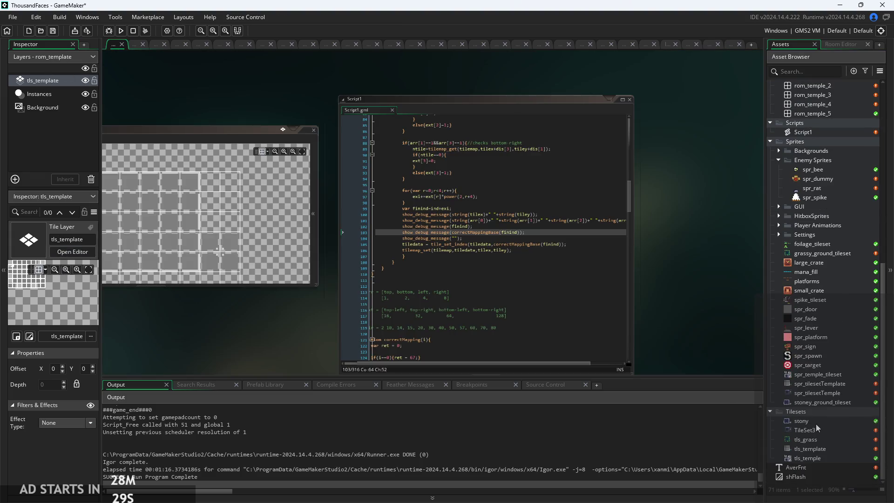
pyautogui.doubleClick(817, 449)
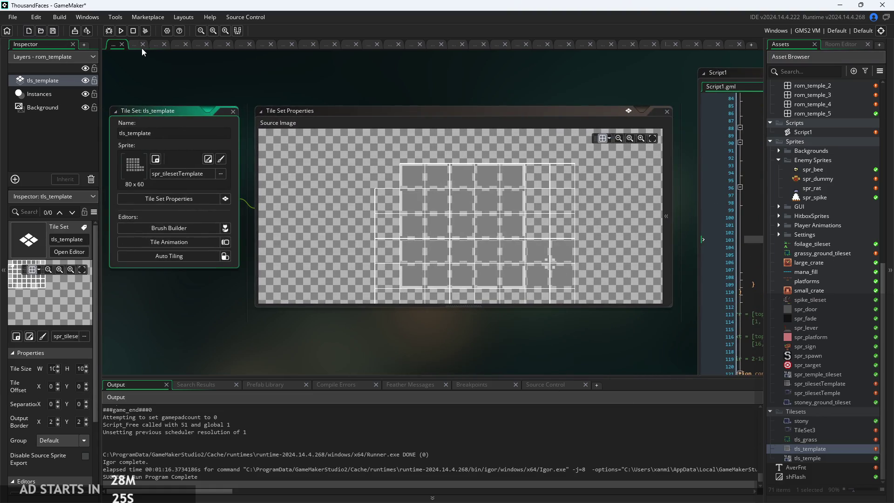
pyautogui.scroll(4, 834, 211)
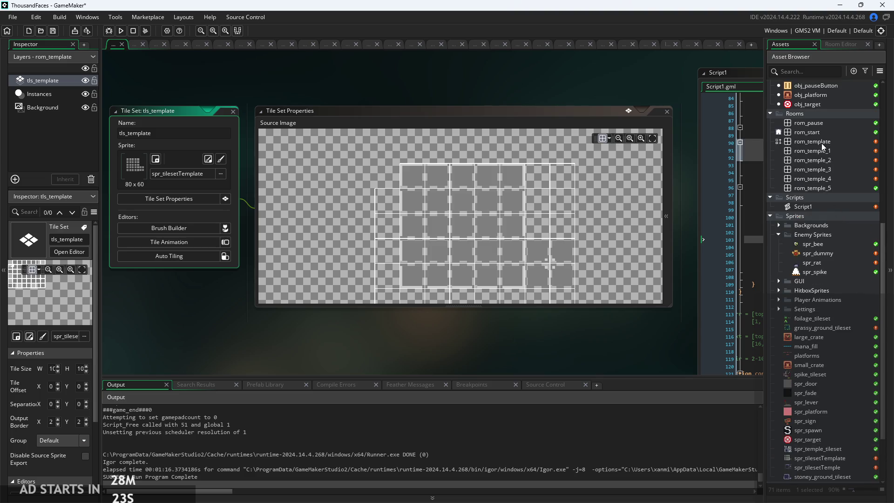
pyautogui.doubleClick(822, 143)
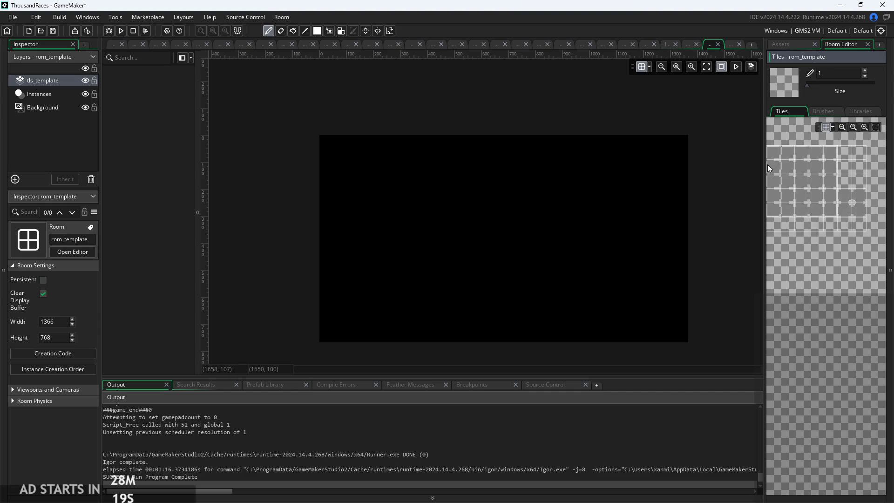
pyautogui.moveTo(767, 166); pyautogui.dragTo(748, 163)
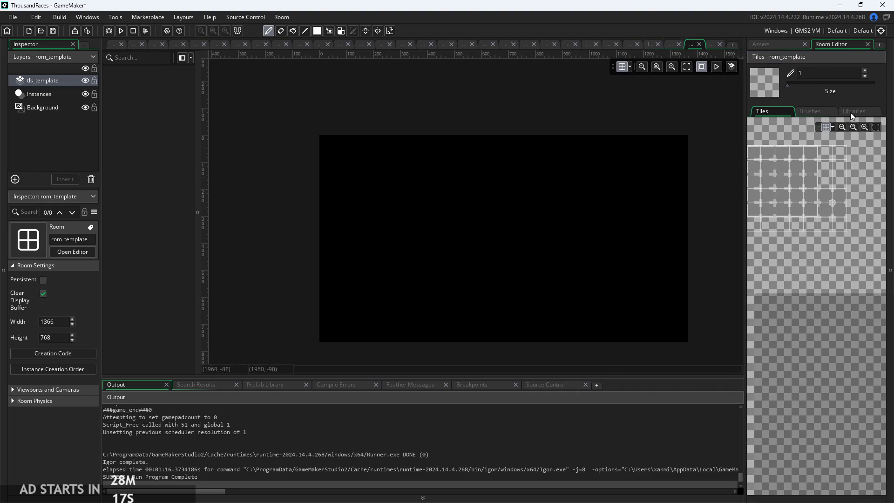
pyautogui.click(851, 113)
pyautogui.click(765, 110)
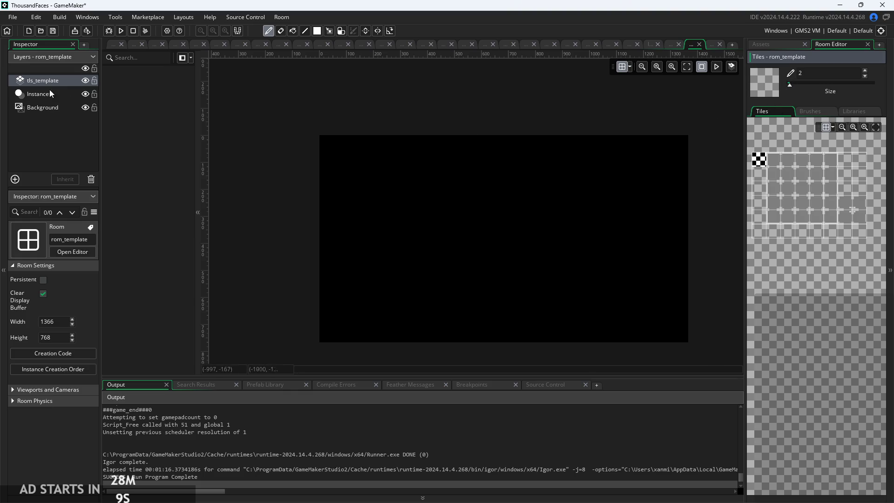
# - Review the grid display options with the tls_template layer selected
pyautogui.click(58, 80)
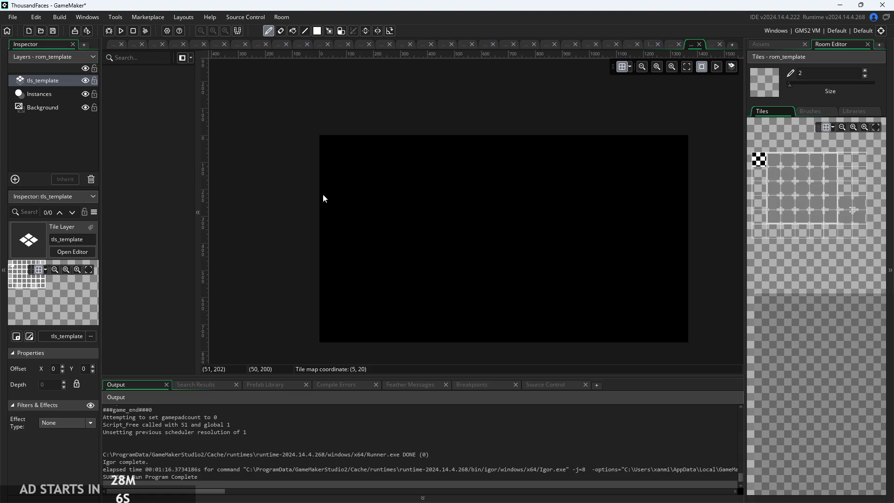
pyautogui.click(628, 68)
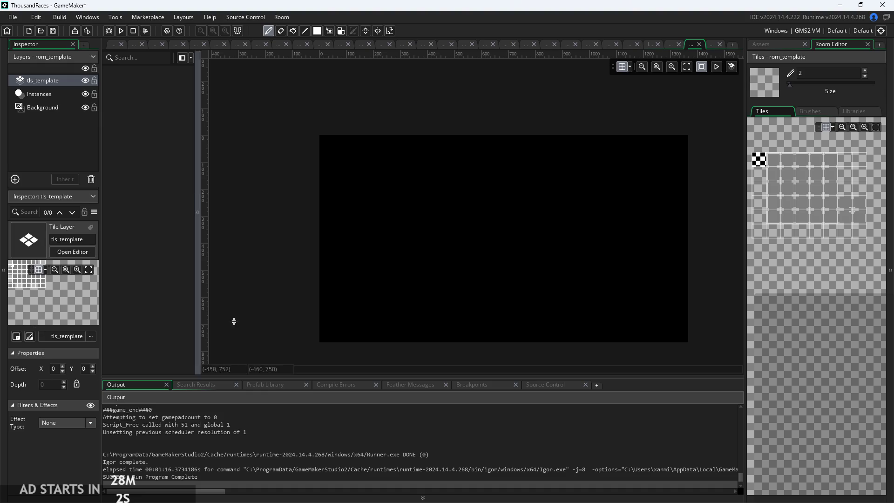
pyautogui.scroll(3, 370, 262)
pyautogui.scroll(-3, 363, 267)
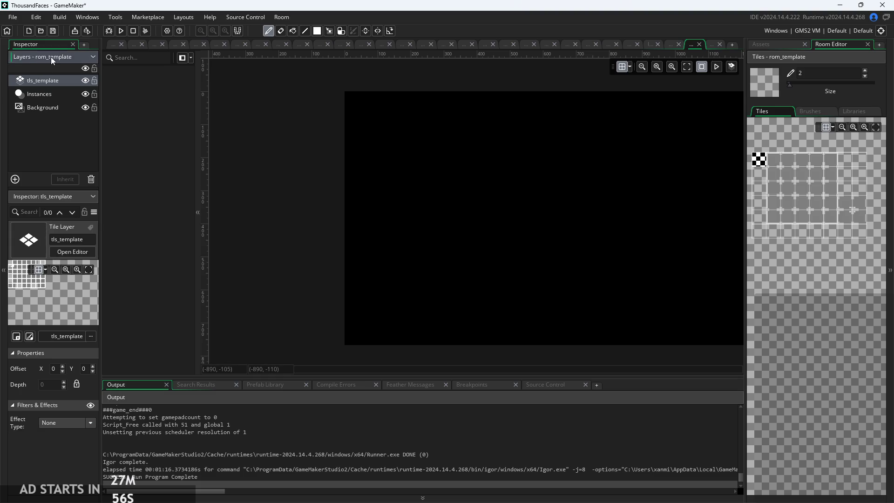
pyautogui.click(42, 153)
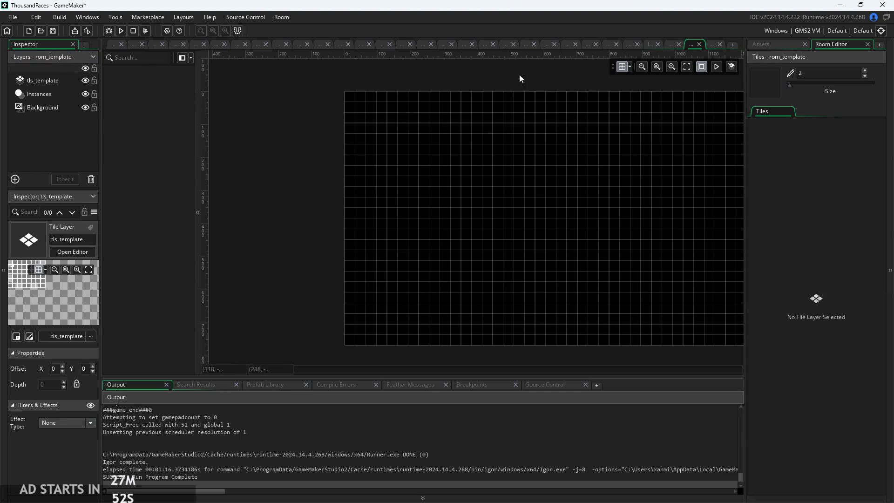
pyautogui.click(689, 43)
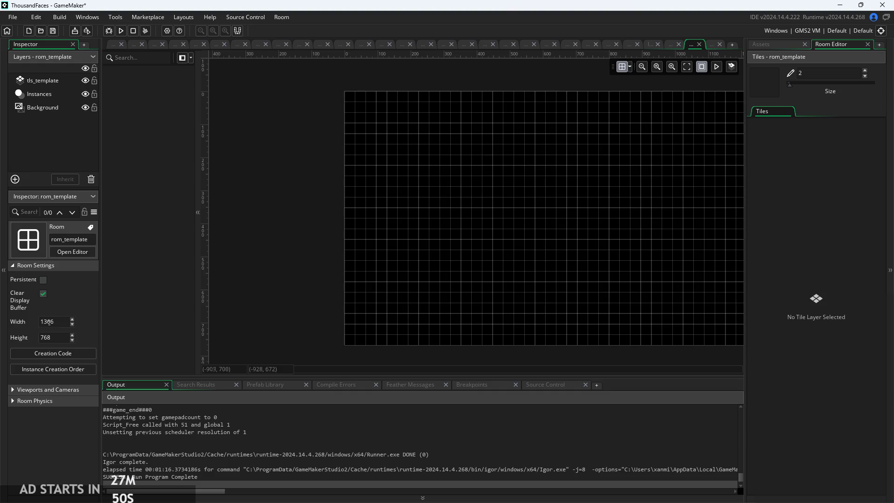
# - Set rom_template's room width to 320 and height to 180
pyautogui.moveTo(22, 311)
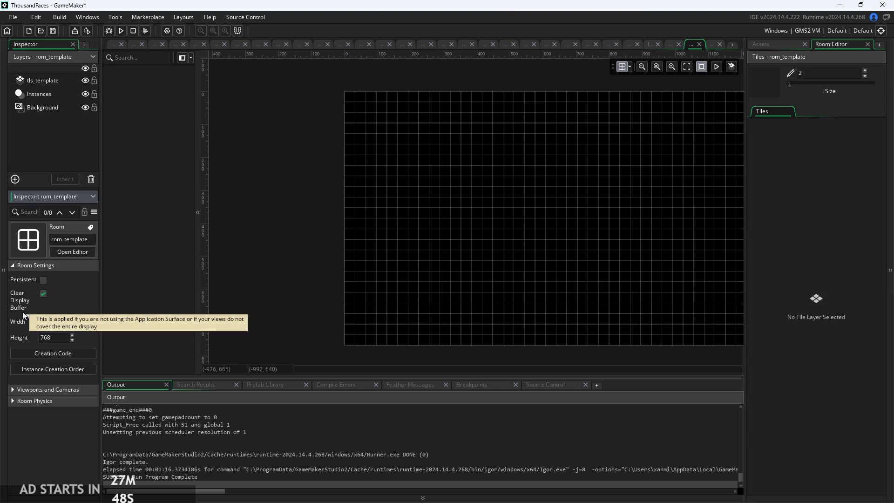
pyautogui.doubleClick(52, 321)
pyautogui.write('320')
pyautogui.press('Tab')
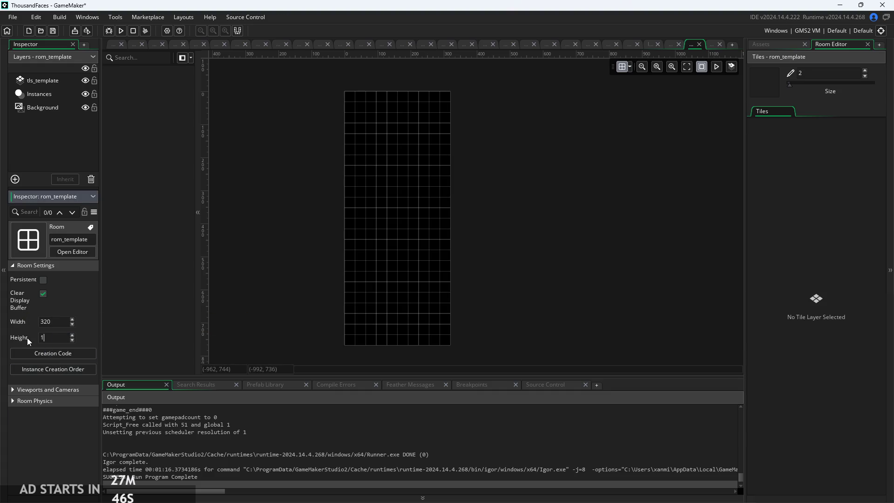
pyautogui.press('Return')
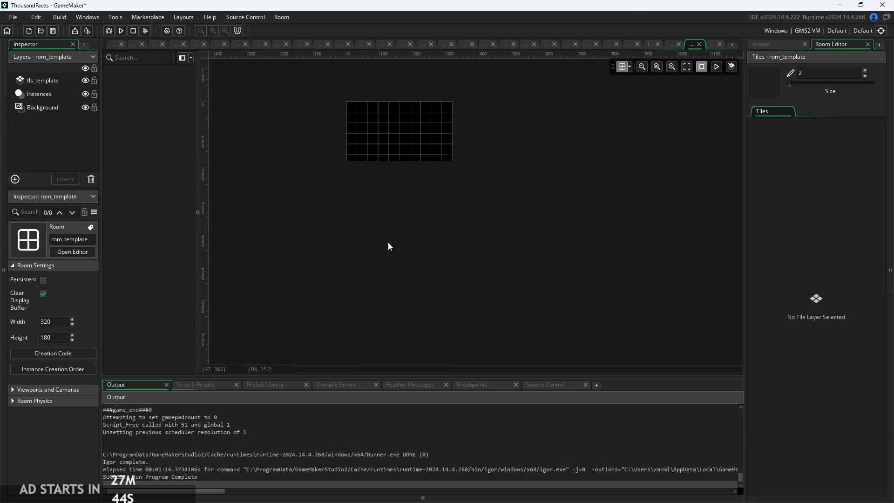
pyautogui.scroll(2, 404, 161)
pyautogui.scroll(5, 404, 163)
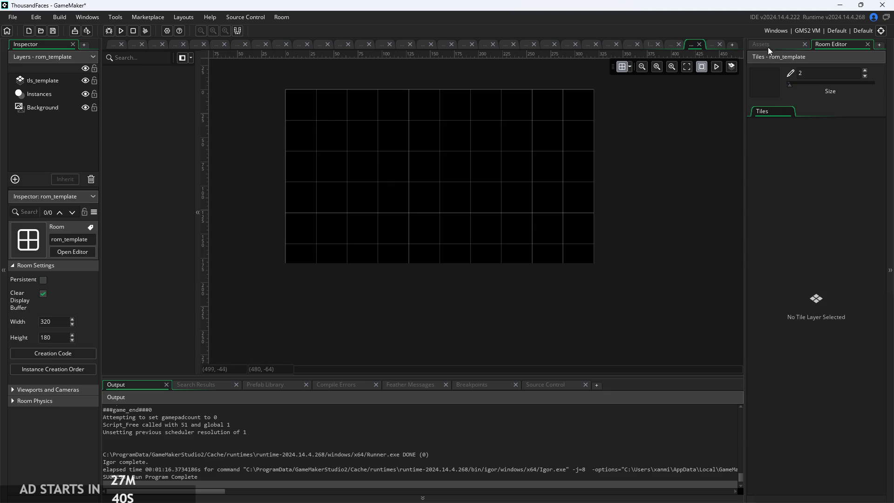
# - Select the tls_template tile layer and pick a tile from the tileset
pyautogui.click(43, 80)
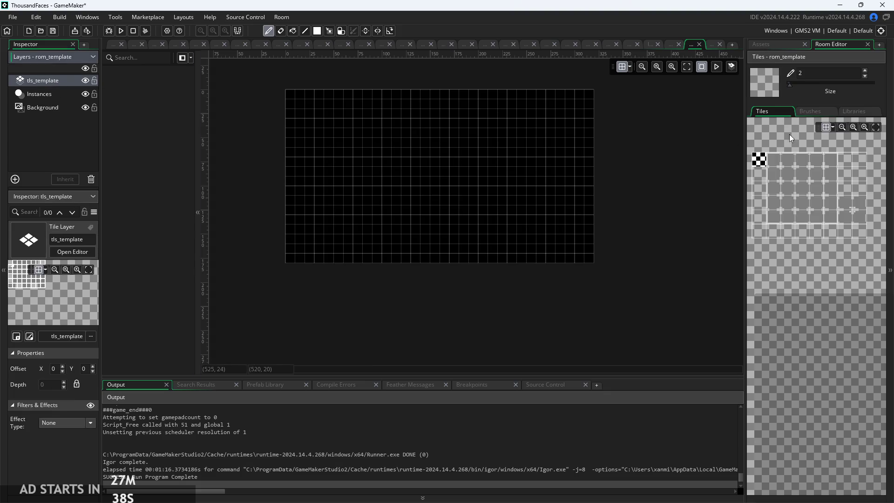
pyautogui.scroll(2, 453, 153)
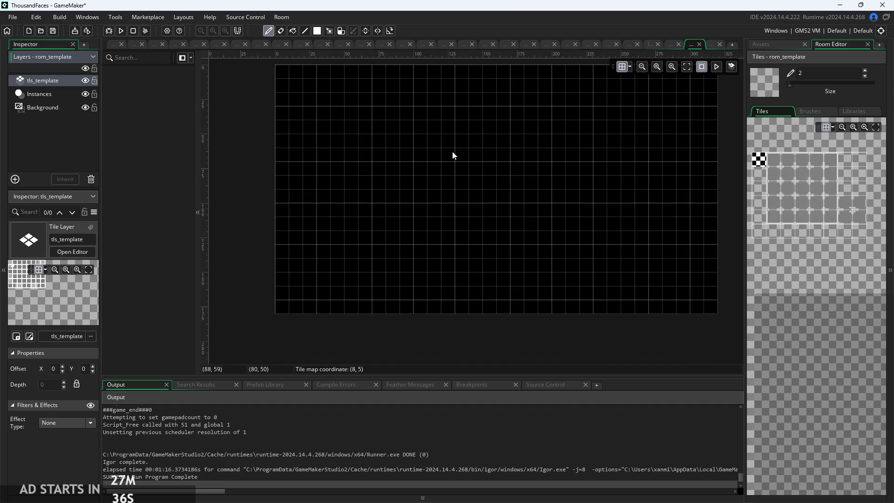
pyautogui.click(778, 160)
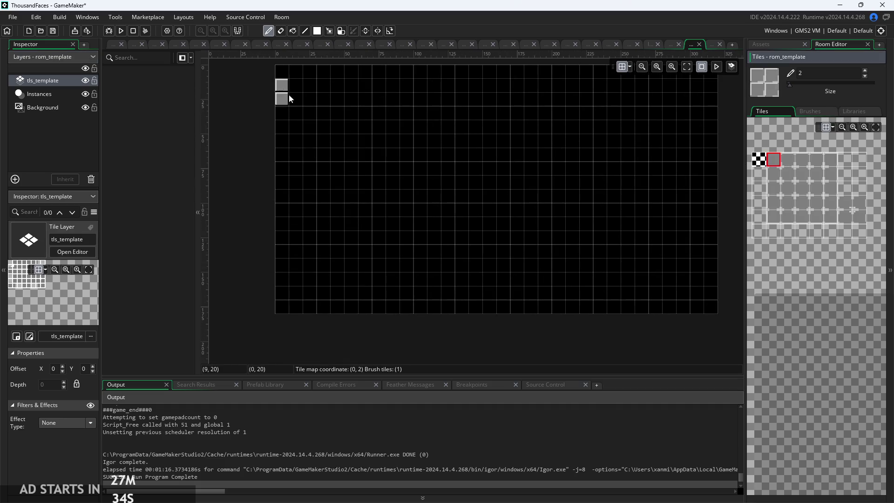
pyautogui.scroll(-2, 242, 141)
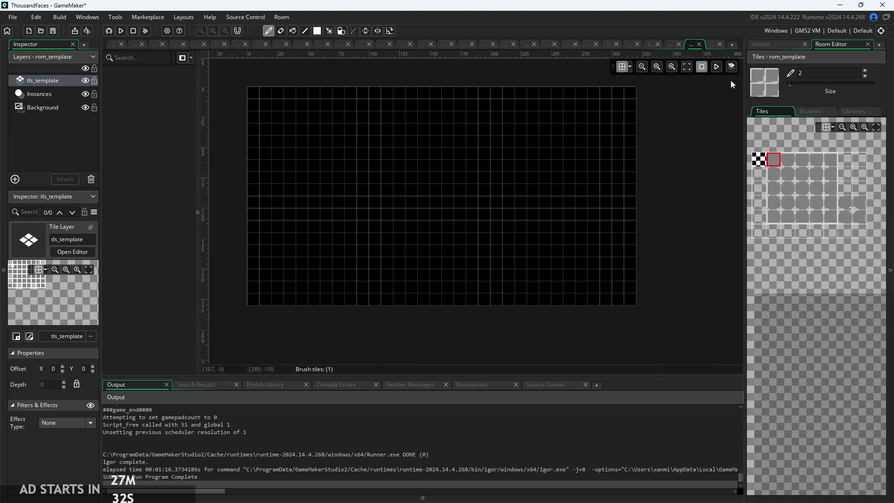
# - From the Assets list, open the tls_template tile set and its spr_tilesetTemplate sprite for editing
pyautogui.click(764, 46)
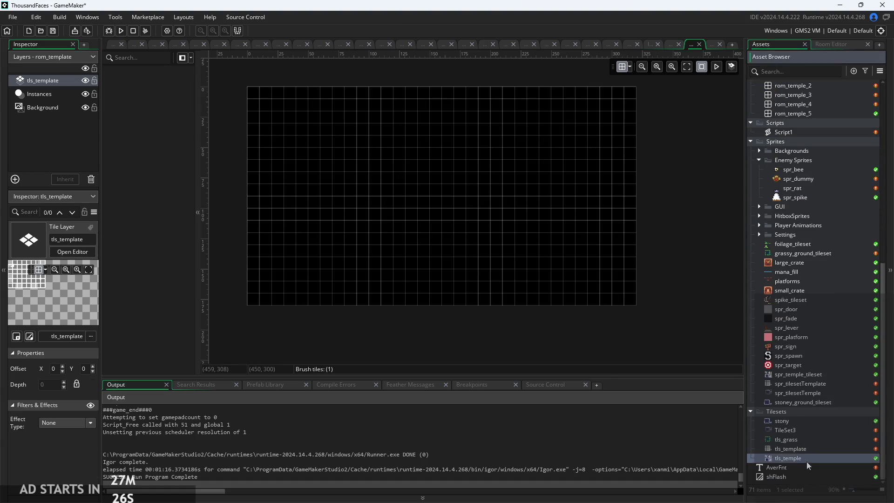
pyautogui.doubleClick(809, 449)
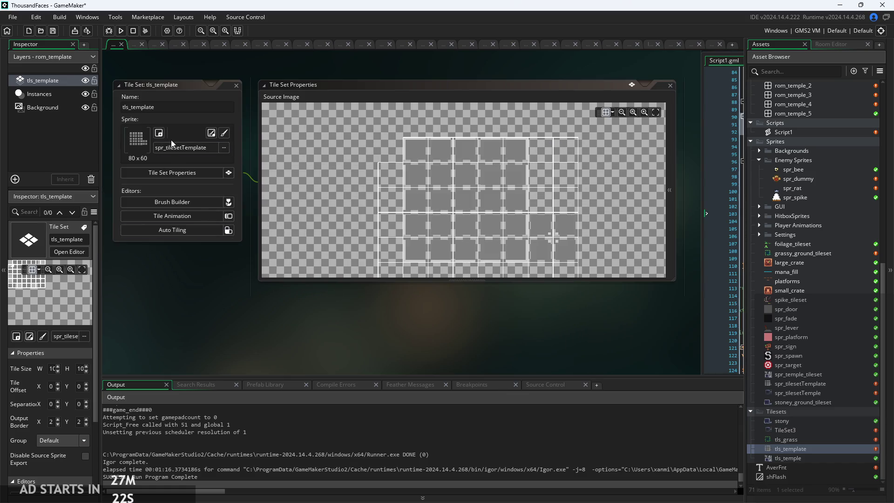
pyautogui.doubleClick(820, 384)
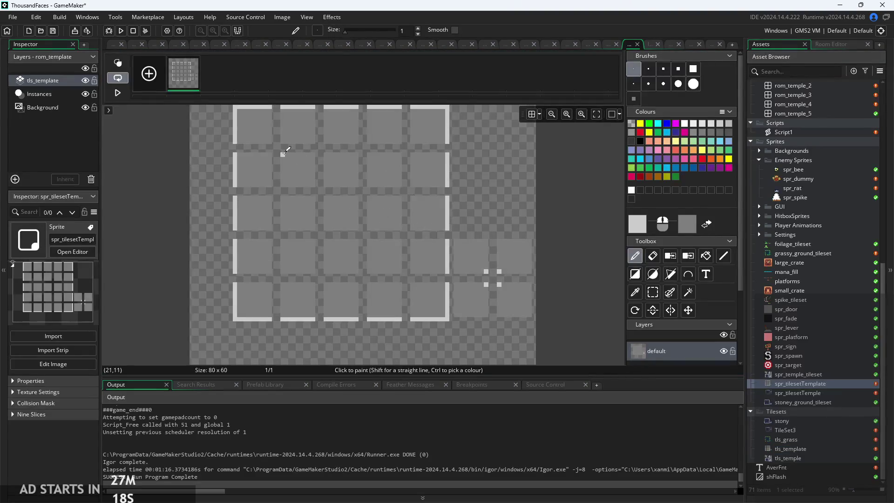
# - Set the drawing colour to white in the Colours palette
pyautogui.scroll(2, 294, 154)
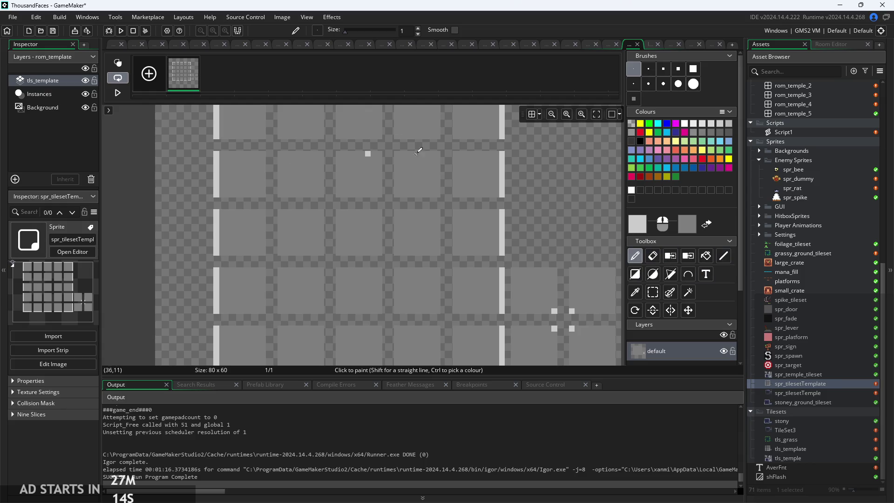
pyautogui.click(640, 132)
pyautogui.scroll(2, 354, 200)
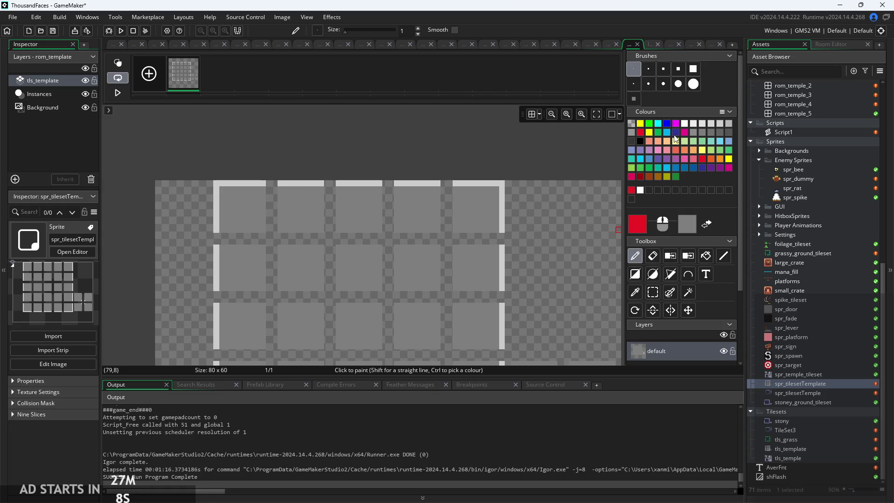
pyautogui.click(729, 134)
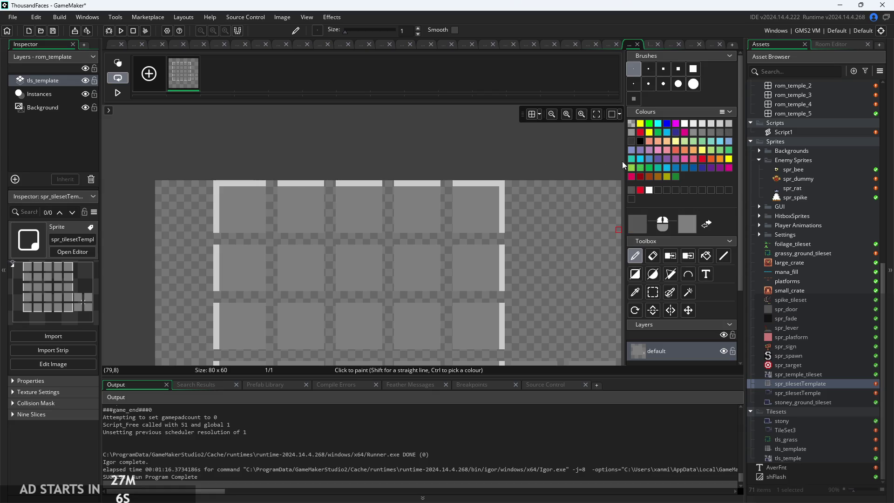
pyautogui.click(686, 124)
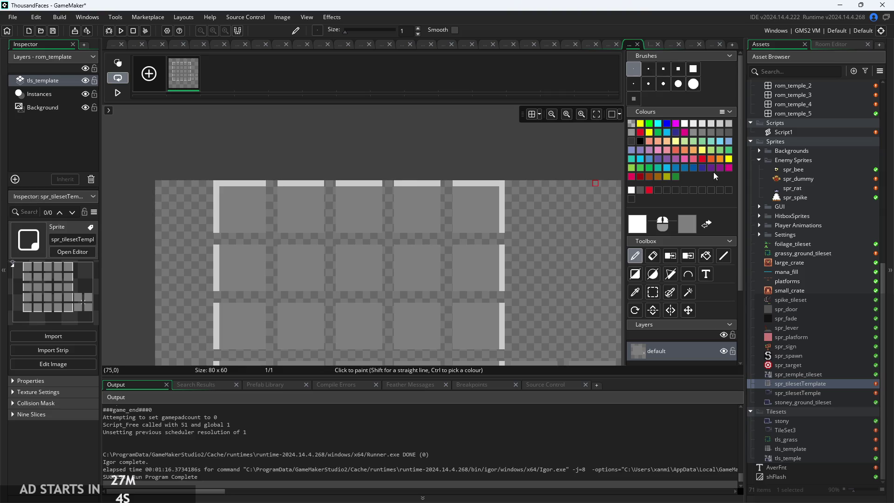
pyautogui.scroll(3, 325, 204)
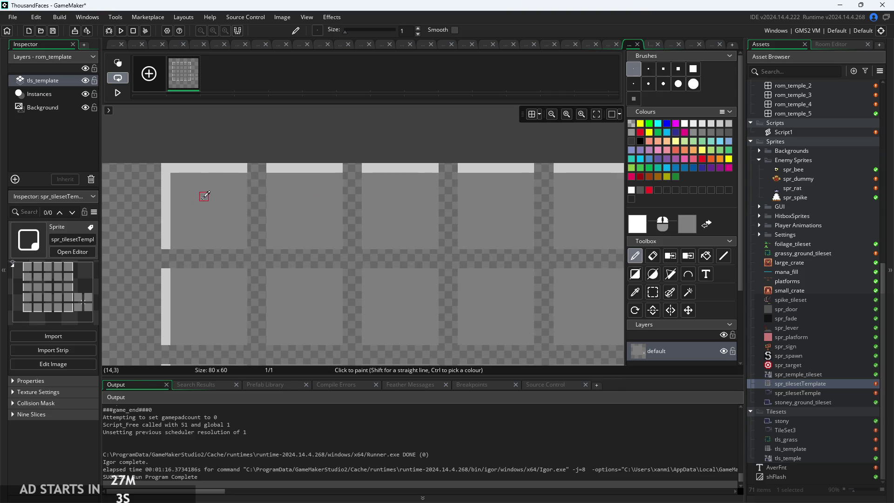
pyautogui.scroll(-1, 210, 195)
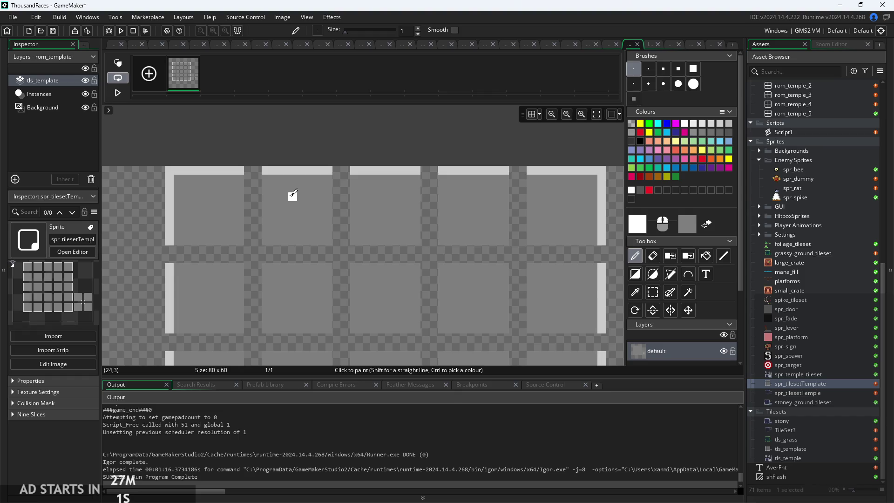
# - Paint white 1, 2 and 3 into the top-row tiles, undoing a stray 4
pyautogui.moveTo(293, 194); pyautogui.dragTo(293, 226)
pyautogui.moveTo(389, 193)
pyautogui.mouseDown()
pyautogui.moveTo(379, 194)
pyautogui.moveTo(391, 211)
pyautogui.moveTo(380, 215)
pyautogui.moveTo(380, 233)
pyautogui.moveTo(391, 233)
pyautogui.mouseUp()
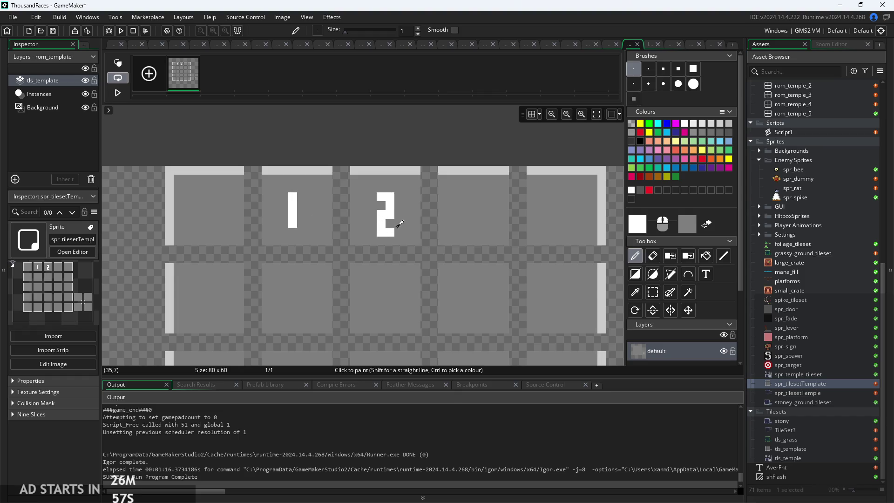
pyautogui.moveTo(466, 196)
pyautogui.mouseDown()
pyautogui.moveTo(481, 198)
pyautogui.moveTo(478, 233)
pyautogui.moveTo(467, 232)
pyautogui.mouseUp()
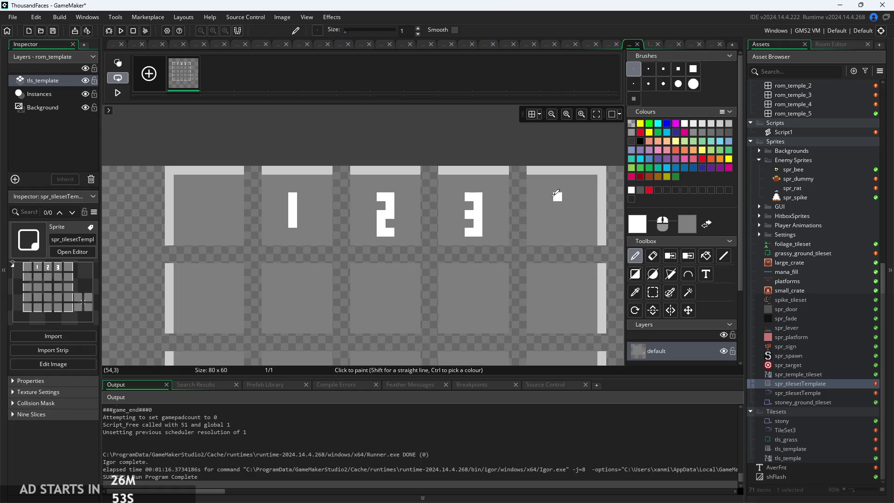
pyautogui.moveTo(557, 196)
pyautogui.mouseDown()
pyautogui.moveTo(575, 206)
pyautogui.moveTo(576, 196)
pyautogui.moveTo(576, 223)
pyautogui.mouseUp()
pyautogui.scroll(-3, 409, 215)
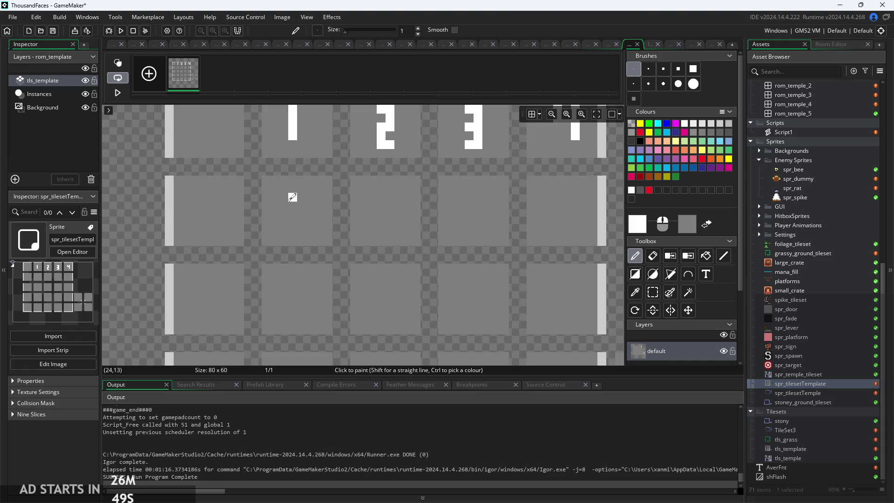
pyautogui.scroll(3, 293, 197)
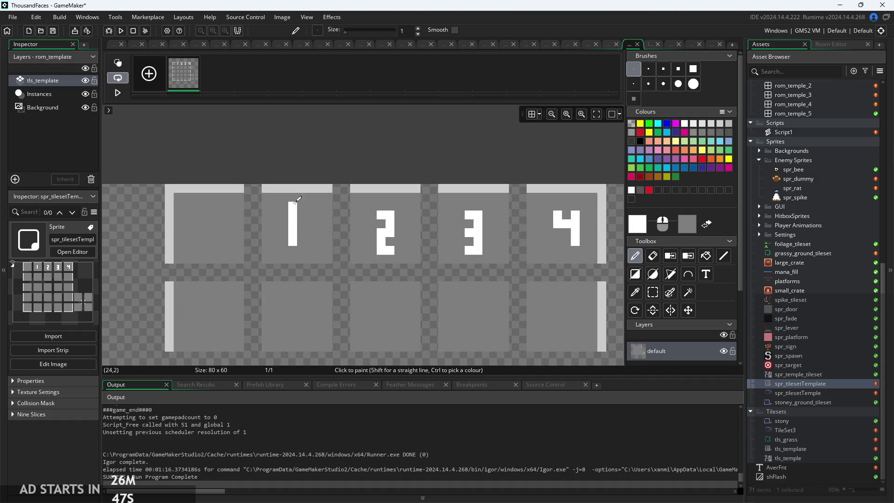
pyautogui.hotkey('ctrl', 'z')
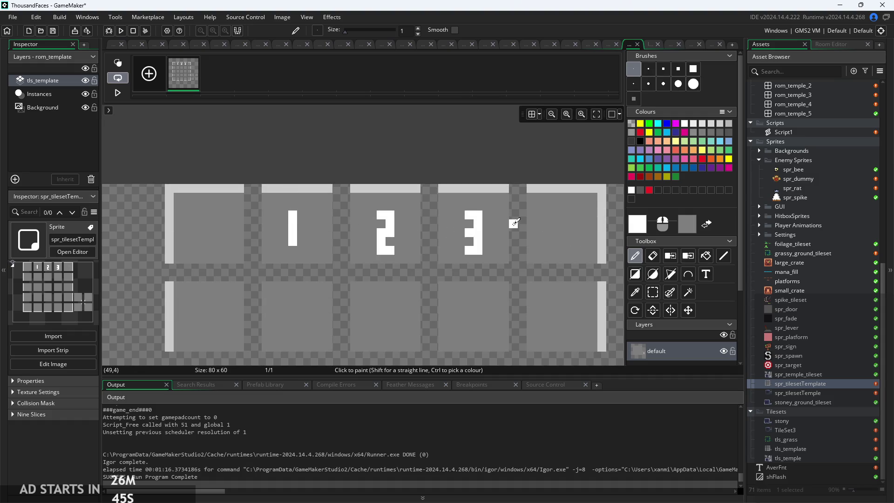
pyautogui.scroll(-3, 514, 224)
pyautogui.scroll(1, 218, 177)
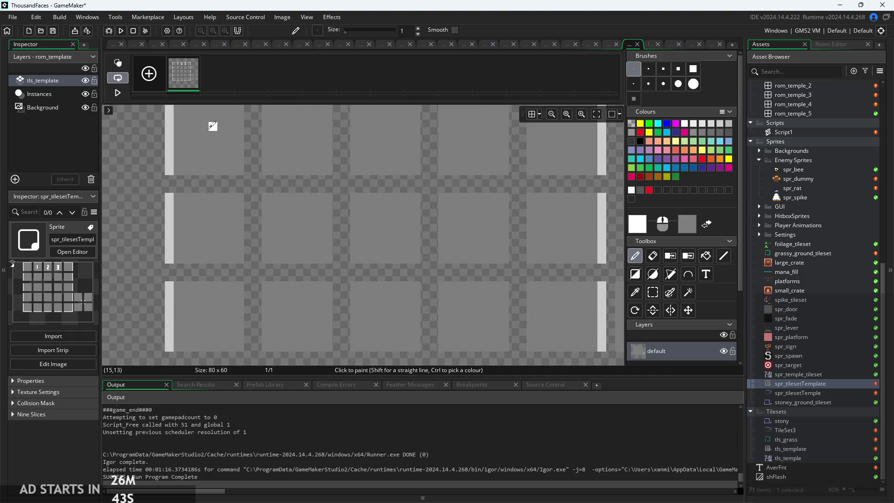
# - Paint a white 3 in the left-column tile, undoing the misdrawn strokes
pyautogui.moveTo(204, 124)
pyautogui.mouseDown()
pyautogui.moveTo(216, 169)
pyautogui.moveTo(195, 198)
pyautogui.moveTo(208, 198)
pyautogui.mouseUp()
pyautogui.scroll(-1, 202, 154)
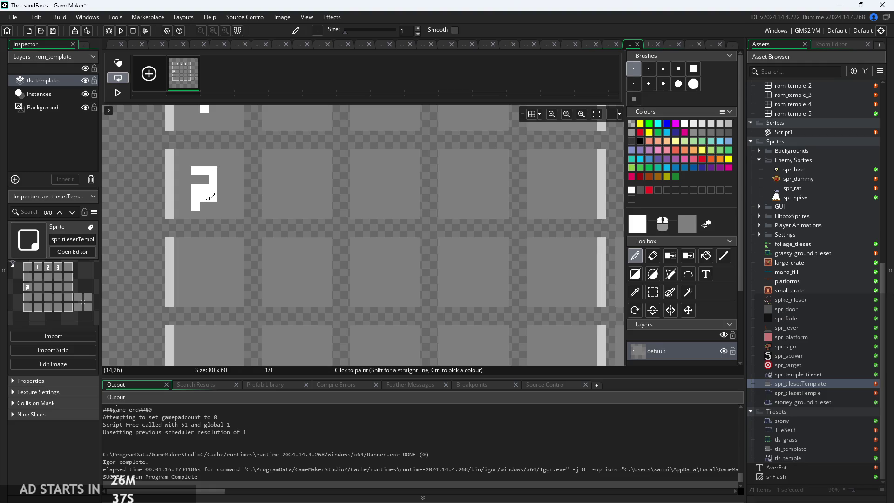
pyautogui.hotkey('ctrl', 'z')
pyautogui.moveTo(196, 171)
pyautogui.mouseDown()
pyautogui.moveTo(213, 185)
pyautogui.moveTo(196, 206)
pyautogui.moveTo(224, 214)
pyautogui.moveTo(216, 245)
pyautogui.mouseUp()
pyautogui.scroll(2, 213, 205)
pyautogui.hotkey('ctrl', 'z')
pyautogui.hotkey('ctrl', 'z')
pyautogui.moveTo(203, 213)
pyautogui.mouseDown()
pyautogui.moveTo(223, 215)
pyautogui.moveTo(223, 250)
pyautogui.moveTo(202, 250)
pyautogui.mouseUp()
pyautogui.moveTo(224, 230); pyautogui.dragTo(213, 230)
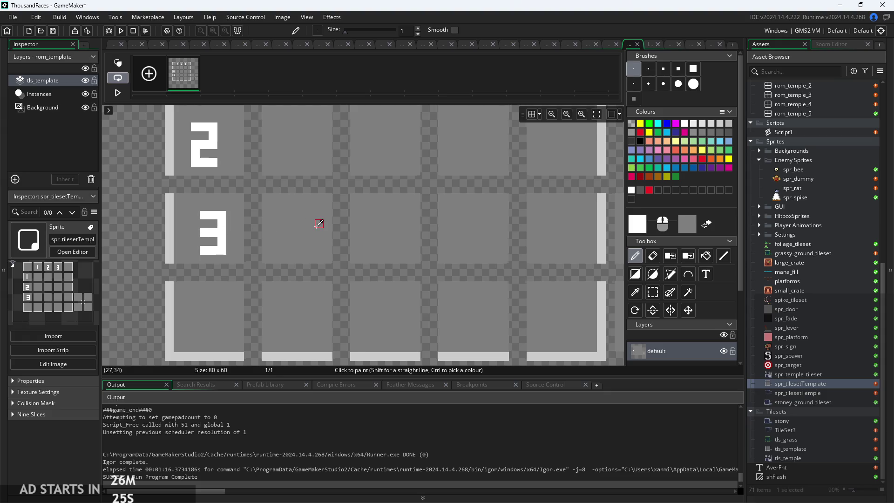
pyautogui.scroll(-3, 318, 224)
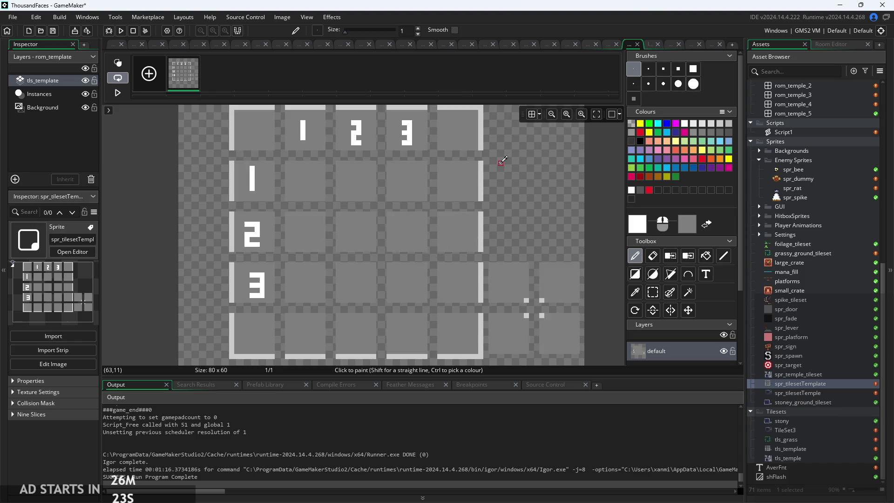
pyautogui.scroll(3, 431, 181)
# - Paint a white 1 and a 2 in the inner tiles below
pyautogui.moveTo(431, 175); pyautogui.dragTo(432, 203)
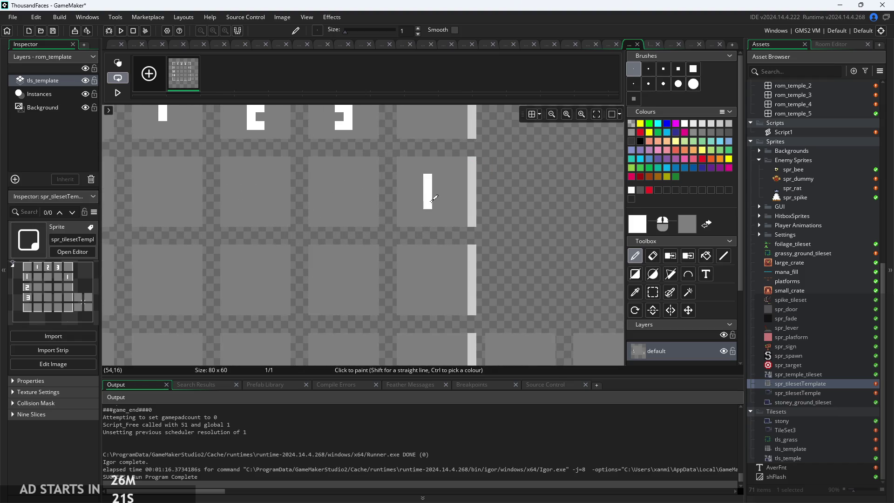
pyautogui.moveTo(424, 264)
pyautogui.mouseDown()
pyautogui.moveTo(441, 264)
pyautogui.moveTo(441, 283)
pyautogui.moveTo(425, 281)
pyautogui.moveTo(419, 294)
pyautogui.moveTo(420, 303)
pyautogui.moveTo(435, 298)
pyautogui.mouseUp()
pyautogui.scroll(-3, 436, 299)
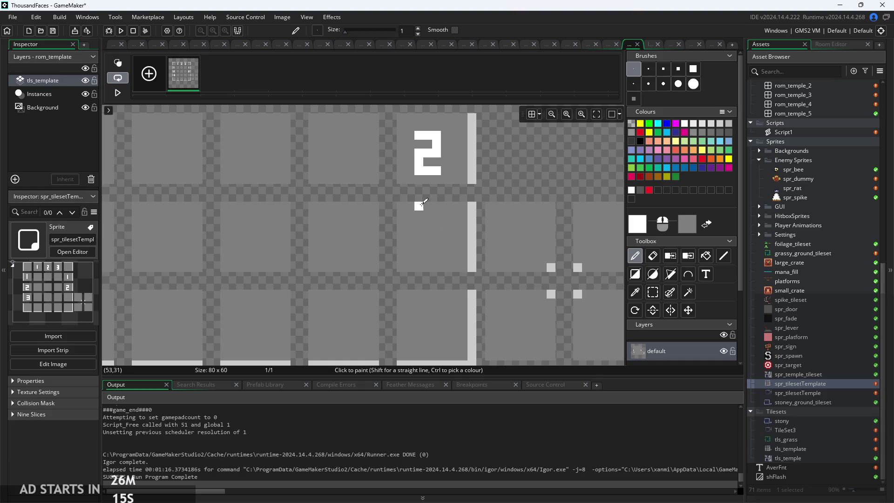
pyautogui.moveTo(425, 223)
pyautogui.mouseDown()
pyautogui.moveTo(442, 224)
pyautogui.moveTo(440, 262)
pyautogui.moveTo(425, 261)
pyautogui.moveTo(429, 241)
pyautogui.mouseUp()
pyautogui.scroll(-3, 429, 240)
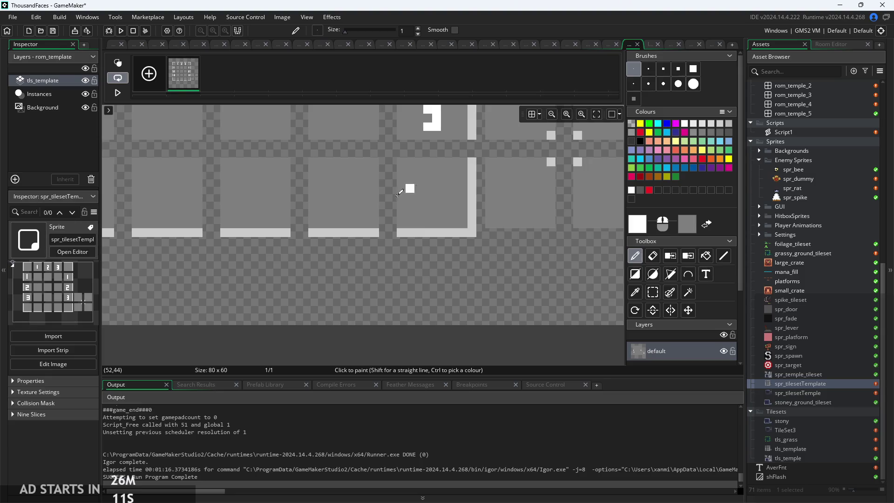
pyautogui.hscroll(-3, 190, 333)
# - Paint 1 and 3 into the bottom-row tiles, undoing stray strokes
pyautogui.moveTo(255, 200); pyautogui.dragTo(255, 234)
pyautogui.moveTo(344, 204)
pyautogui.mouseDown()
pyautogui.moveTo(357, 220)
pyautogui.moveTo(335, 203)
pyautogui.moveTo(347, 204)
pyautogui.moveTo(352, 221)
pyautogui.moveTo(335, 230)
pyautogui.moveTo(356, 242)
pyautogui.mouseUp()
pyautogui.hotkey('ctrl', 'z')
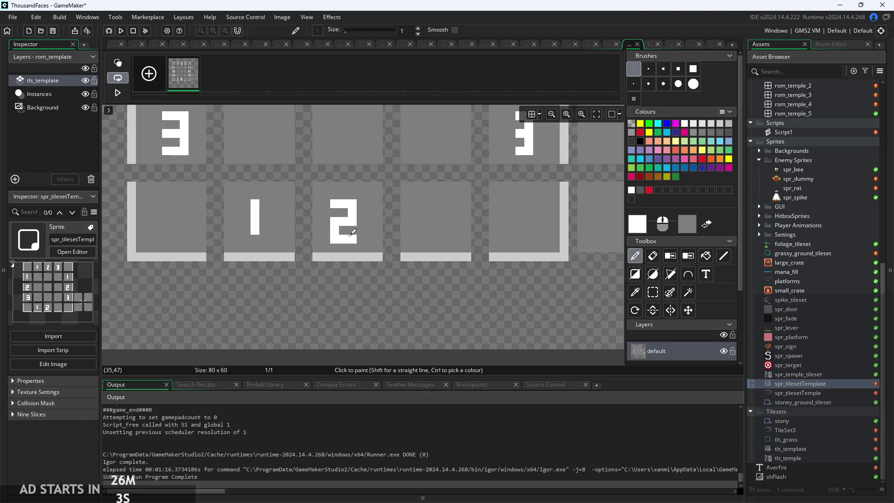
pyautogui.moveTo(425, 203)
pyautogui.mouseDown()
pyautogui.moveTo(446, 202)
pyautogui.moveTo(431, 215)
pyautogui.moveTo(441, 244)
pyautogui.moveTo(443, 231)
pyautogui.moveTo(429, 239)
pyautogui.mouseUp()
pyautogui.hotkey('ctrl', 'z')
pyautogui.scroll(-3, 458, 321)
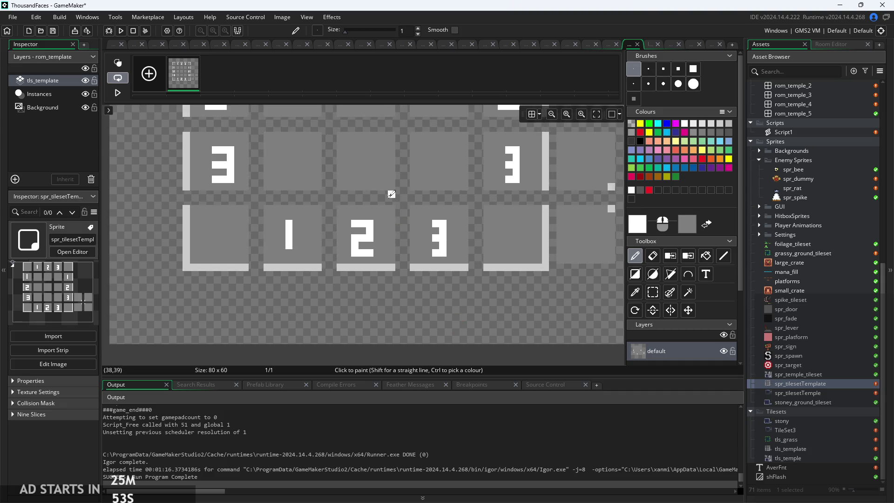
pyautogui.scroll(1, 326, 176)
# - Paint a 1 in row 2's second tile and begin the 4, undoing a misshapen stroke
pyautogui.moveTo(288, 160); pyautogui.dragTo(291, 185)
pyautogui.moveTo(357, 163)
pyautogui.mouseDown()
pyautogui.moveTo(363, 174)
pyautogui.moveTo(354, 182)
pyautogui.moveTo(350, 163)
pyautogui.moveTo(366, 171)
pyautogui.moveTo(354, 189)
pyautogui.mouseUp()
pyautogui.hotkey('ctrl', 'z')
pyautogui.hotkey('ctrl', 'z')
pyautogui.click(357, 169)
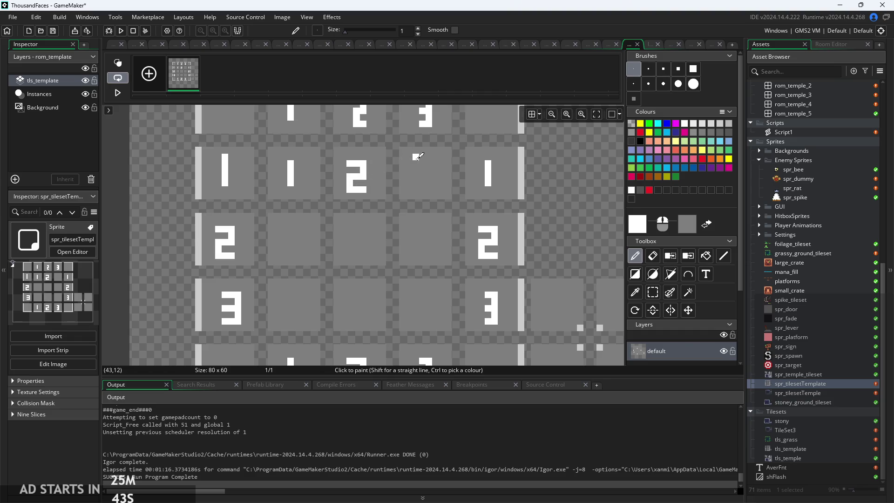
pyautogui.moveTo(423, 156)
pyautogui.mouseDown()
pyautogui.moveTo(431, 163)
pyautogui.moveTo(421, 186)
pyautogui.mouseUp()
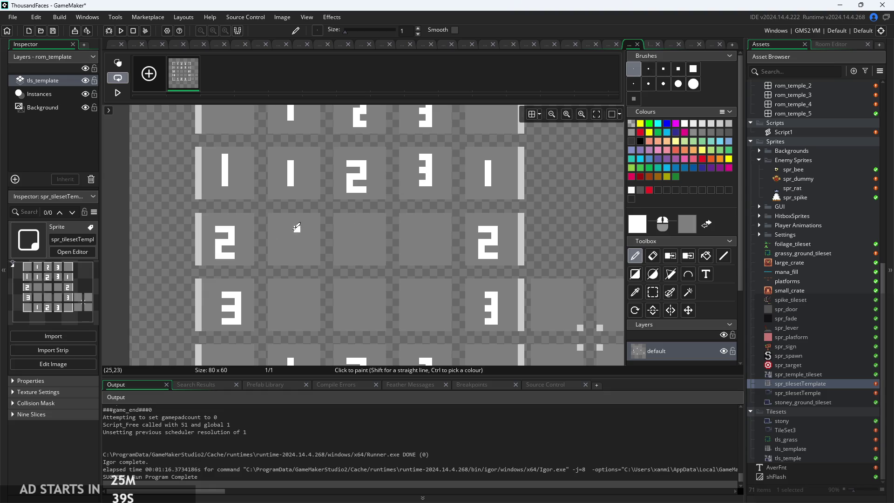
pyautogui.moveTo(298, 229)
pyautogui.mouseDown()
pyautogui.moveTo(288, 229)
pyautogui.moveTo(288, 242)
pyautogui.mouseUp()
pyautogui.hotkey('ctrl', 'z')
pyautogui.hotkey('ctrl', 'z')
pyautogui.hotkey('ctrl', 'z')
# - Finish the 4 and paint white 5 and 6 across the middle row
pyautogui.moveTo(298, 229); pyautogui.dragTo(299, 246)
pyautogui.moveTo(363, 229)
pyautogui.mouseDown()
pyautogui.moveTo(353, 239)
pyautogui.moveTo(363, 254)
pyautogui.moveTo(349, 253)
pyautogui.mouseUp()
pyautogui.click(408, 230)
pyautogui.click(429, 229)
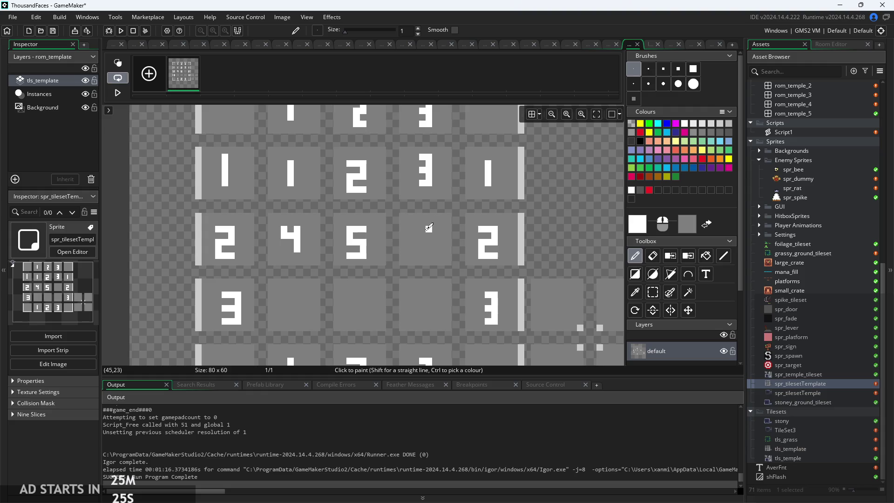
pyautogui.moveTo(417, 229)
pyautogui.mouseDown()
pyautogui.moveTo(417, 249)
pyautogui.moveTo(432, 244)
pyautogui.mouseUp()
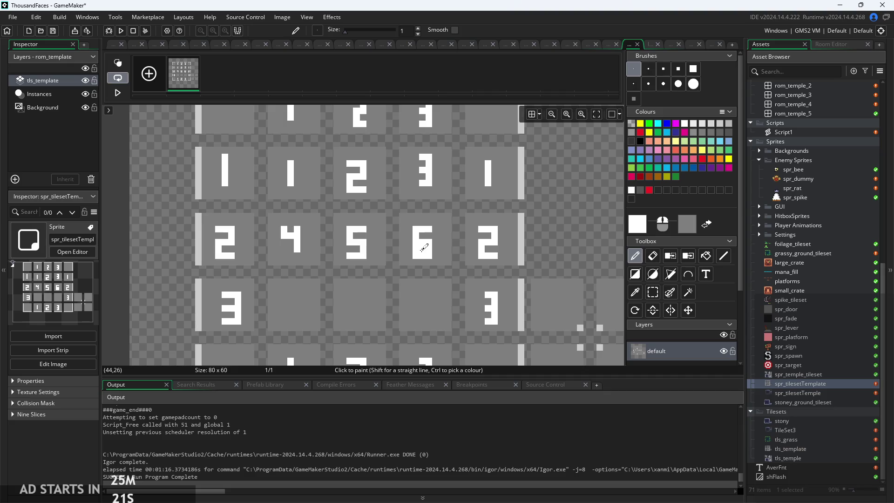
pyautogui.hotkey('ctrl', 'z')
pyautogui.hotkey('ctrl', 'z')
pyautogui.hotkey('ctrl', 'z')
pyautogui.moveTo(418, 231)
pyautogui.mouseDown()
pyautogui.moveTo(416, 258)
pyautogui.moveTo(432, 248)
pyautogui.moveTo(431, 238)
pyautogui.moveTo(420, 241)
pyautogui.mouseUp()
# - Paint a white 7 and begin the 8 in the fourth row, undoing a misplaced bar
pyautogui.scroll(-2, 409, 258)
pyautogui.scroll(-2, 409, 258)
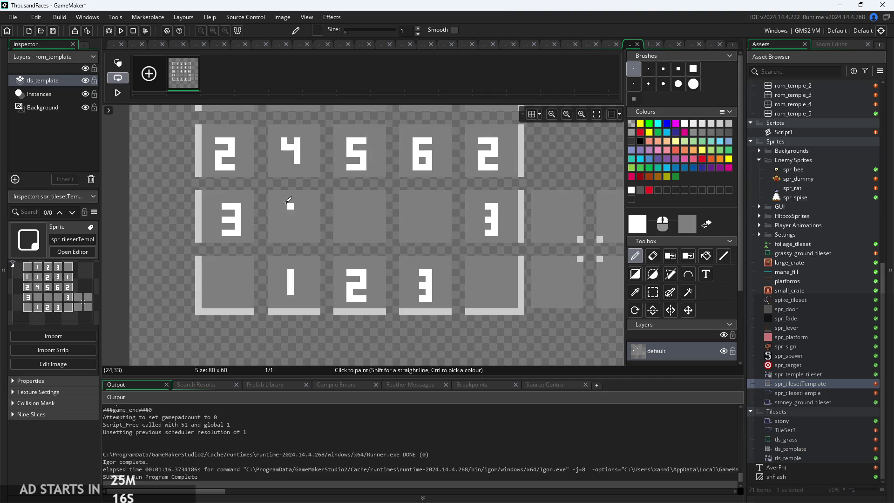
pyautogui.moveTo(282, 207)
pyautogui.mouseDown()
pyautogui.moveTo(303, 206)
pyautogui.moveTo(290, 235)
pyautogui.mouseUp()
pyautogui.click(355, 207)
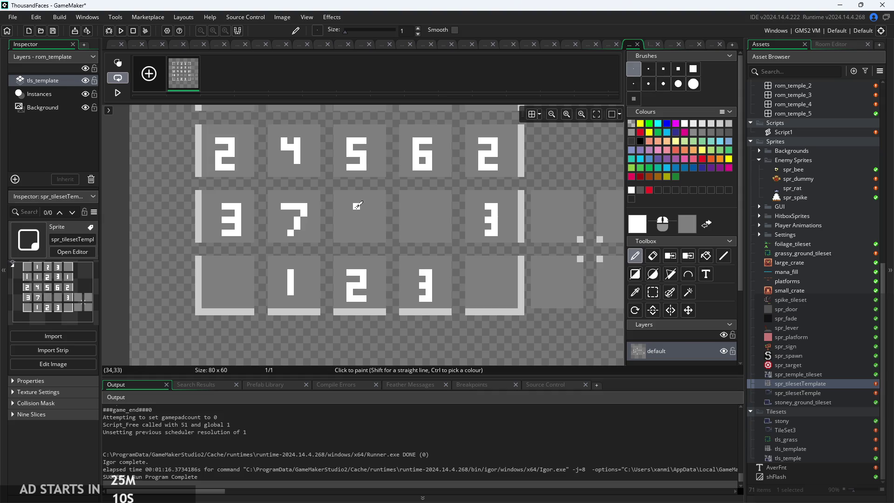
pyautogui.moveTo(347, 206); pyautogui.dragTo(371, 205)
pyautogui.hotkey('ctrl', 'z')
pyautogui.moveTo(364, 200)
pyautogui.mouseDown()
pyautogui.moveTo(355, 201)
pyautogui.moveTo(350, 220)
pyautogui.moveTo(354, 230)
pyautogui.moveTo(367, 224)
pyautogui.mouseUp()
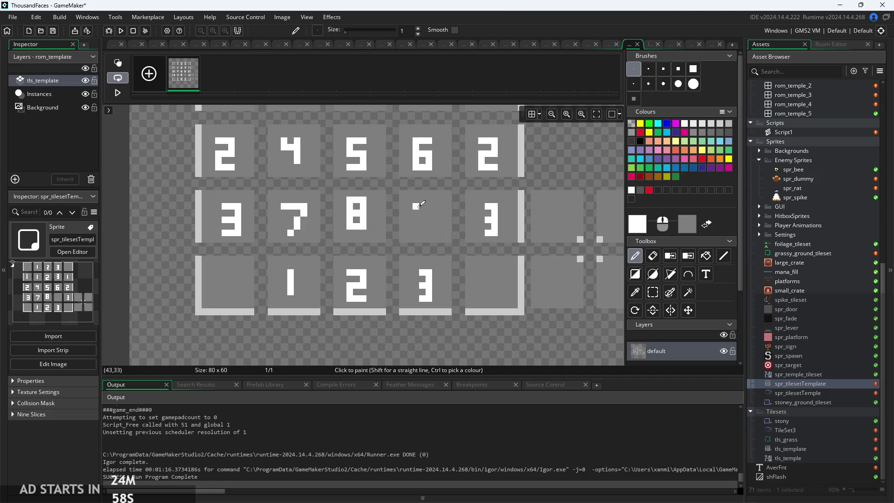
# - Draw the white 9 in the next fourth-row tile and return to Workspace 1
pyautogui.moveTo(436, 214)
pyautogui.mouseDown()
pyautogui.moveTo(436, 230)
pyautogui.moveTo(435, 203)
pyautogui.mouseUp()
pyautogui.click(429, 201)
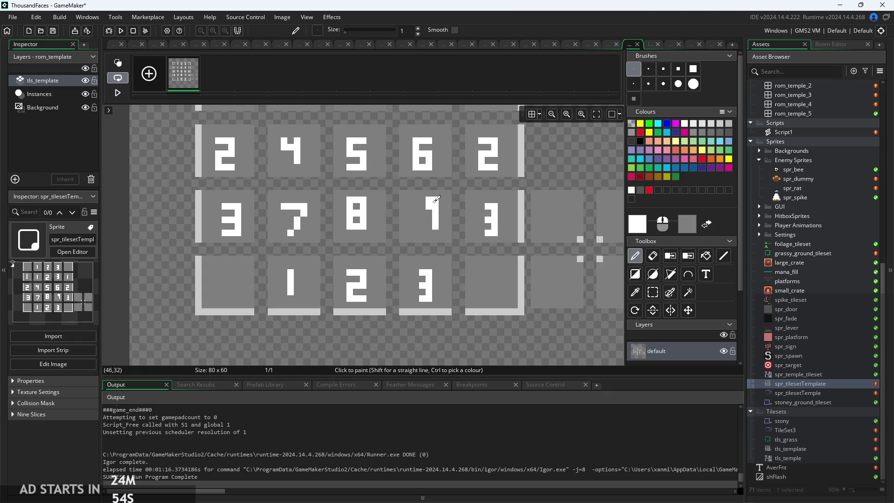
pyautogui.click(421, 201)
pyautogui.moveTo(422, 215); pyautogui.dragTo(429, 217)
pyautogui.click(427, 232)
pyautogui.scroll(-4, 460, 254)
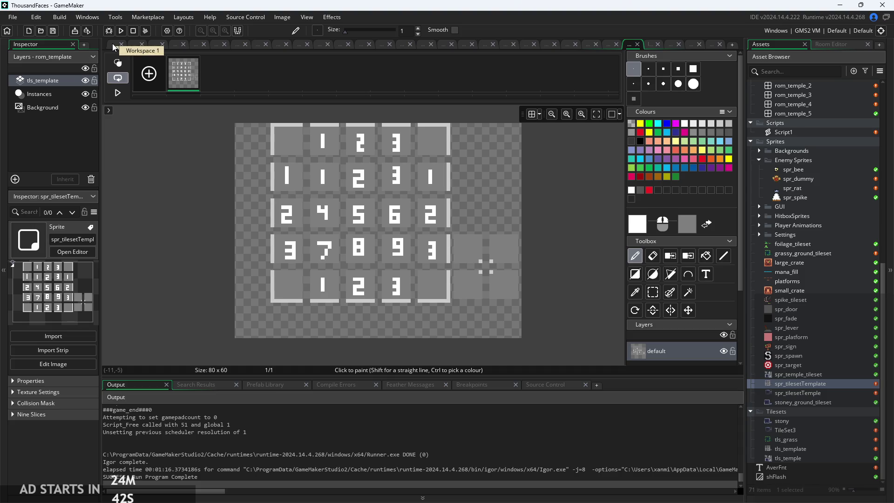
pyautogui.click(113, 43)
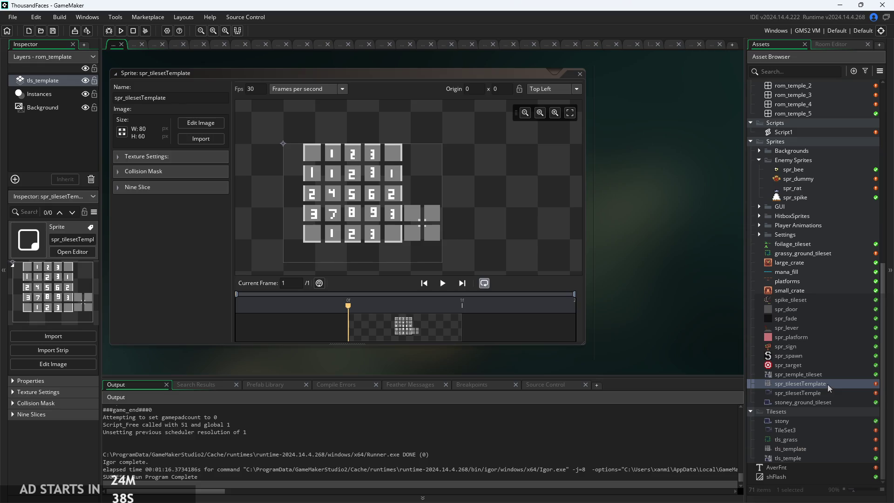
# - Open tls_template's Auto Tiling editor and add a new 47-tile autotile_1 template
pyautogui.scroll(5, 828, 379)
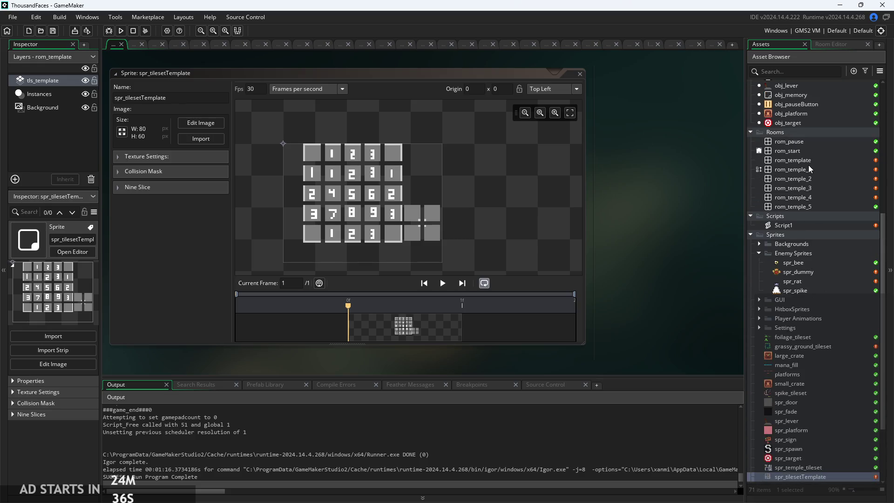
pyautogui.scroll(-5, 822, 342)
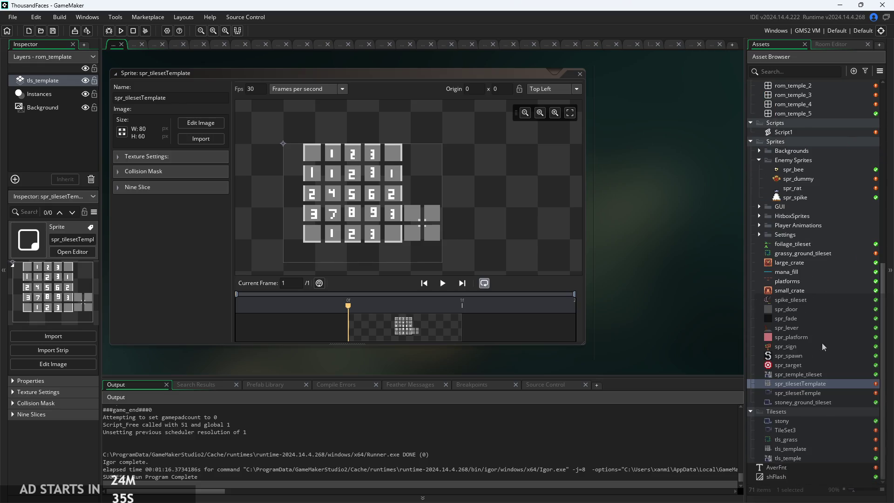
pyautogui.doubleClick(802, 449)
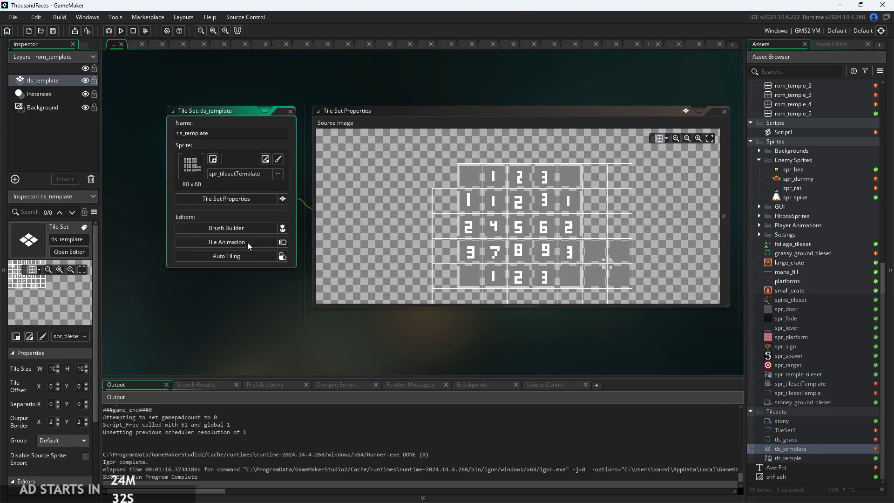
pyautogui.click(246, 256)
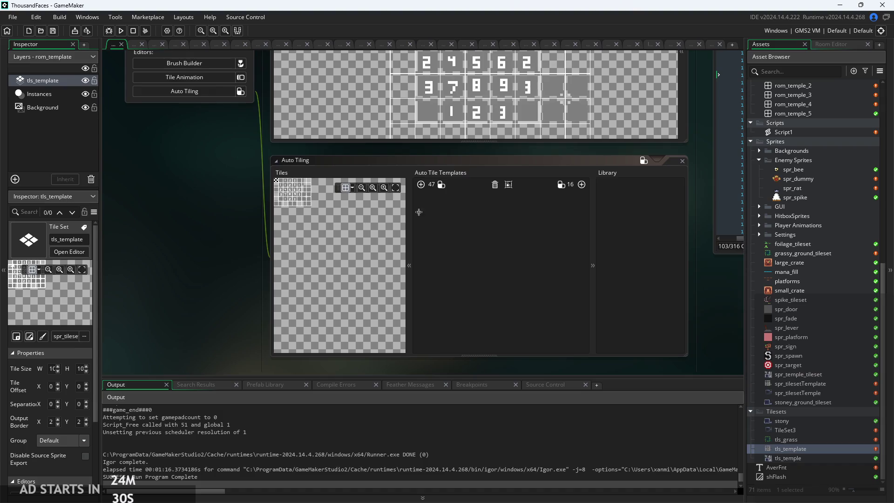
pyautogui.scroll(5, 321, 224)
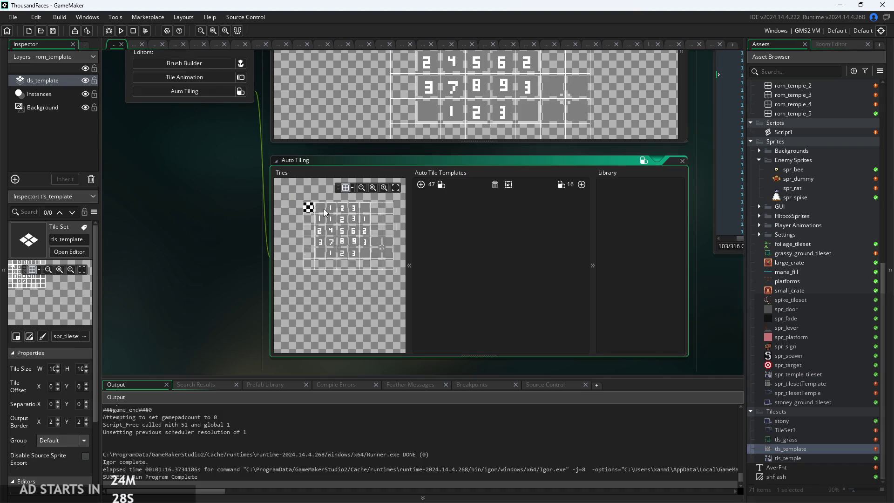
pyautogui.scroll(-2, 335, 222)
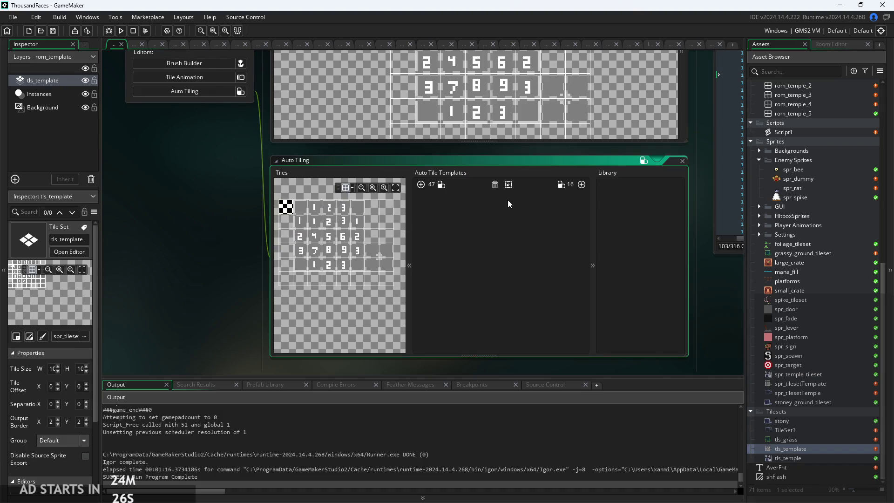
pyautogui.click(423, 185)
# - Assign the plain tile and bottom-row tiles to the first several autotile template cells
pyautogui.scroll(3, 219, 252)
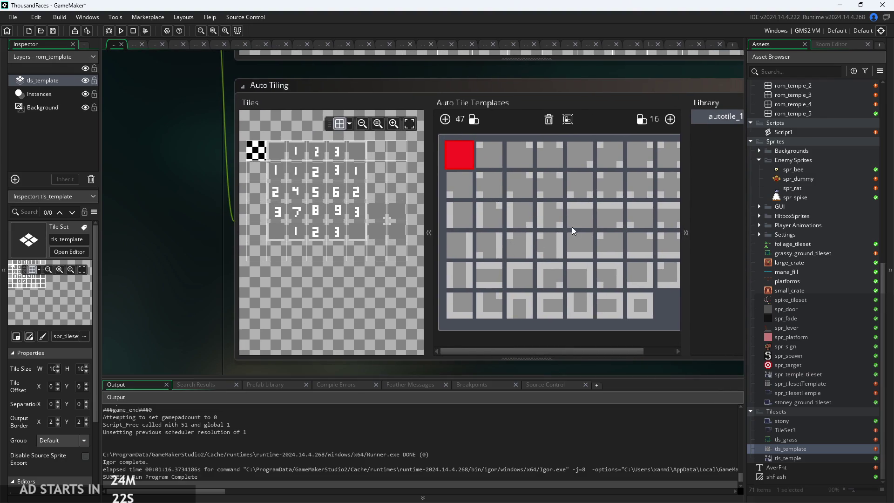
pyautogui.click(511, 278)
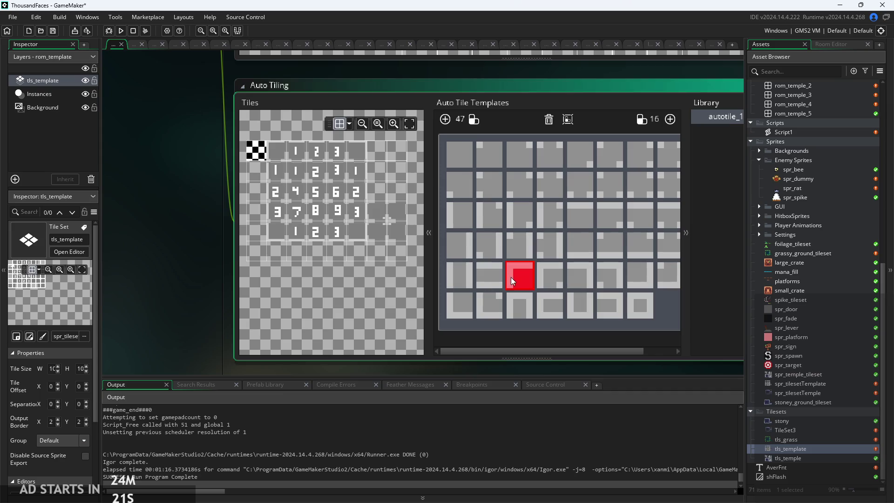
pyautogui.click(275, 151)
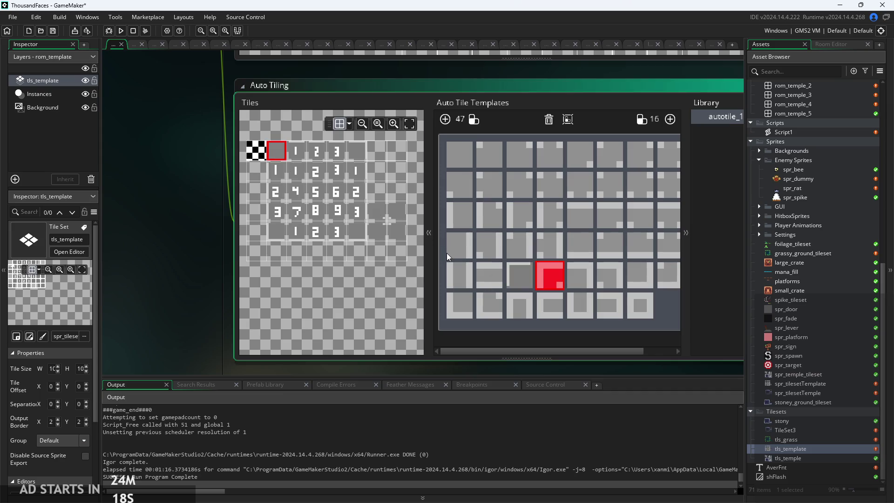
pyautogui.click(582, 274)
pyautogui.click(354, 150)
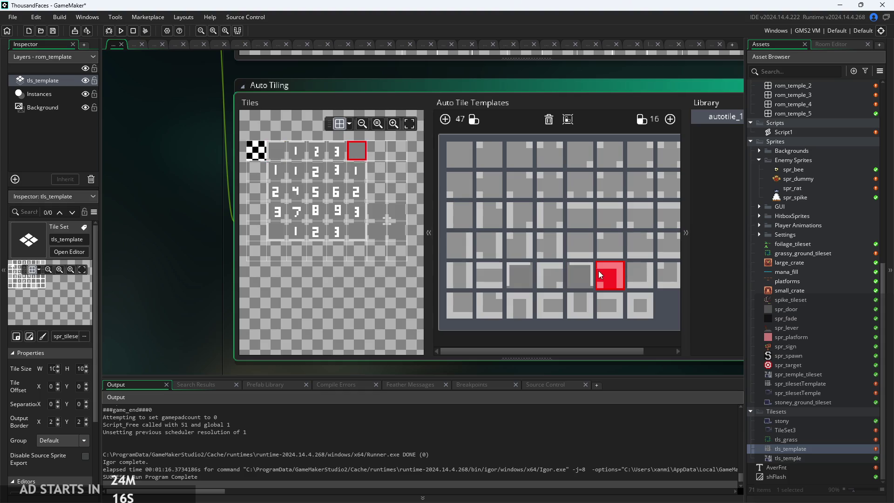
pyautogui.click(639, 278)
pyautogui.click(361, 231)
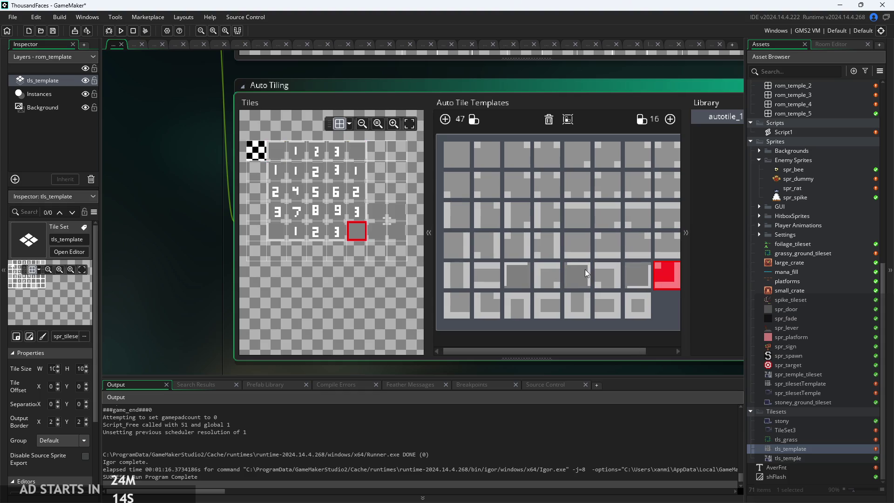
pyautogui.click(458, 303)
pyautogui.click(278, 232)
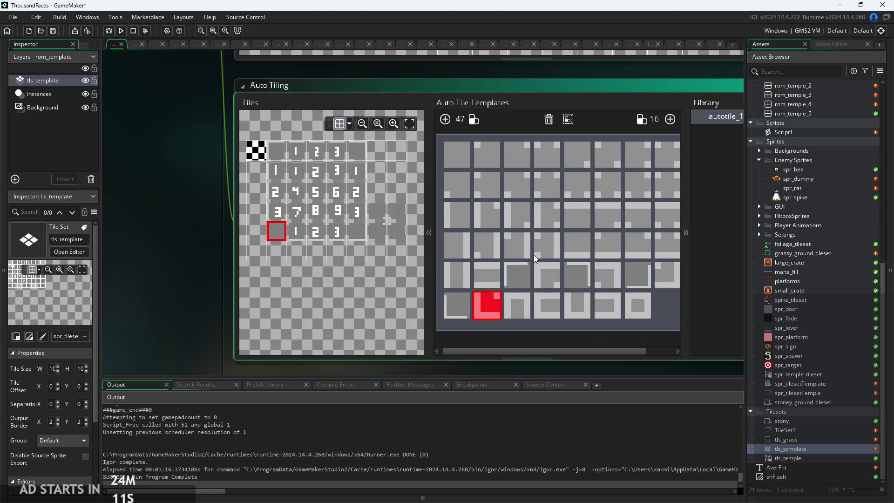
# - Fill the top template row's second, third, fifth and seventh cells, then select row 3's first slot
pyautogui.click(483, 158)
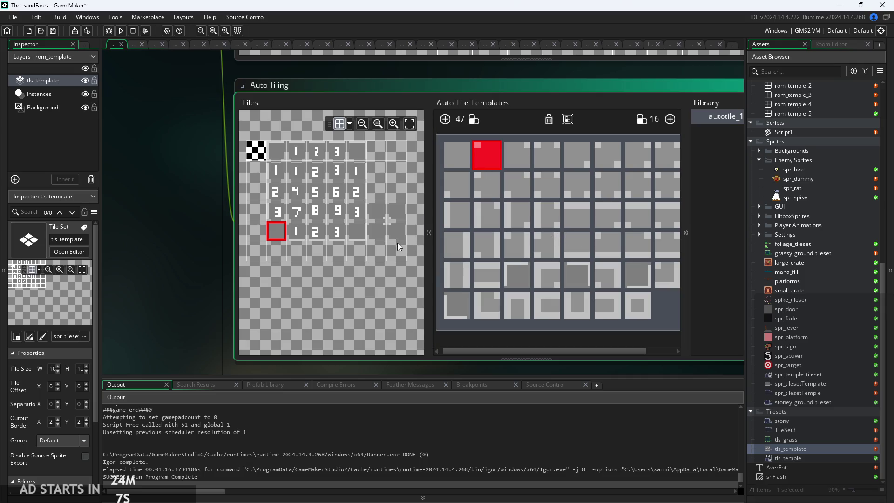
pyautogui.scroll(4, 398, 239)
pyautogui.click(394, 218)
pyautogui.click(394, 218)
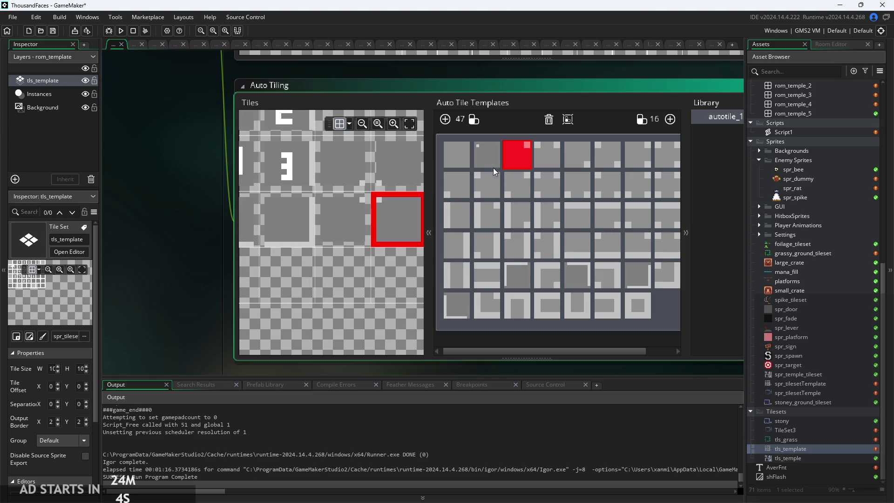
pyautogui.click(345, 217)
pyautogui.click(573, 152)
pyautogui.click(338, 172)
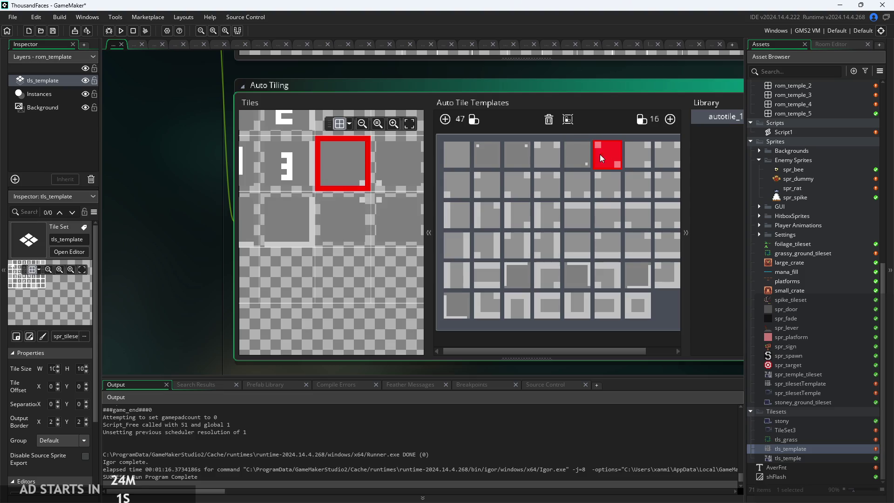
pyautogui.click(451, 181)
pyautogui.click(391, 172)
pyautogui.scroll(-5, 329, 302)
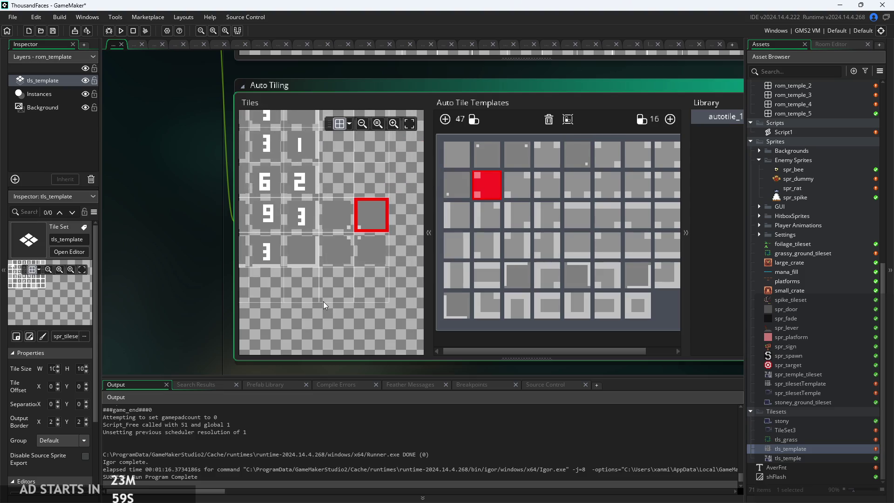
pyautogui.moveTo(359, 297)
pyautogui.mouseDown()
pyautogui.moveTo(323, 295)
pyautogui.moveTo(371, 286)
pyautogui.moveTo(334, 298)
pyautogui.moveTo(349, 307)
pyautogui.mouseUp()
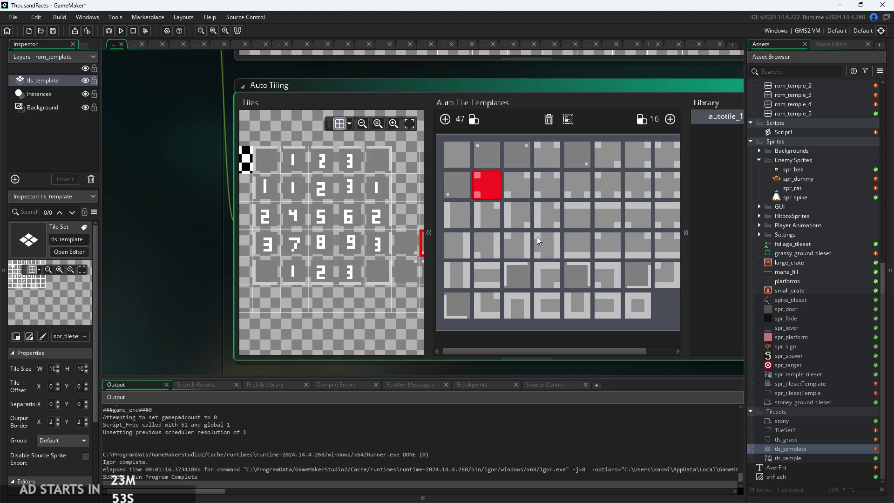
pyautogui.click(453, 223)
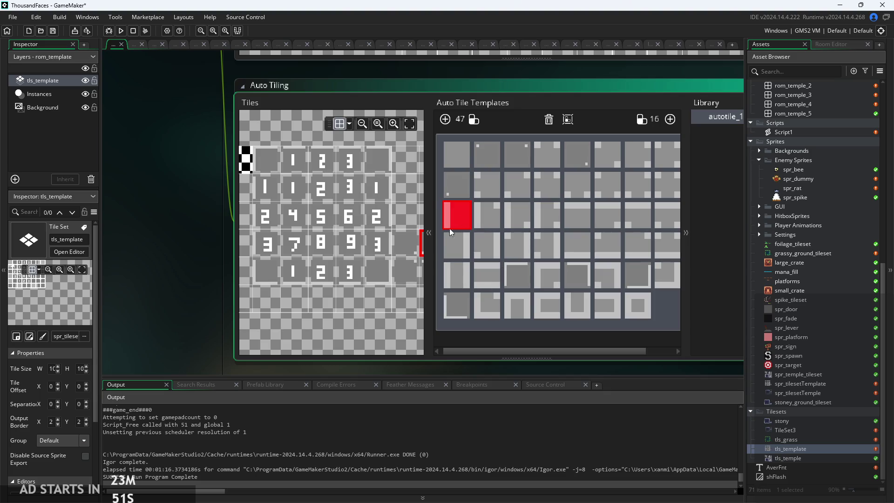
# - Assign tile 1 to four edge slots across the third and fourth template rows
pyautogui.click(267, 189)
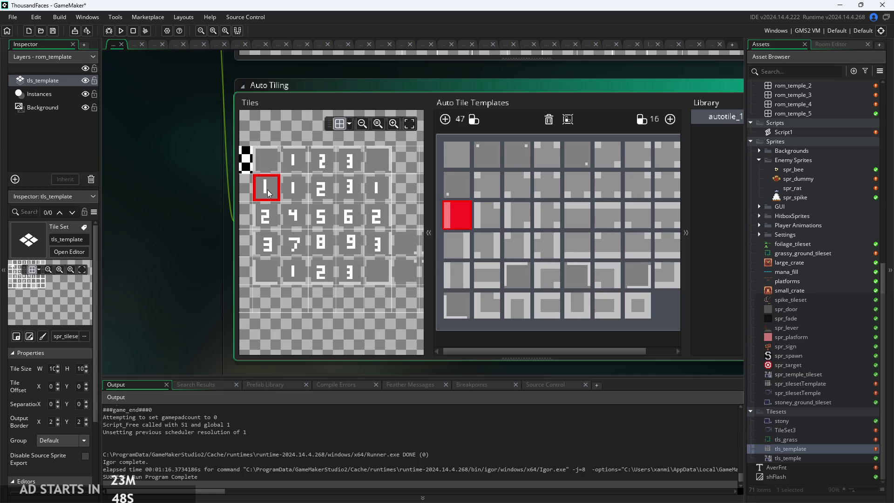
pyautogui.click(571, 219)
pyautogui.click(296, 158)
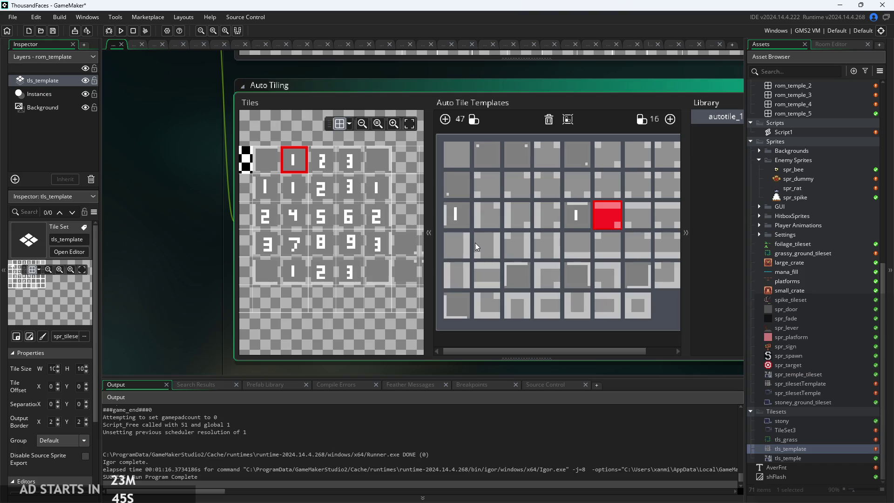
pyautogui.click(443, 242)
pyautogui.click(382, 192)
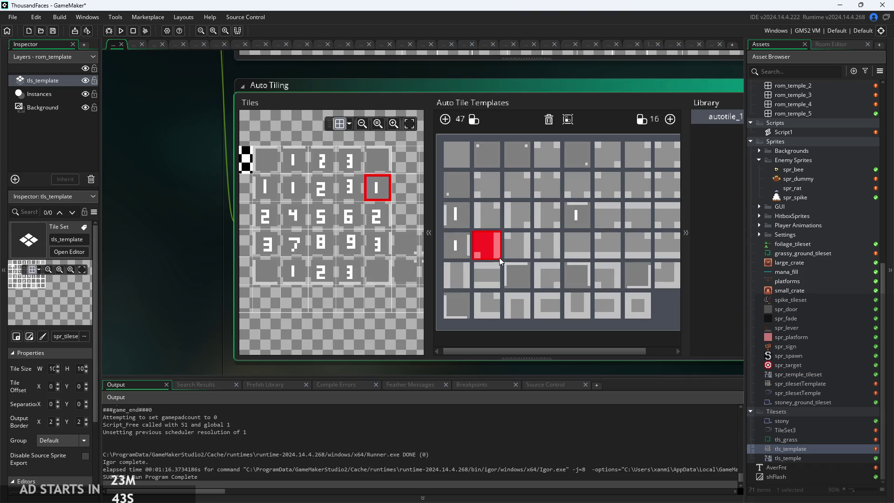
pyautogui.click(575, 251)
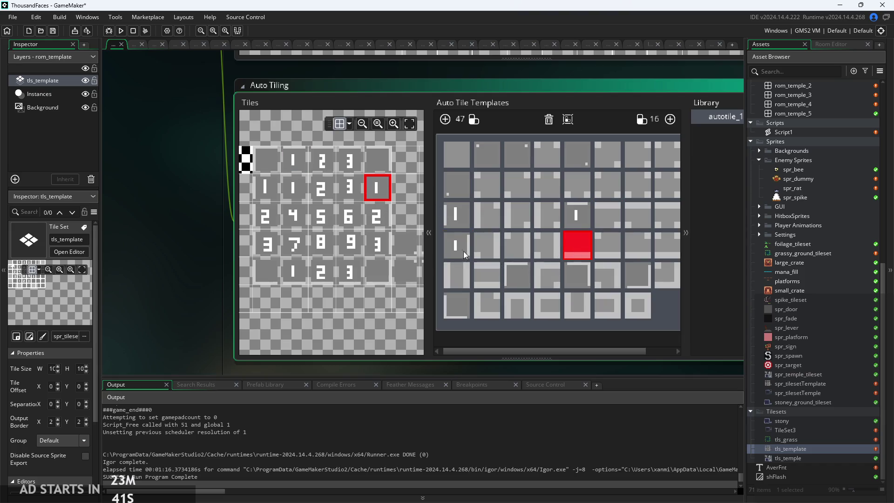
pyautogui.click(292, 271)
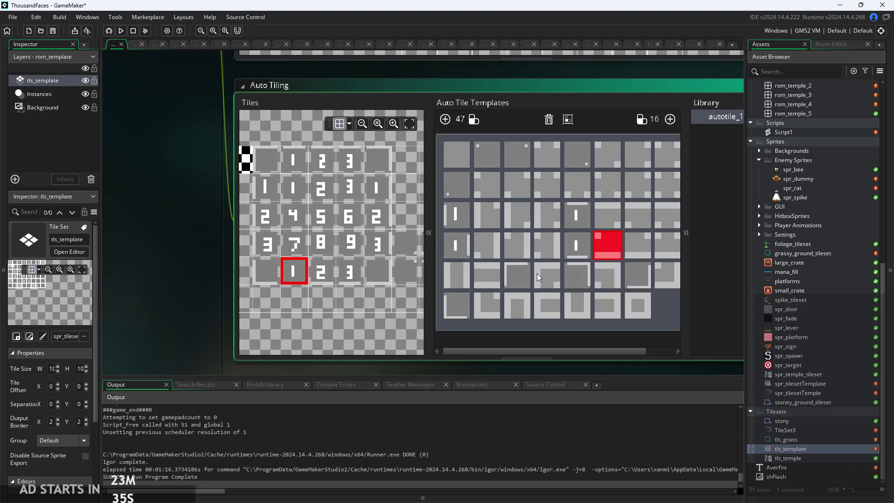
# - Put the numbered 5 tile into the very first template slot
pyautogui.click(451, 160)
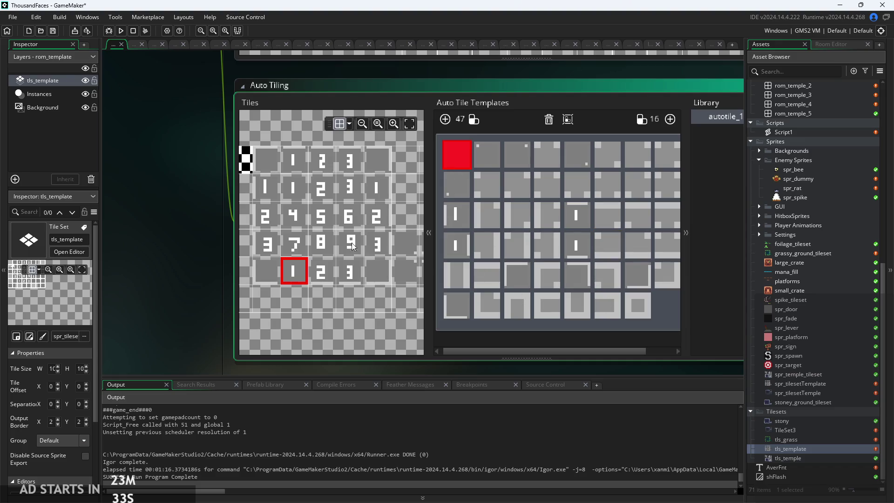
pyautogui.click(325, 212)
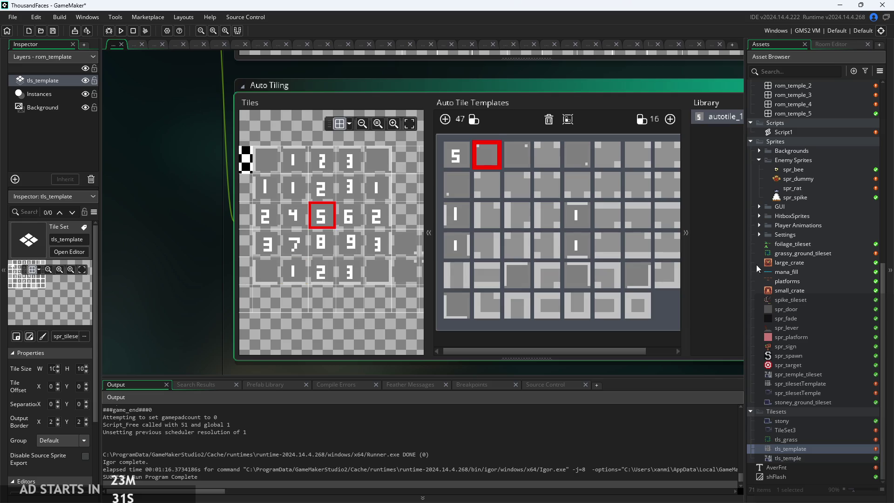
pyautogui.scroll(2, 804, 205)
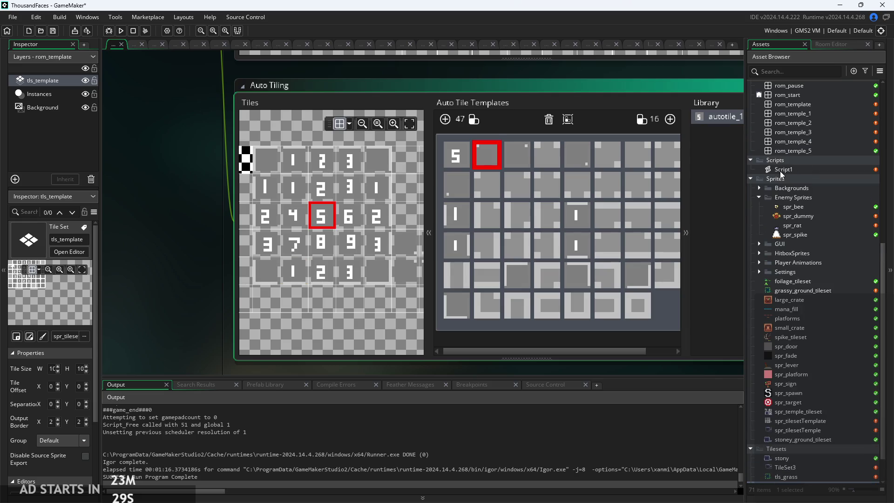
pyautogui.scroll(1, 787, 215)
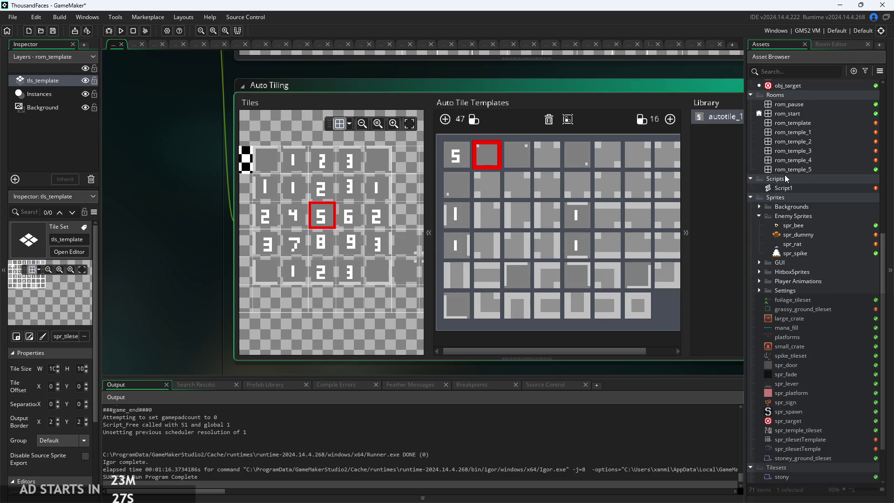
pyautogui.scroll(1, 801, 174)
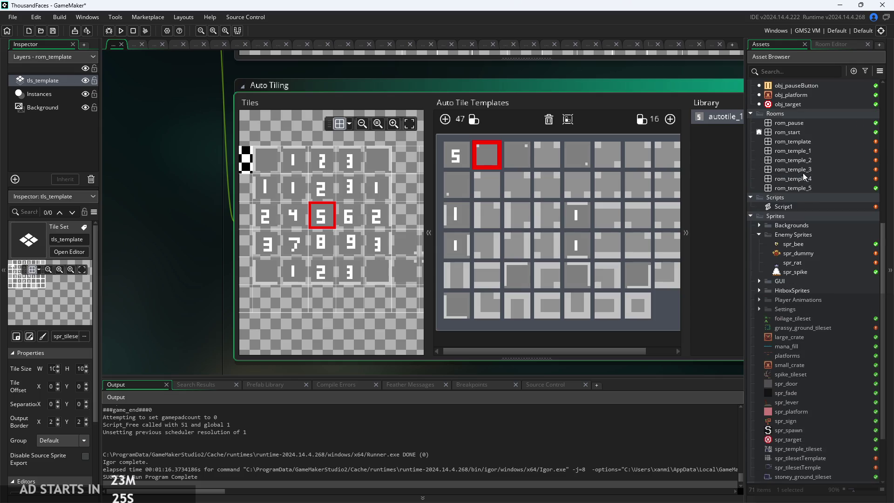
# - Open rom_template and paint autotile_1 strips along the room's right and bottom border
pyautogui.doubleClick(797, 143)
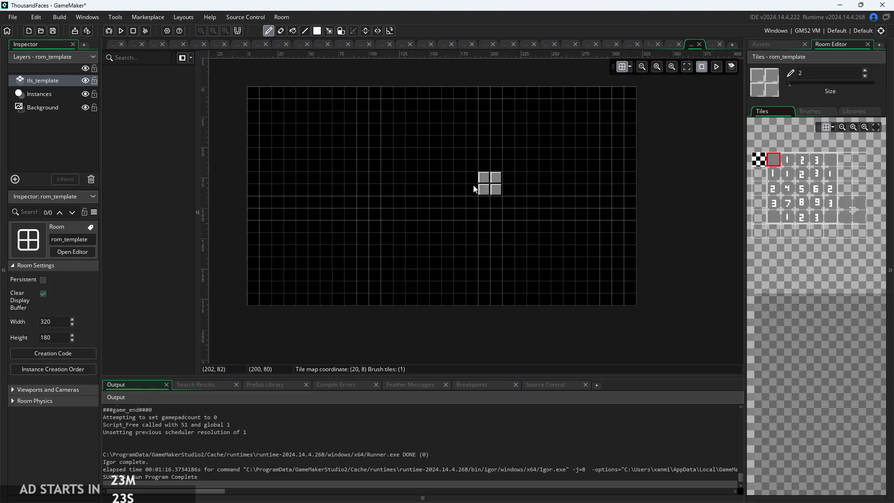
pyautogui.click(854, 114)
pyautogui.click(772, 136)
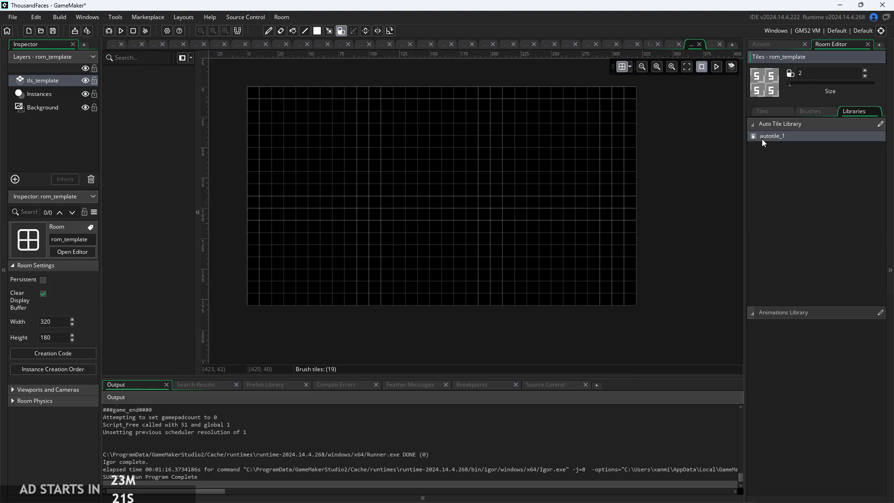
pyautogui.moveTo(291, 108)
pyautogui.mouseDown()
pyautogui.moveTo(630, 104)
pyautogui.moveTo(632, 257)
pyautogui.mouseUp()
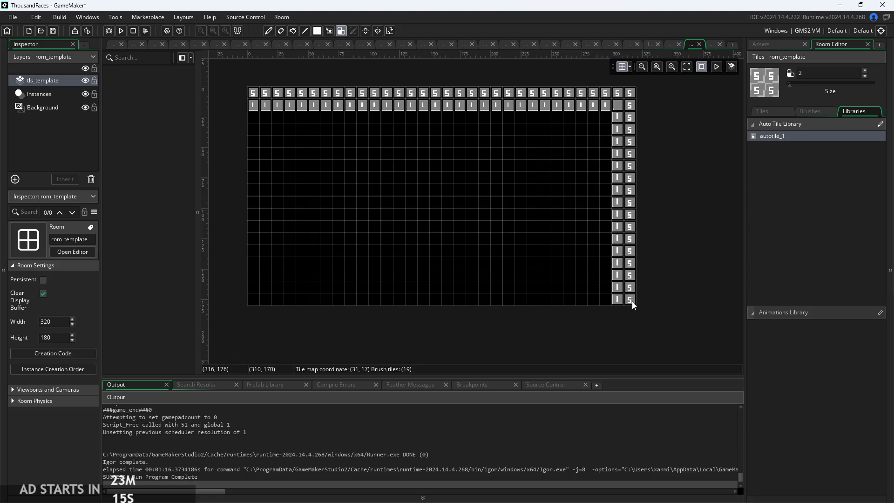
pyautogui.moveTo(632, 300); pyautogui.dragTo(581, 307)
pyautogui.moveTo(496, 303)
pyautogui.mouseDown()
pyautogui.moveTo(305, 296)
pyautogui.moveTo(265, 237)
pyautogui.moveTo(270, 115)
pyautogui.mouseUp()
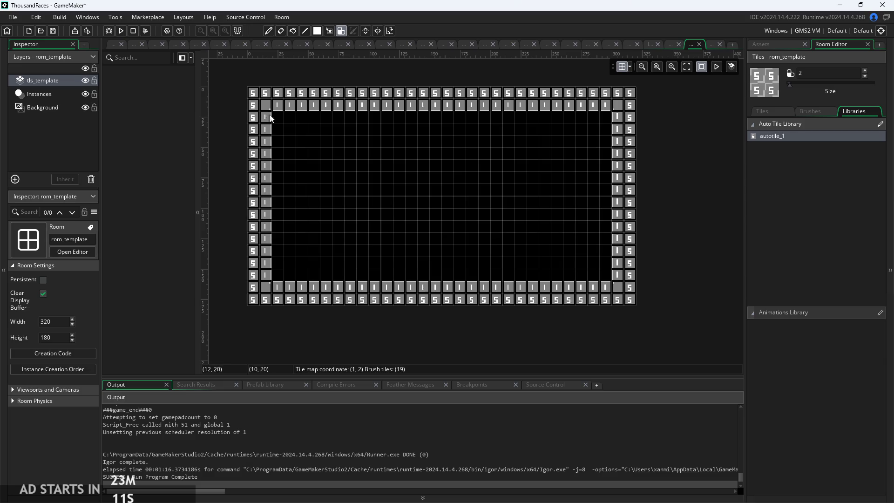
# - Add a small autotile block inside the room, then undo the painted border
pyautogui.scroll(2, 352, 132)
pyautogui.click(352, 136)
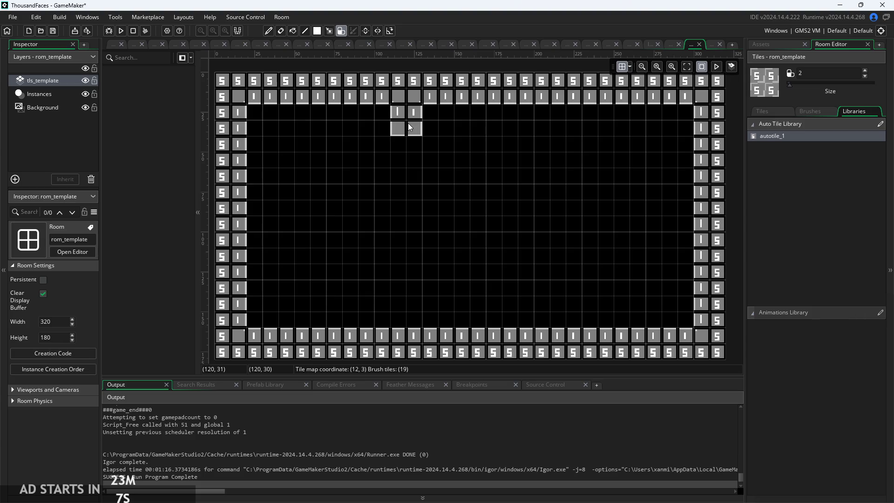
pyautogui.scroll(-2, 454, 240)
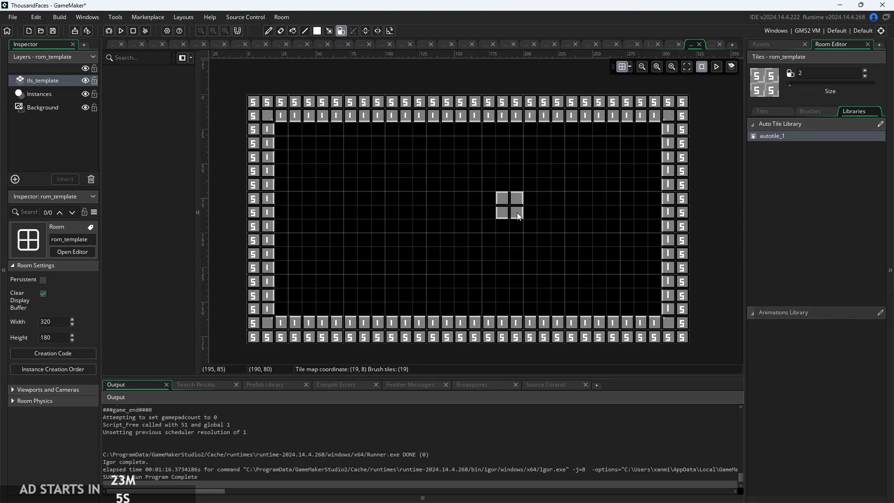
pyautogui.hotkey('ctrl', 'z')
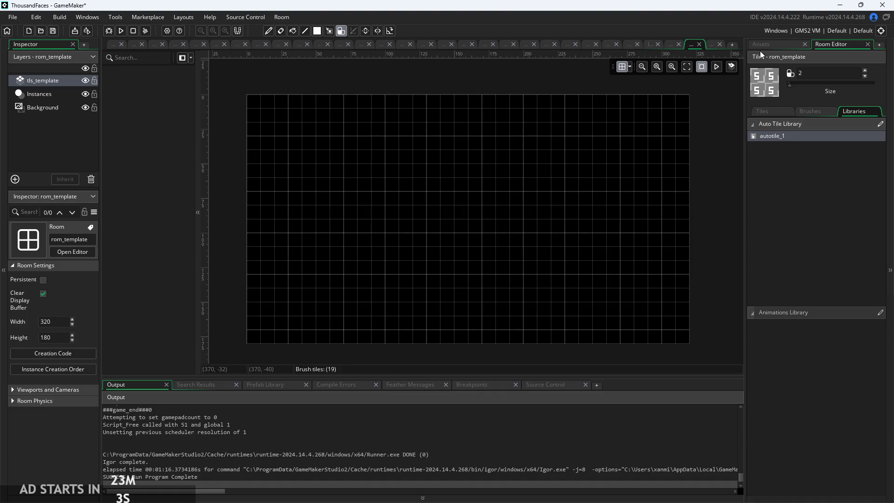
# - Paint a trial autotile strip across the top rows and undo it
pyautogui.click(762, 44)
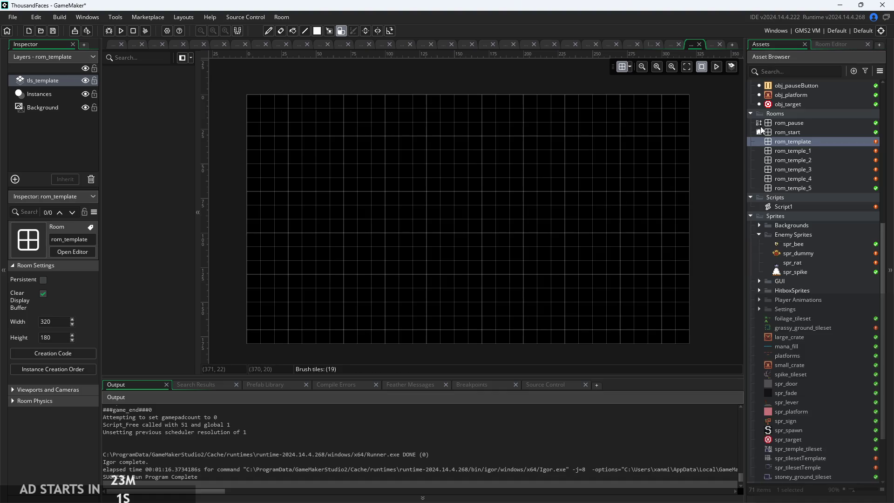
pyautogui.click(836, 43)
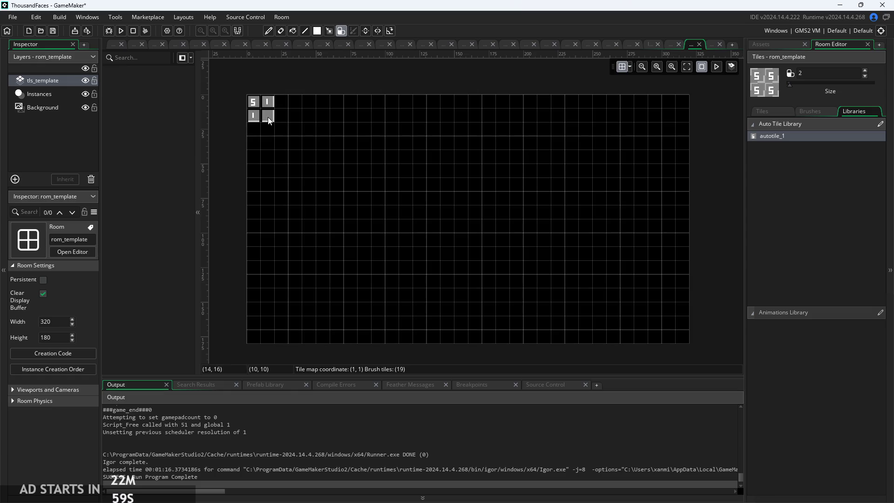
pyautogui.moveTo(269, 120)
pyautogui.mouseDown()
pyautogui.moveTo(443, 108)
pyautogui.moveTo(673, 116)
pyautogui.moveTo(682, 130)
pyautogui.mouseUp()
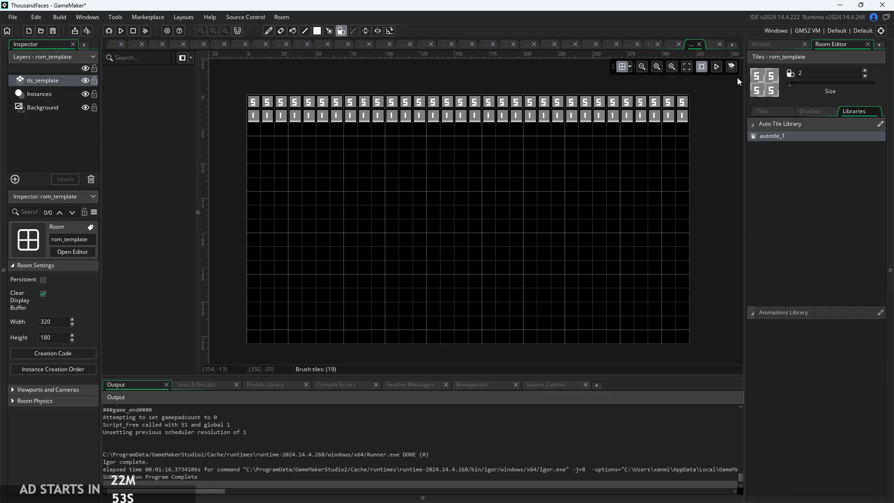
pyautogui.hotkey('ctrl', 'z')
pyautogui.click(759, 45)
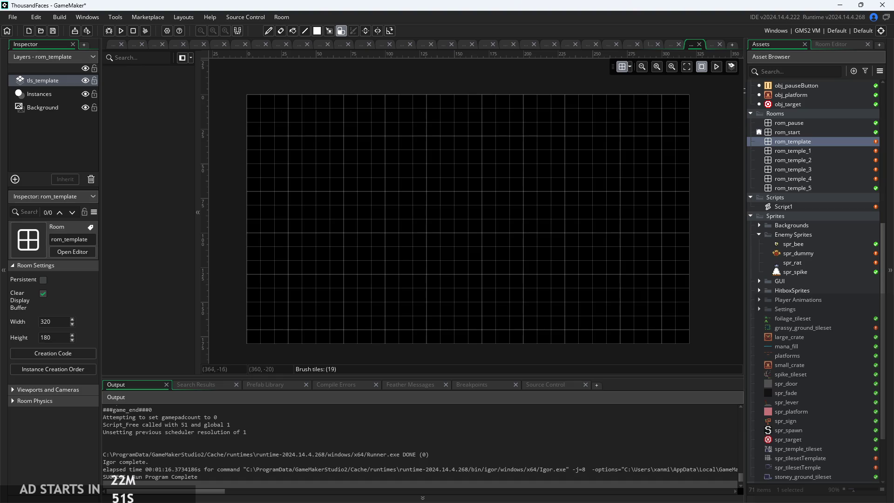
# - Return to the tileset workspace and duplicate the tls_template tileset
pyautogui.click(112, 46)
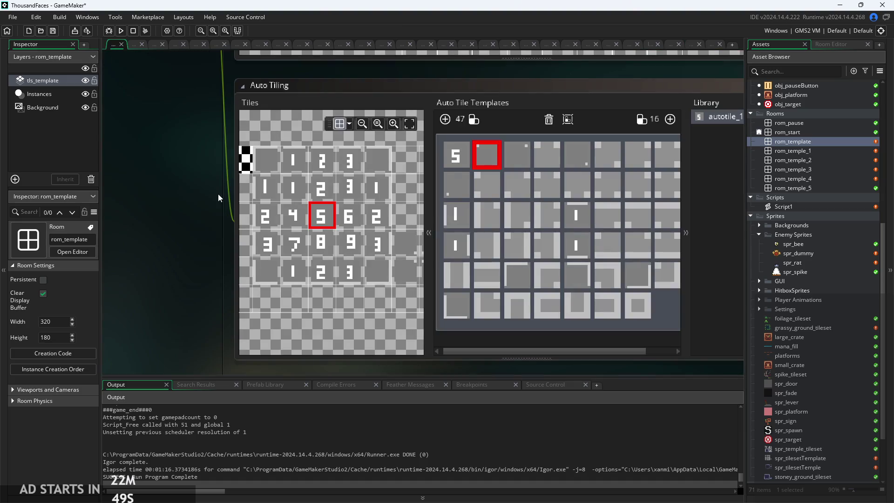
pyautogui.scroll(-5, 169, 159)
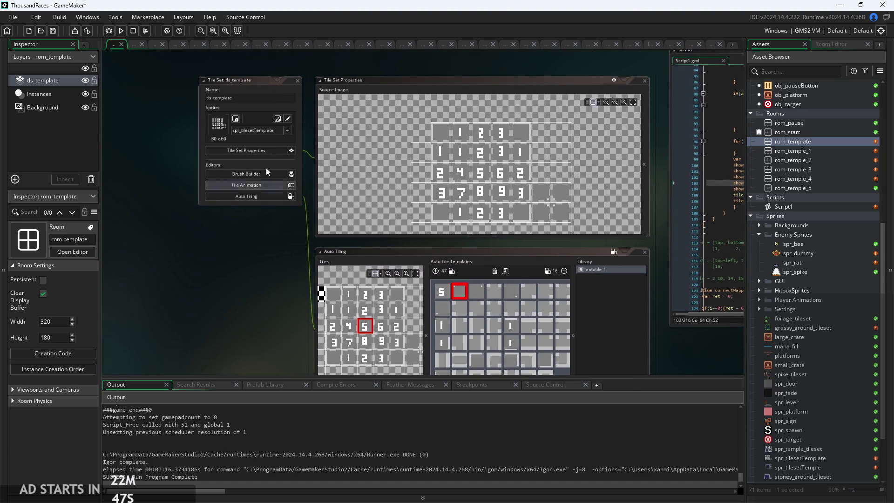
pyautogui.rightClick(234, 80)
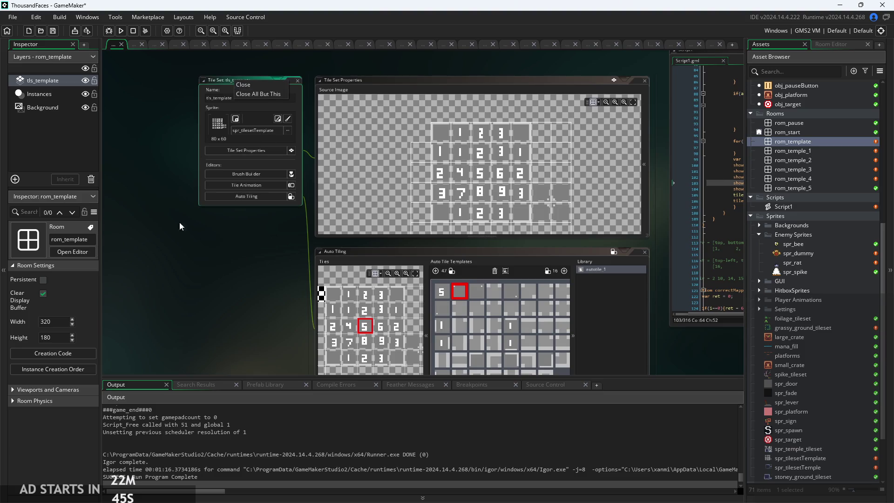
pyautogui.press('Escape')
pyautogui.scroll(-3, 813, 305)
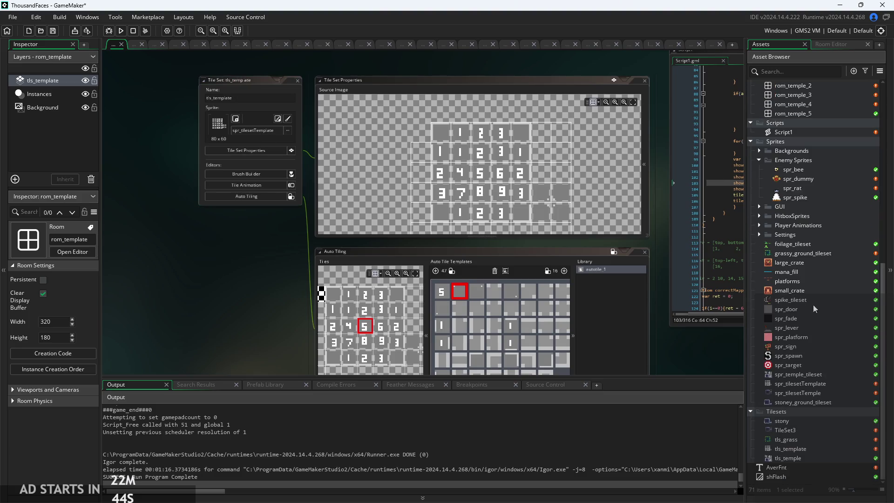
pyautogui.rightClick(795, 450)
pyautogui.click(819, 350)
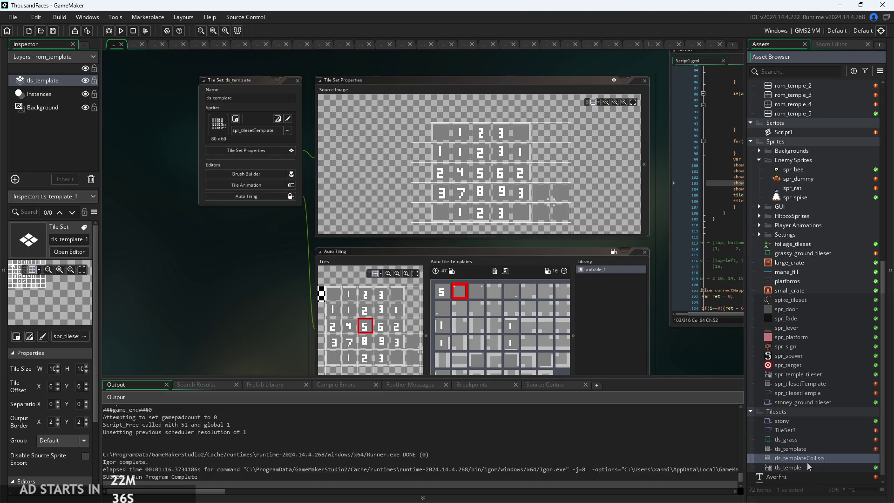
# - Name the copy tls_templateCollisions and open its tile set properties
pyautogui.press('BackSpace')
pyautogui.press('BackSpace')
pyautogui.press('BackSpace')
pyautogui.write('s')
pyautogui.press('Return')
pyautogui.doubleClick(806, 458)
pyautogui.click(381, 208)
# - Set tile width and height to 8 and the X and Y offsets to 1
pyautogui.scroll(5, 373, 163)
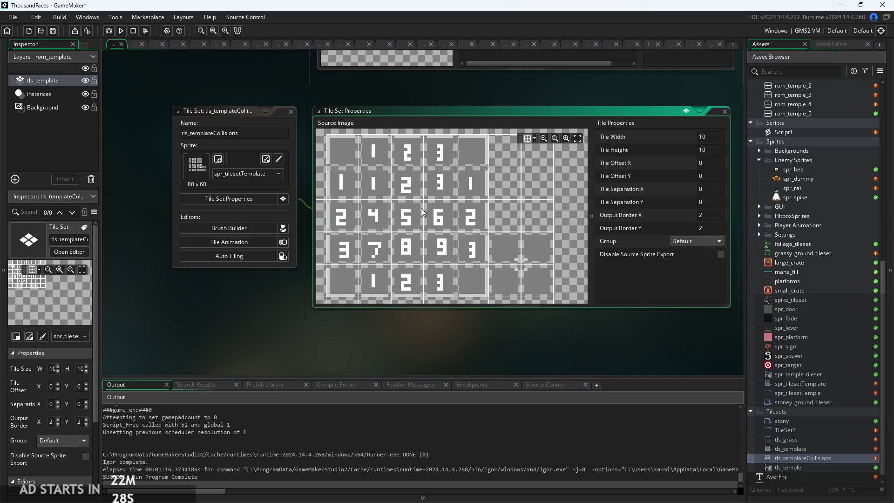
pyautogui.scroll(-1, 421, 208)
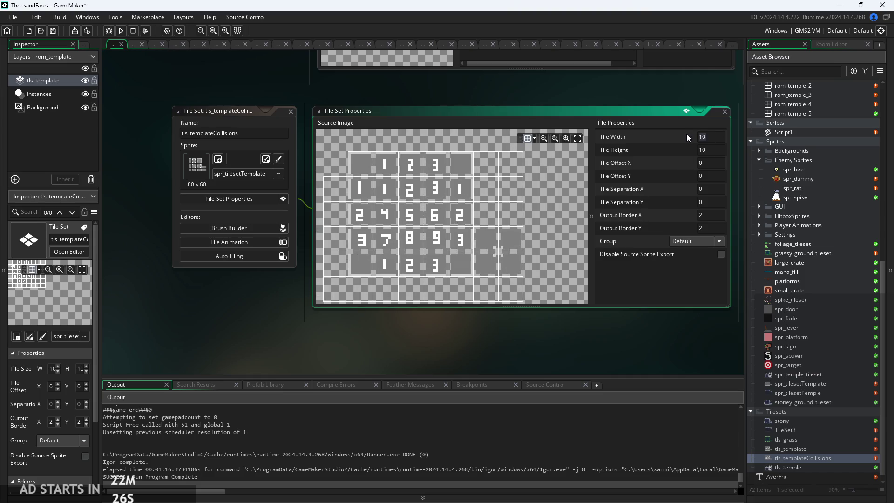
pyautogui.write('8')
pyautogui.press('Tab')
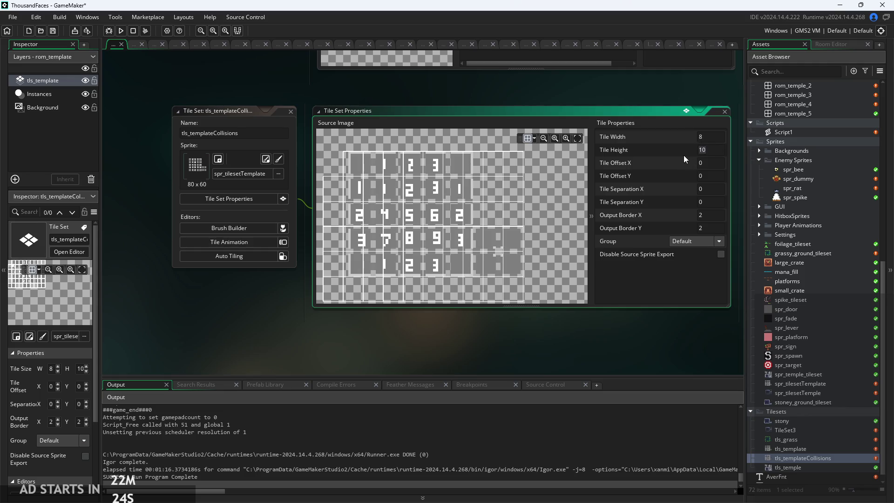
pyautogui.write('8')
pyautogui.press('Tab')
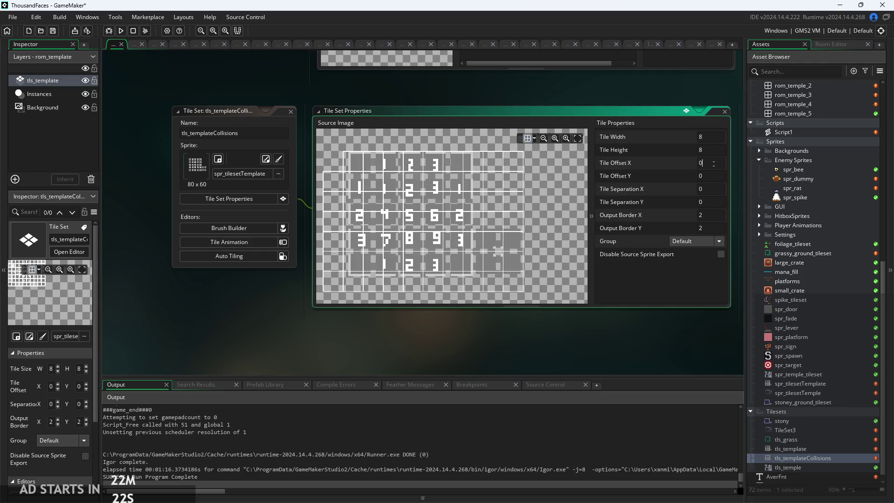
pyautogui.write('1')
pyautogui.press('Tab')
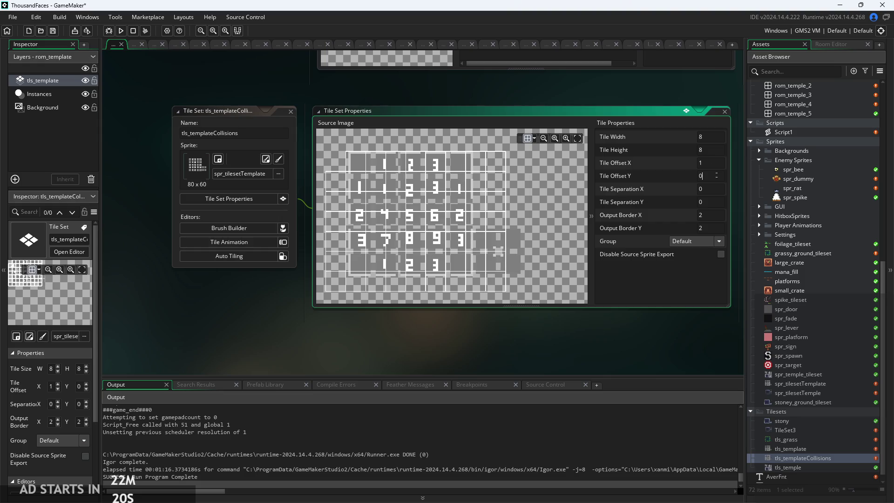
pyautogui.write('1')
pyautogui.press('Tab')
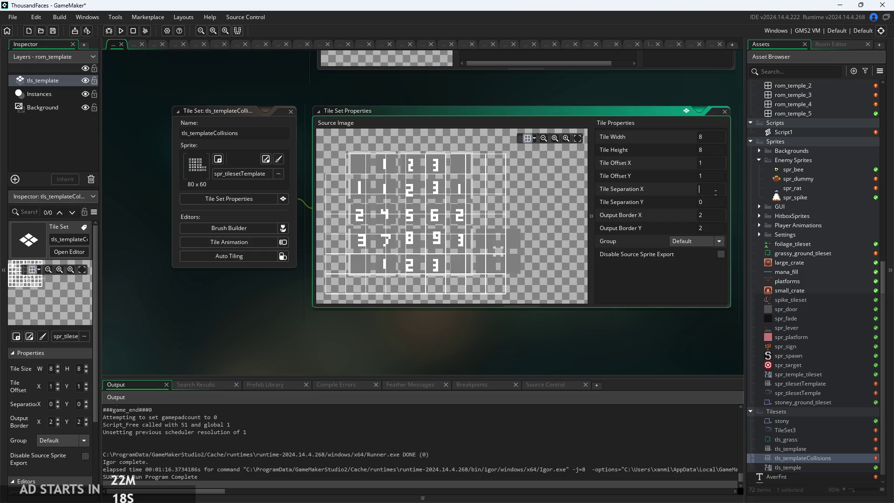
pyautogui.write('2')
# - Set horizontal and vertical tile separation to 2, then zoom the preview to check the grid
pyautogui.press('Tab')
pyautogui.write('2')
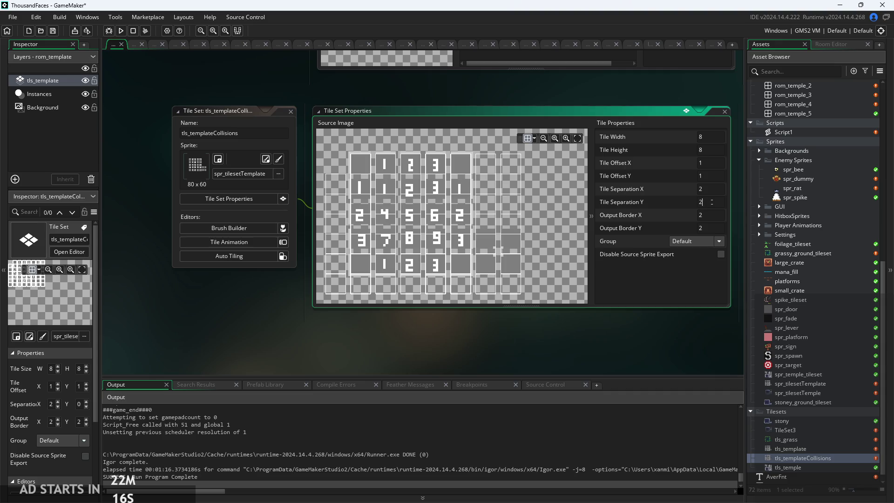
pyautogui.press('Tab')
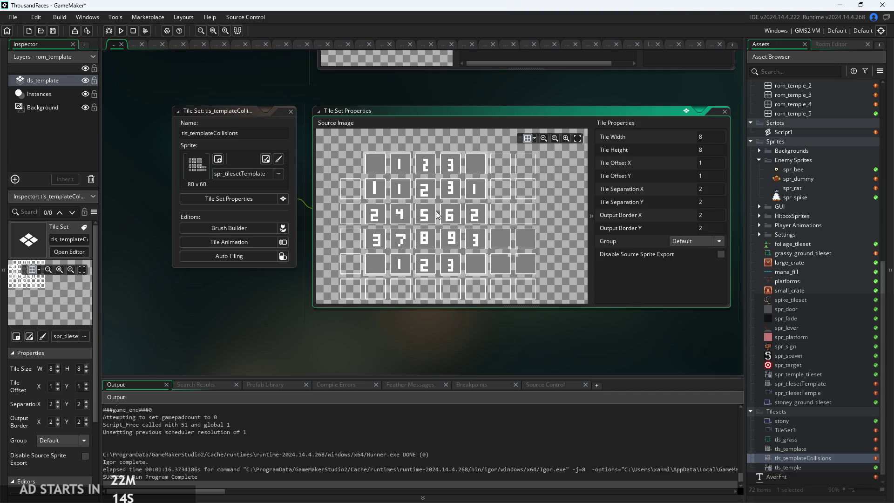
pyautogui.scroll(2, 411, 170)
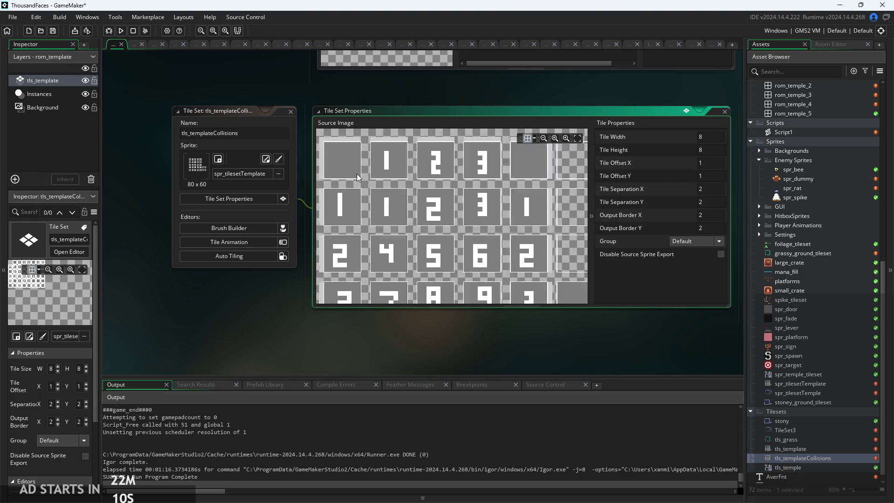
pyautogui.scroll(2, 356, 174)
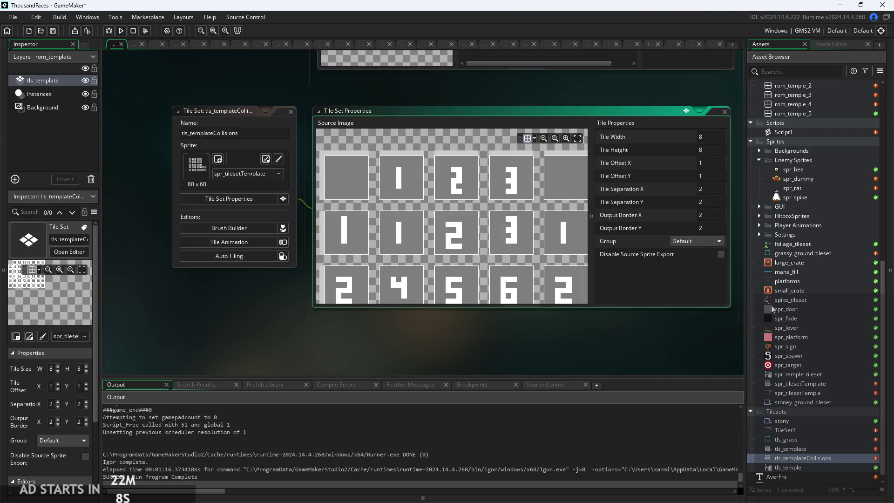
pyautogui.scroll(-1, 811, 383)
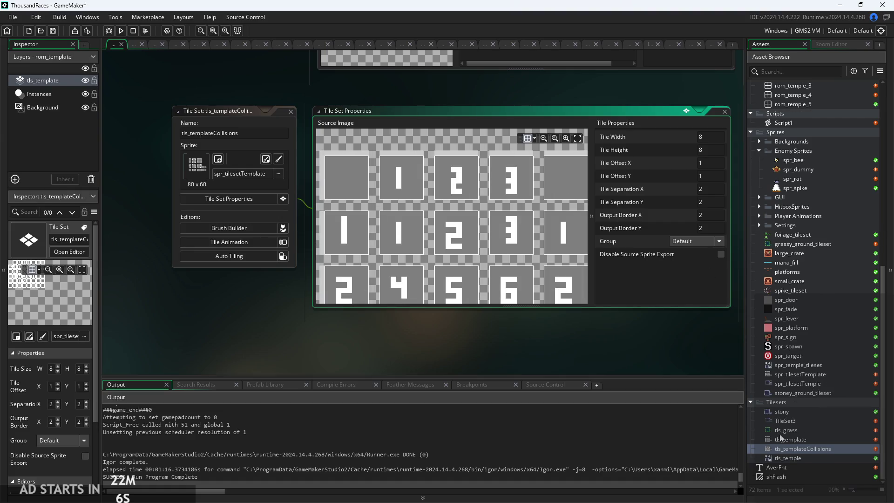
pyautogui.scroll(4, 820, 278)
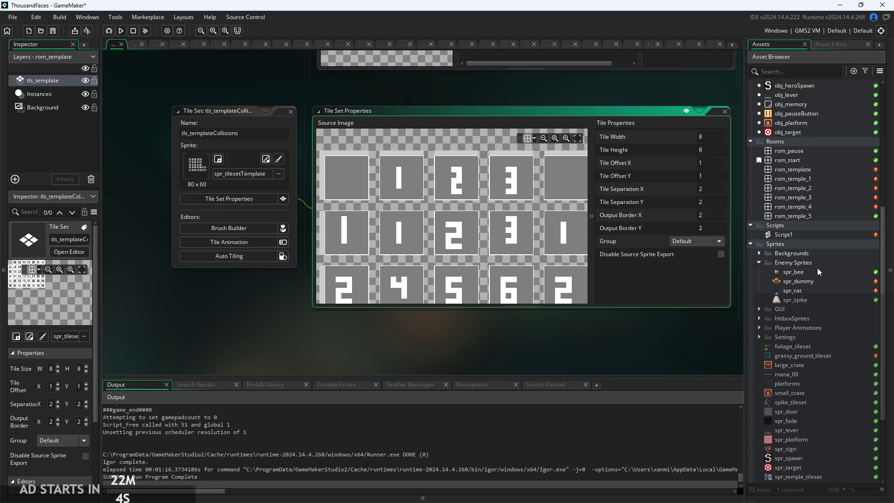
pyautogui.scroll(1, 817, 268)
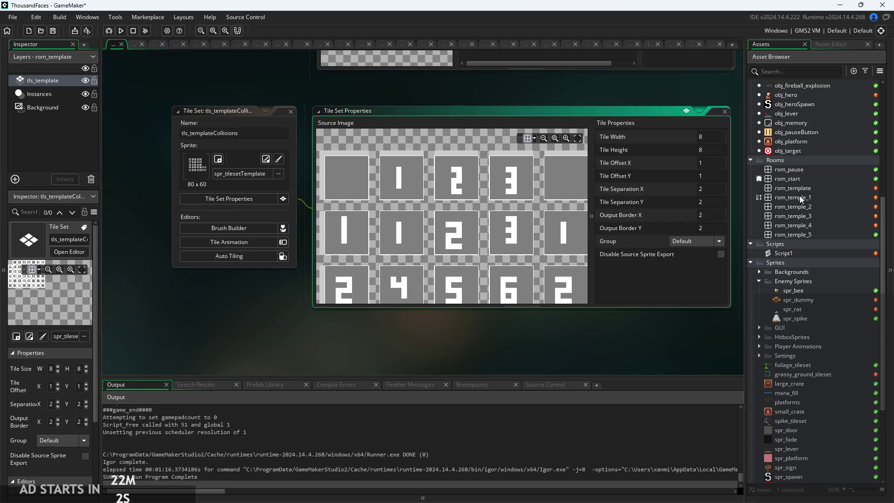
pyautogui.scroll(-5, 809, 344)
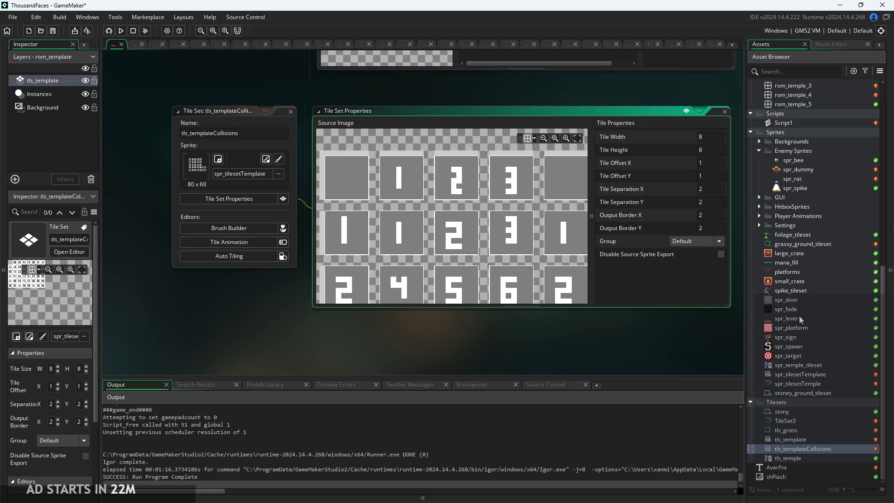
# - Inspect spr_tilesetTemplate's 80×60 tile sheet, then run a build of ThousandFaces
pyautogui.doubleClick(813, 374)
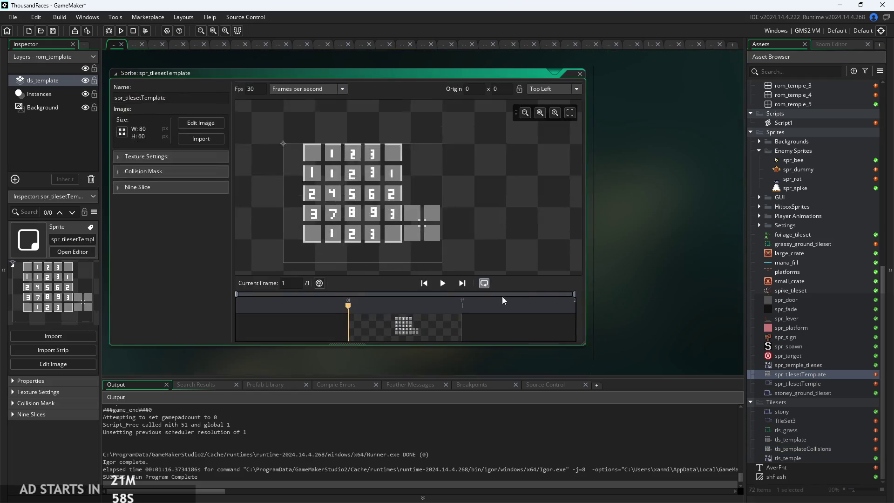
pyautogui.scroll(3, 303, 150)
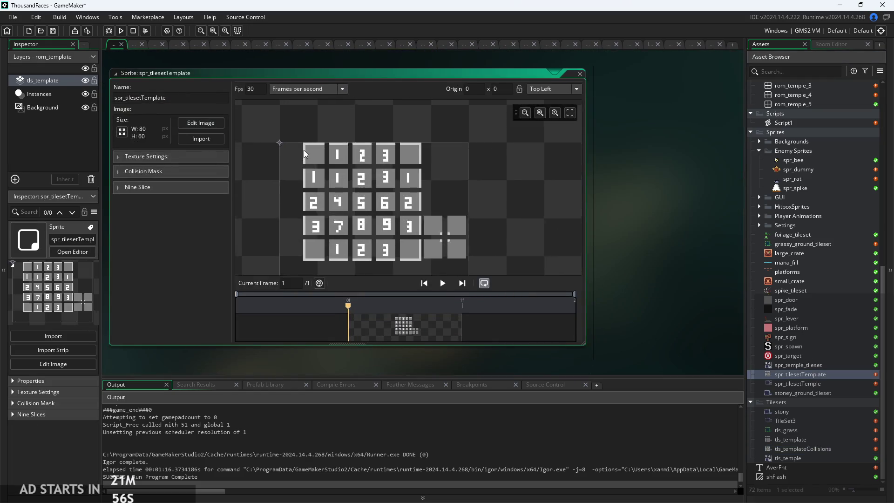
pyautogui.scroll(-1, 303, 150)
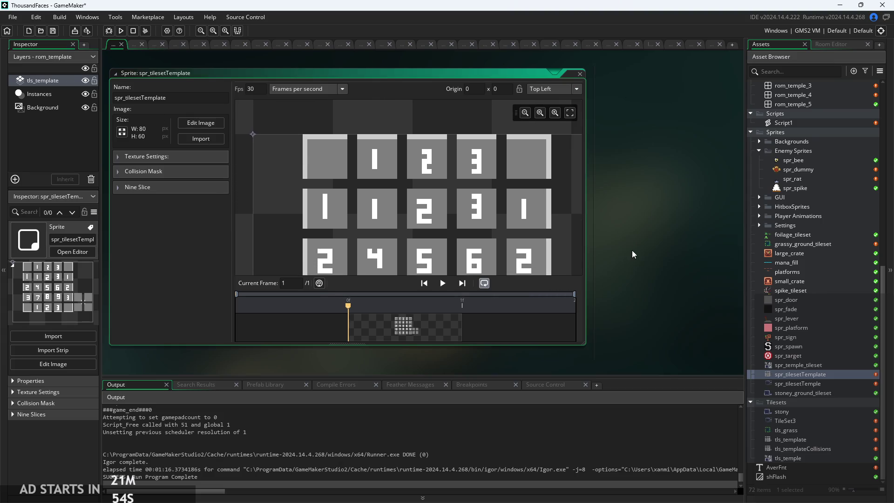
pyautogui.scroll(-1, 633, 250)
pyautogui.moveTo(532, 233); pyautogui.dragTo(462, 208)
pyautogui.scroll(2, 816, 277)
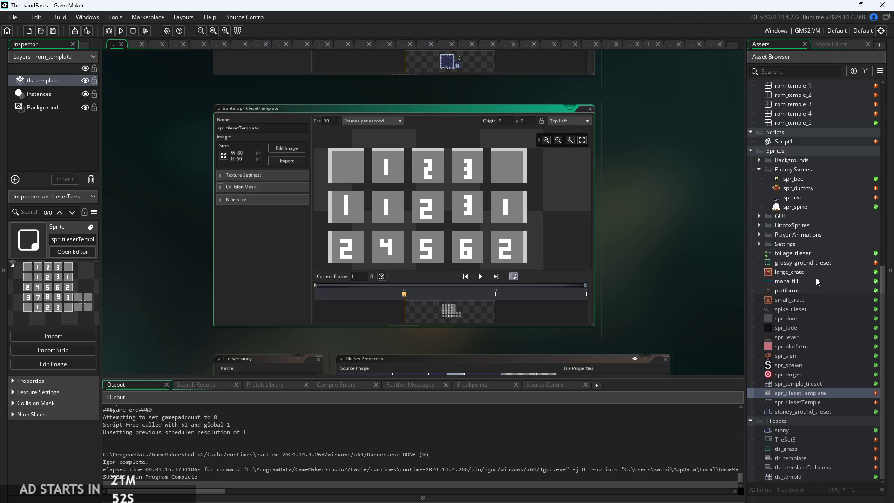
pyautogui.click(121, 31)
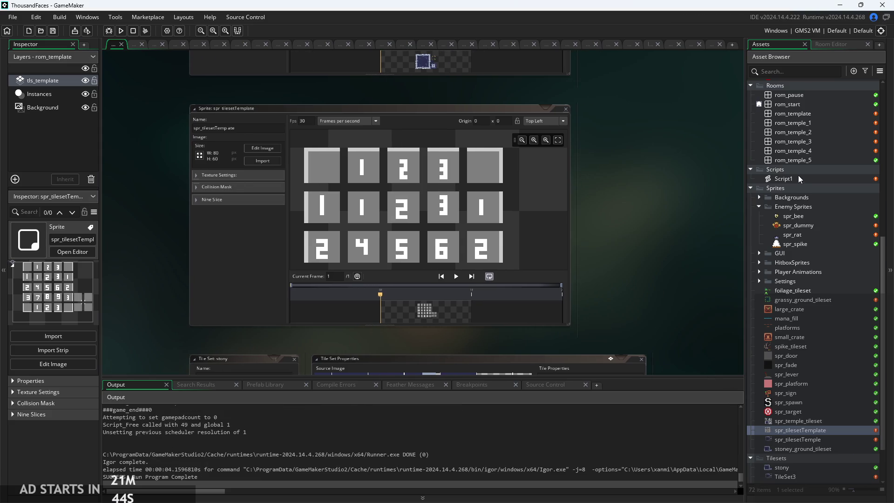
# - Open Script1 in the code editor and select the tls_templateCollisions tile set
pyautogui.doubleClick(784, 179)
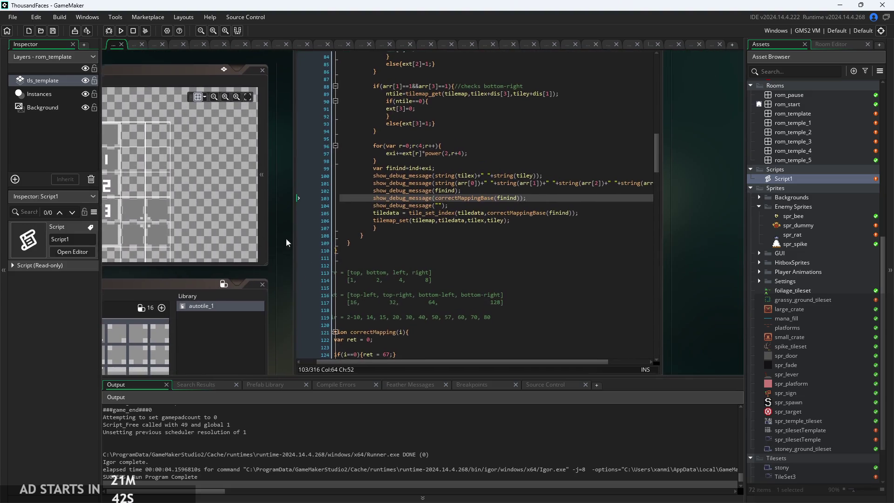
pyautogui.scroll(2, 445, 231)
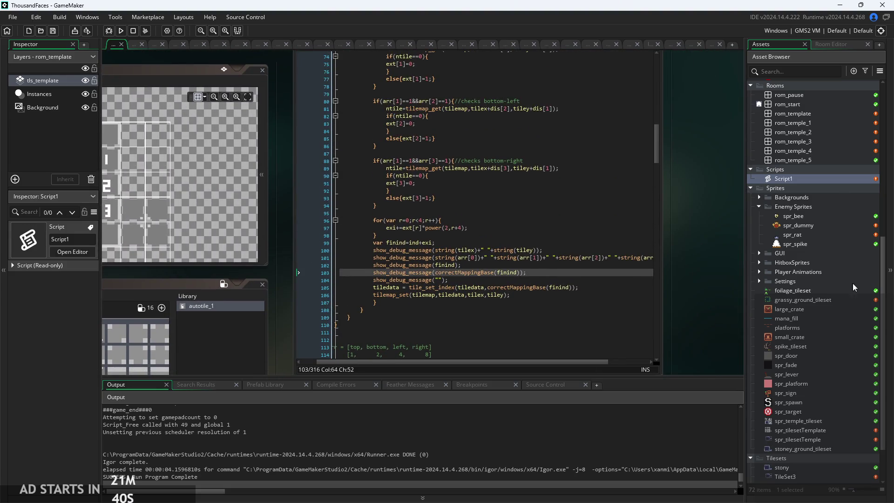
pyautogui.scroll(-2, 853, 283)
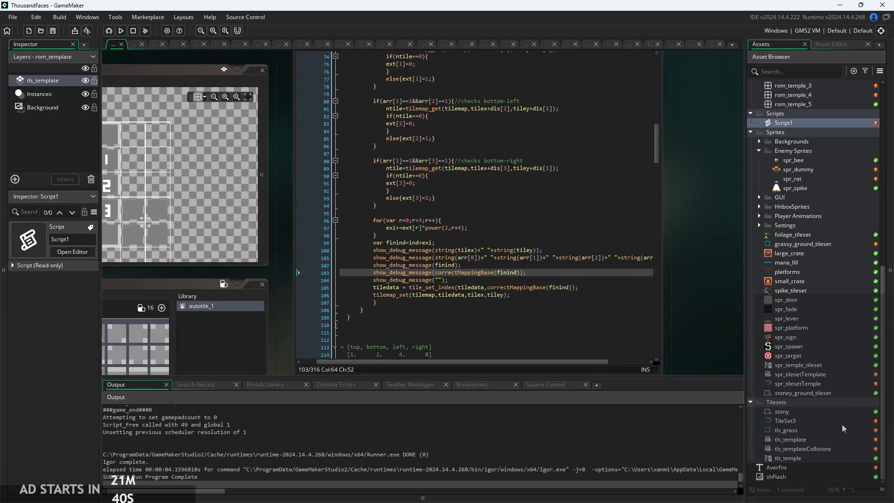
pyautogui.click(831, 449)
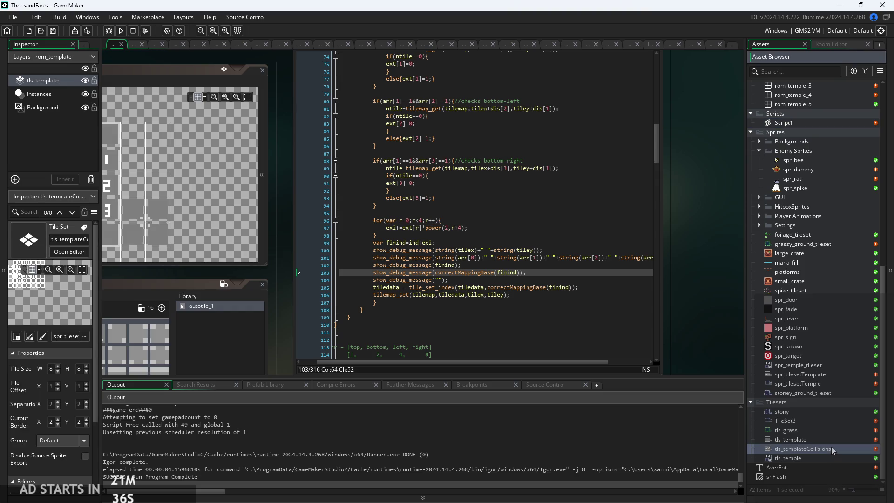
# - Insert three blank lines at line 112 of Script1, then switch to the Paint notes
pyautogui.click(553, 298)
pyautogui.scroll(-5, 559, 280)
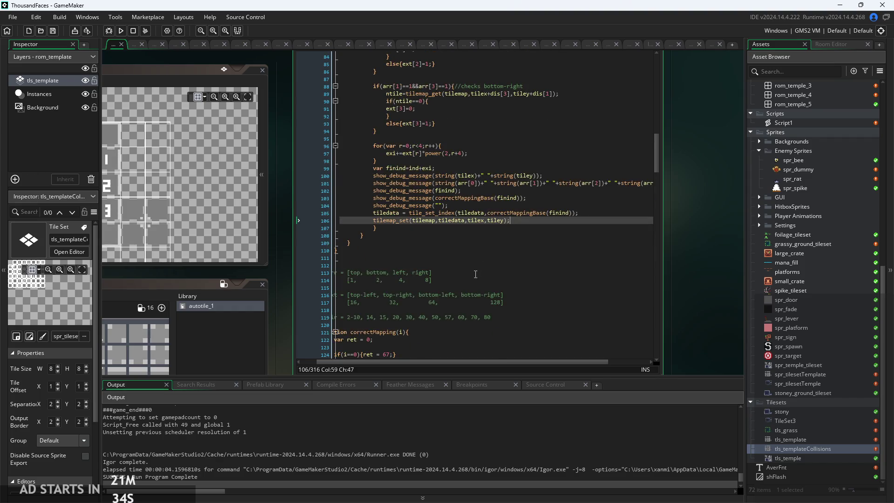
pyautogui.click(431, 296)
pyautogui.click(432, 303)
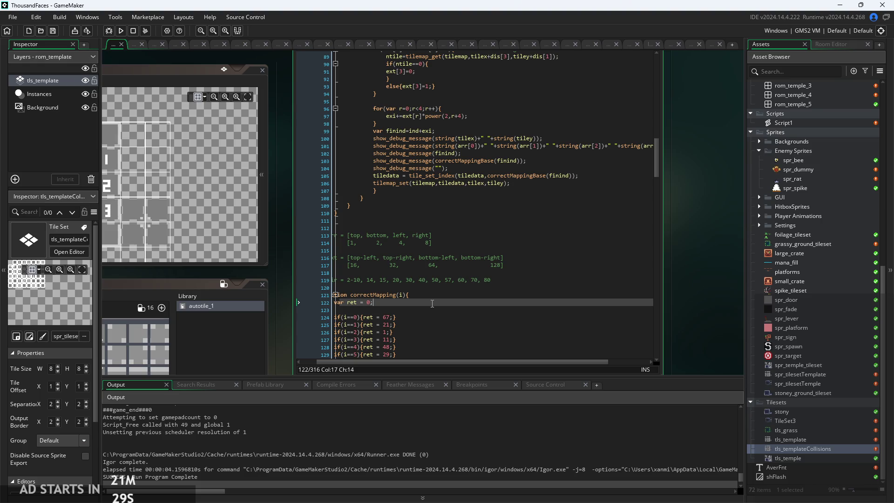
pyautogui.scroll(-10, 432, 303)
pyautogui.scroll(8, 436, 193)
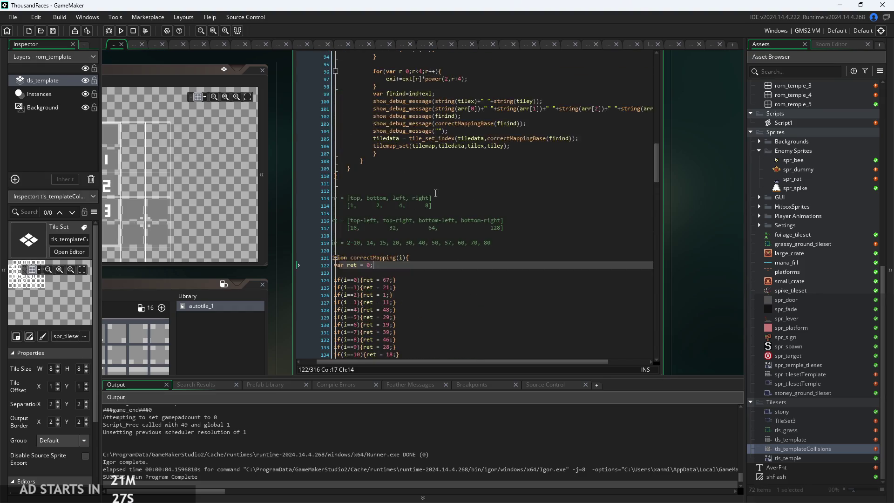
pyautogui.click(432, 177)
pyautogui.click(434, 191)
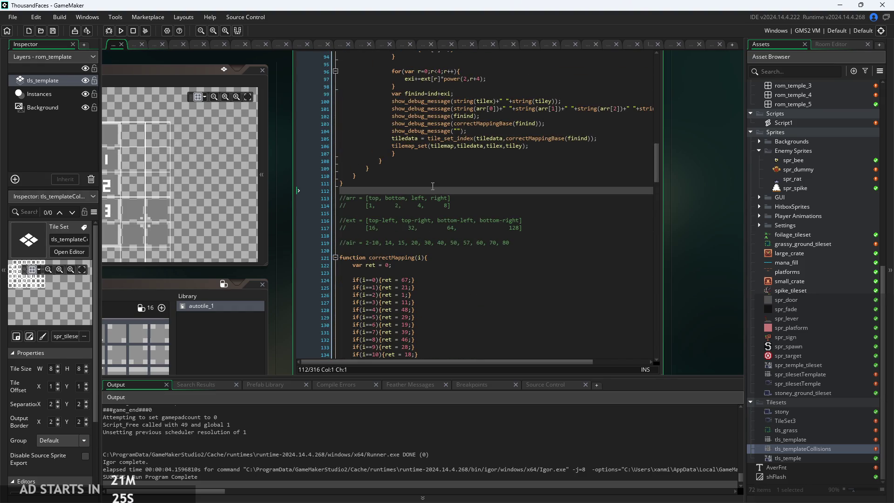
pyautogui.press('Return')
pyautogui.press('Return')
pyautogui.press('Return')
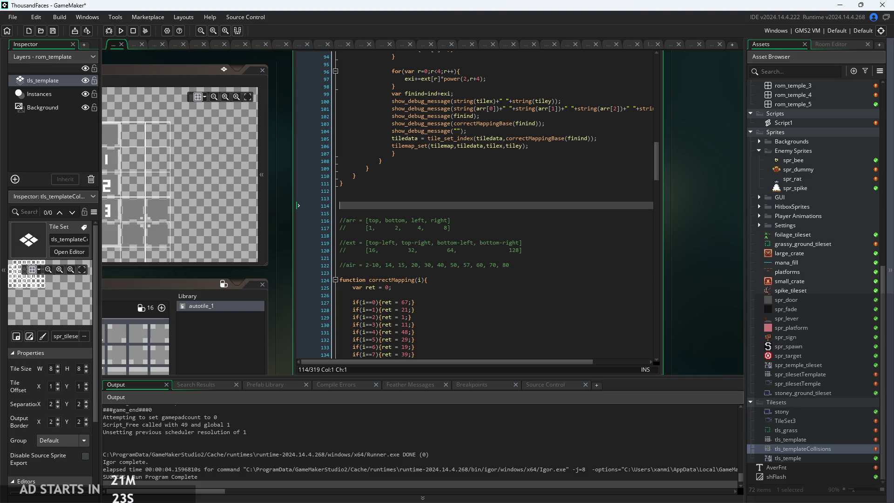
pyautogui.hotkey('alt', 'Tab')
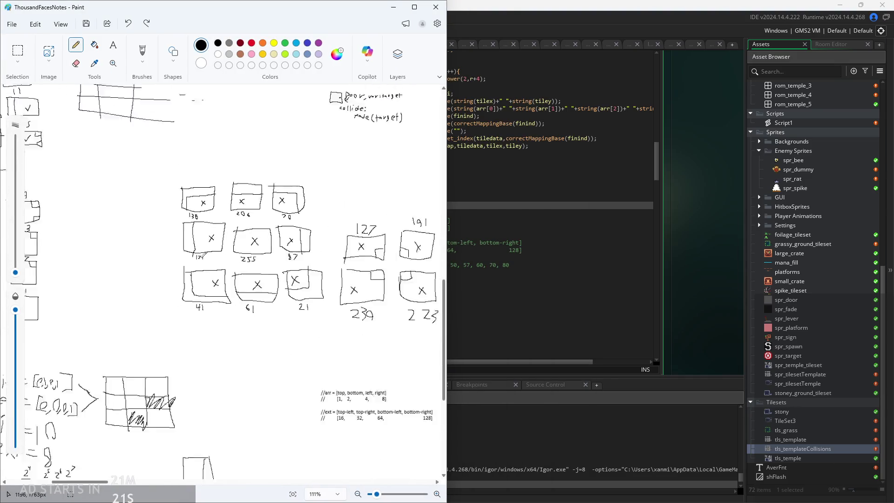
# - Maximize Paint and draw a box with 'Collision' written under it
pyautogui.scroll(5, 281, 389)
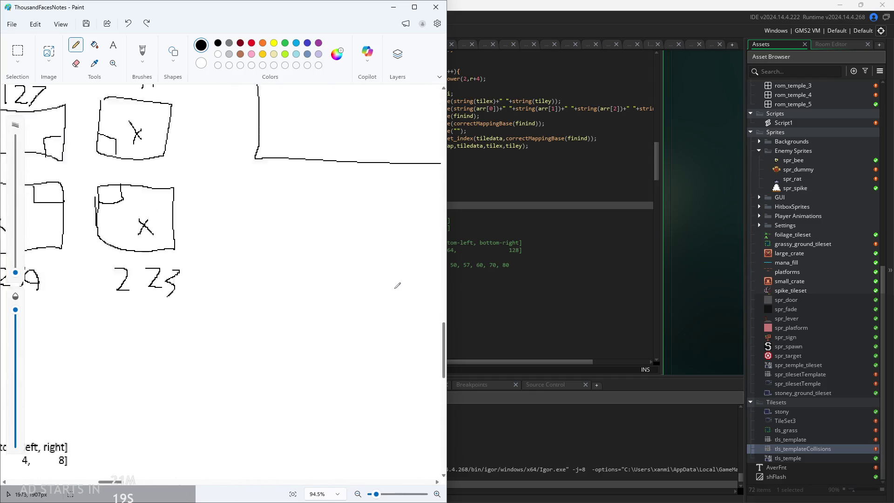
pyautogui.hscroll(10, 119, 314)
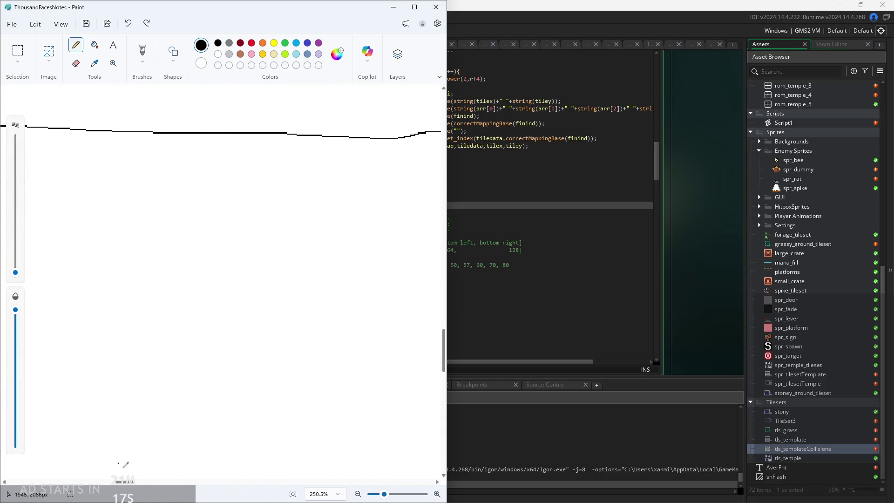
pyautogui.click(415, 7)
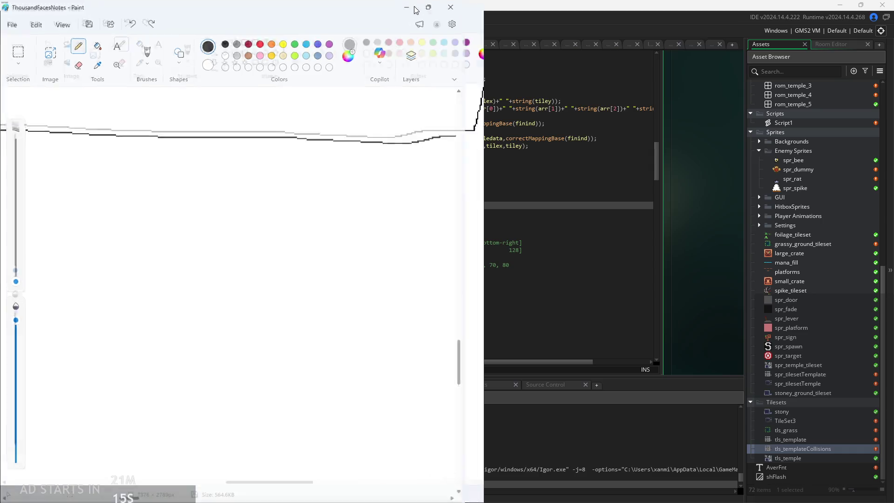
pyautogui.hscroll(-10, 260, 473)
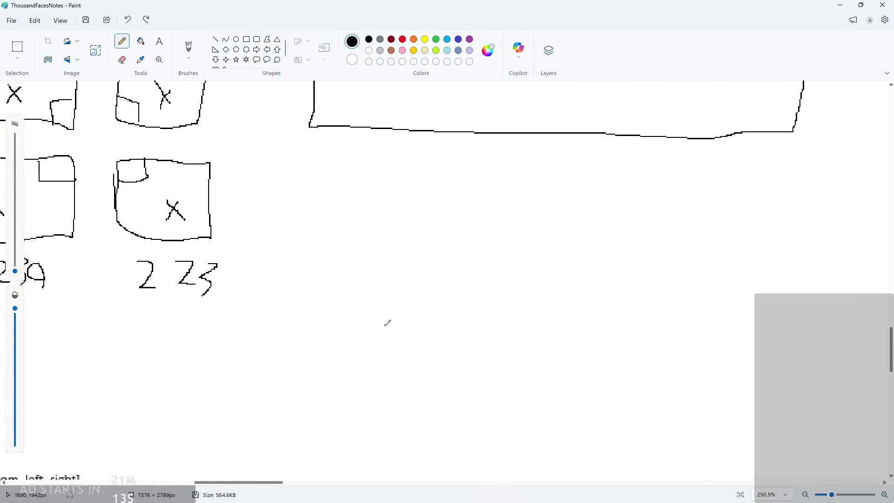
pyautogui.moveTo(324, 192)
pyautogui.mouseDown()
pyautogui.moveTo(322, 264)
pyautogui.moveTo(424, 190)
pyautogui.moveTo(328, 189)
pyautogui.moveTo(327, 198)
pyautogui.mouseUp()
pyautogui.scroll(3, 355, 234)
pyautogui.moveTo(307, 303); pyautogui.dragTo(311, 328)
pyautogui.moveTo(326, 315)
pyautogui.mouseDown()
pyautogui.moveTo(322, 330)
pyautogui.moveTo(326, 314)
pyautogui.mouseUp()
pyautogui.moveTo(341, 303)
pyautogui.mouseDown()
pyautogui.moveTo(340, 327)
pyautogui.moveTo(354, 329)
pyautogui.mouseUp()
pyautogui.moveTo(359, 319)
pyautogui.mouseDown()
pyautogui.moveTo(360, 329)
pyautogui.moveTo(386, 341)
pyautogui.moveTo(440, 342)
pyautogui.mouseUp()
# - Draw an arrow into the Collision box and an arrow leading right to 'autotile'
pyautogui.moveTo(391, 309); pyautogui.dragTo(387, 256)
pyautogui.moveTo(386, 256)
pyautogui.mouseDown()
pyautogui.moveTo(371, 282)
pyautogui.moveTo(400, 280)
pyautogui.mouseUp()
pyautogui.scroll(-2, 531, 268)
pyautogui.moveTo(259, 485); pyautogui.dragTo(272, 483)
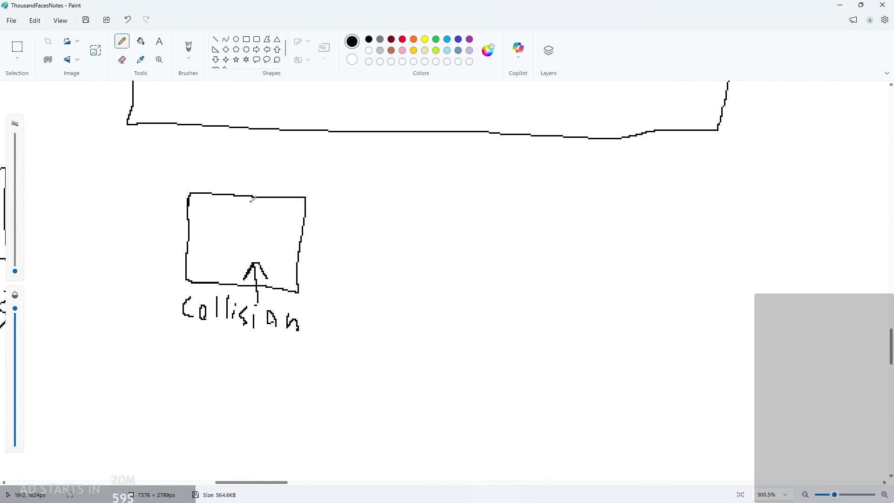
pyautogui.moveTo(283, 238)
pyautogui.mouseDown()
pyautogui.moveTo(385, 252)
pyautogui.moveTo(422, 231)
pyautogui.moveTo(464, 249)
pyautogui.moveTo(479, 235)
pyautogui.moveTo(520, 258)
pyautogui.moveTo(586, 245)
pyautogui.mouseUp()
pyautogui.moveTo(571, 231)
pyautogui.mouseDown()
pyautogui.moveTo(589, 245)
pyautogui.moveTo(570, 261)
pyautogui.mouseUp()
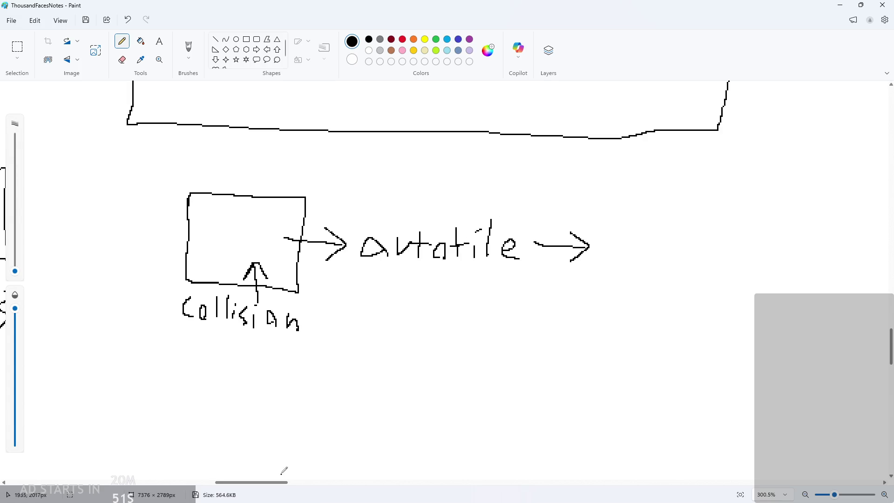
# - Draw the art box after the second arrow and write 'art' under it
pyautogui.hscroll(5, 289, 447)
pyautogui.keyDown('ctrl'); pyautogui.scroll(-2, 368, 279); pyautogui.keyUp('ctrl')
pyautogui.keyDown('ctrl'); pyautogui.scroll(1, 353, 265); pyautogui.keyUp('ctrl')
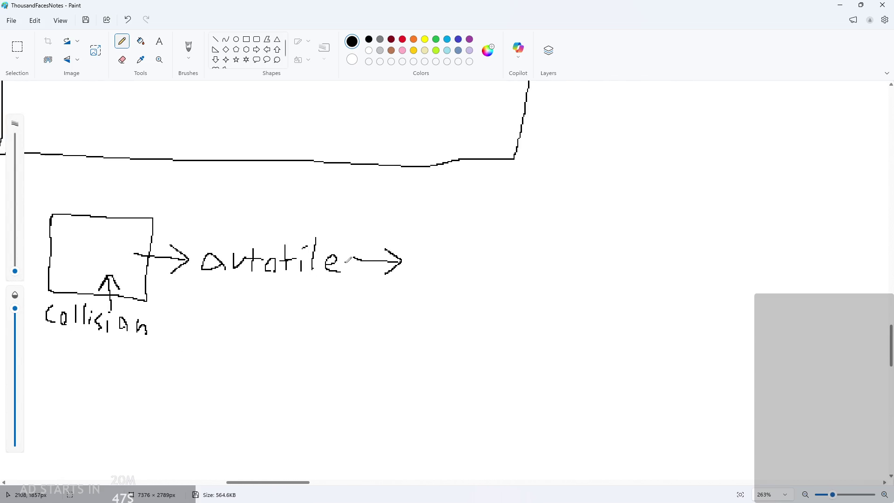
pyautogui.moveTo(435, 224)
pyautogui.mouseDown()
pyautogui.moveTo(505, 290)
pyautogui.moveTo(463, 214)
pyautogui.moveTo(427, 226)
pyautogui.mouseUp()
pyautogui.keyDown('ctrl'); pyautogui.scroll(1, 460, 340); pyautogui.keyUp('ctrl')
pyautogui.moveTo(441, 307); pyautogui.dragTo(440, 313)
pyautogui.moveTo(448, 312)
pyautogui.mouseDown()
pyautogui.moveTo(454, 302)
pyautogui.moveTo(464, 308)
pyautogui.mouseUp()
pyautogui.moveTo(475, 295)
pyautogui.mouseDown()
pyautogui.moveTo(475, 325)
pyautogui.moveTo(485, 310)
pyautogui.mouseUp()
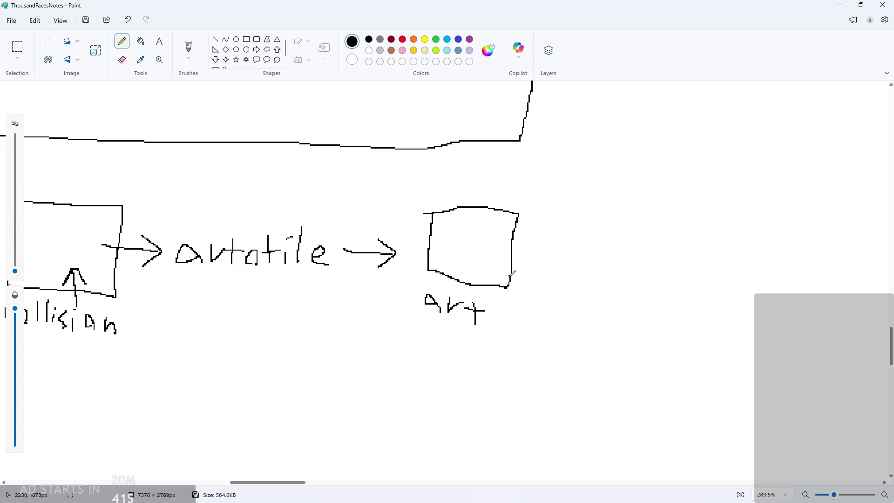
pyautogui.moveTo(267, 482)
pyautogui.mouseDown()
pyautogui.moveTo(229, 482)
pyautogui.moveTo(254, 487)
pyautogui.mouseUp()
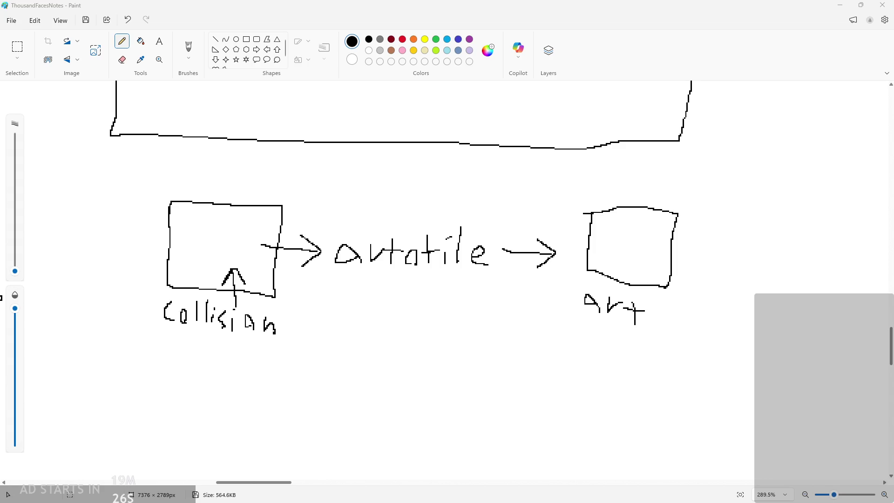
pyautogui.scroll(-4, 390, 298)
# - Write '10x10' in the art box and '8x8' in the collision box, undoing a stray stroke
pyautogui.scroll(4, 394, 300)
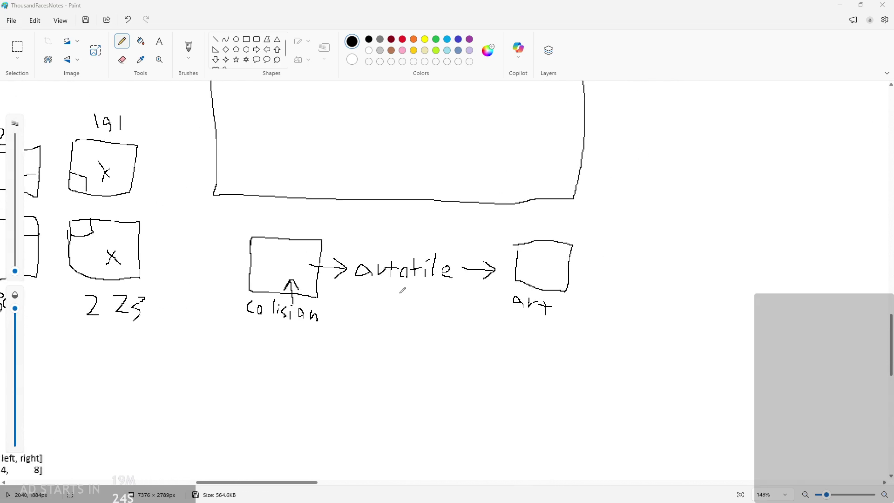
pyautogui.scroll(2, 565, 260)
pyautogui.moveTo(555, 239)
pyautogui.mouseDown()
pyautogui.moveTo(554, 258)
pyautogui.moveTo(564, 246)
pyautogui.moveTo(590, 268)
pyautogui.moveTo(578, 276)
pyautogui.mouseUp()
pyautogui.moveTo(587, 251)
pyautogui.mouseDown()
pyautogui.moveTo(595, 272)
pyautogui.moveTo(604, 267)
pyautogui.mouseUp()
pyautogui.moveTo(116, 247); pyautogui.dragTo(119, 274)
pyautogui.moveTo(133, 258)
pyautogui.mouseDown()
pyautogui.moveTo(147, 274)
pyautogui.moveTo(138, 274)
pyautogui.moveTo(163, 264)
pyautogui.moveTo(164, 279)
pyautogui.moveTo(168, 263)
pyautogui.mouseUp()
pyautogui.hotkey('ctrl', 'z')
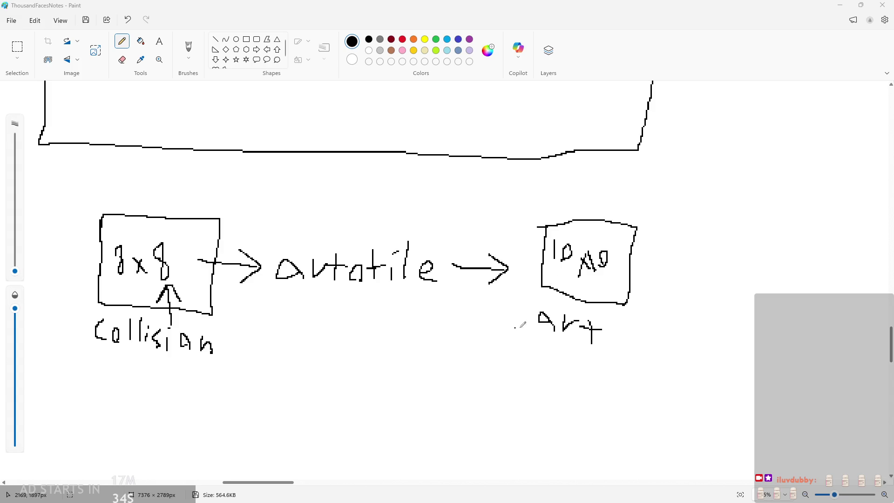
pyautogui.scroll(-1, 456, 317)
pyautogui.scroll(1, 325, 310)
pyautogui.scroll(2, 280, 335)
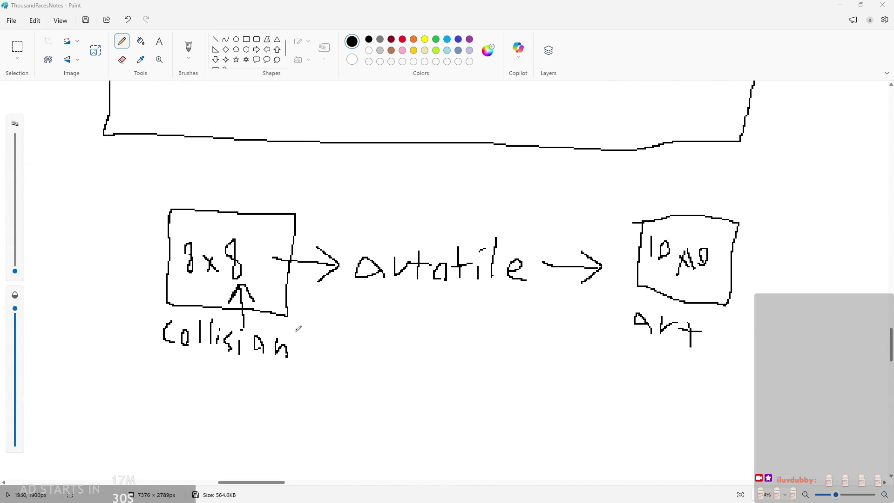
pyautogui.scroll(-1, 368, 305)
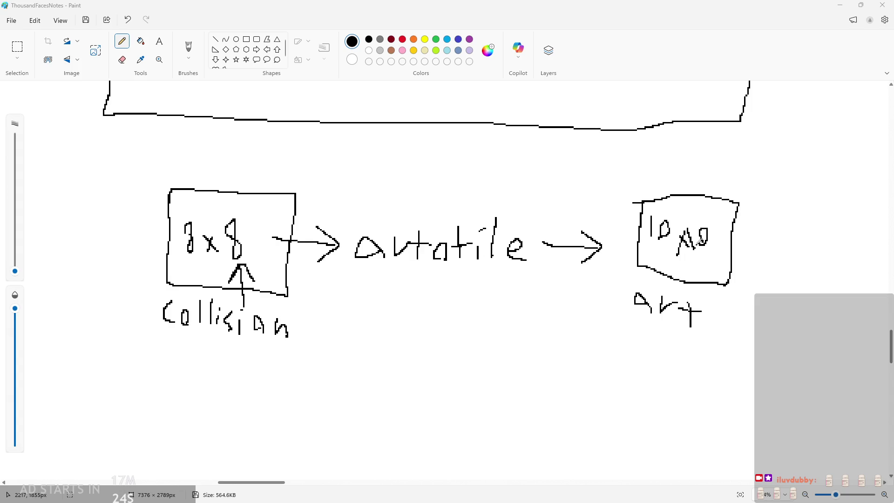
pyautogui.scroll(1, 675, 264)
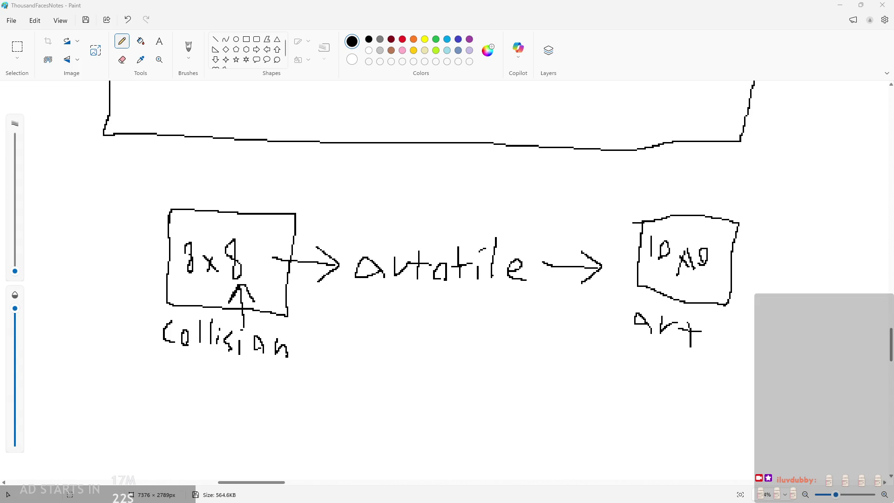
pyautogui.scroll(-1, 357, 243)
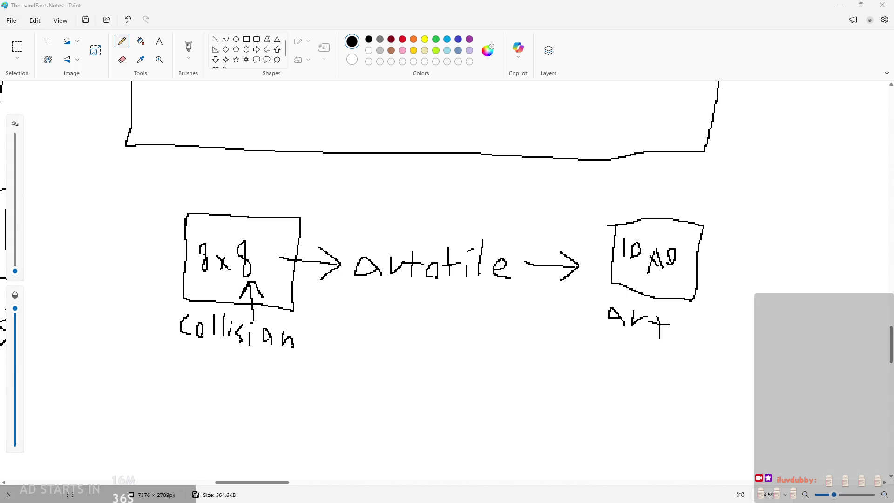
pyautogui.scroll(-3, 506, 259)
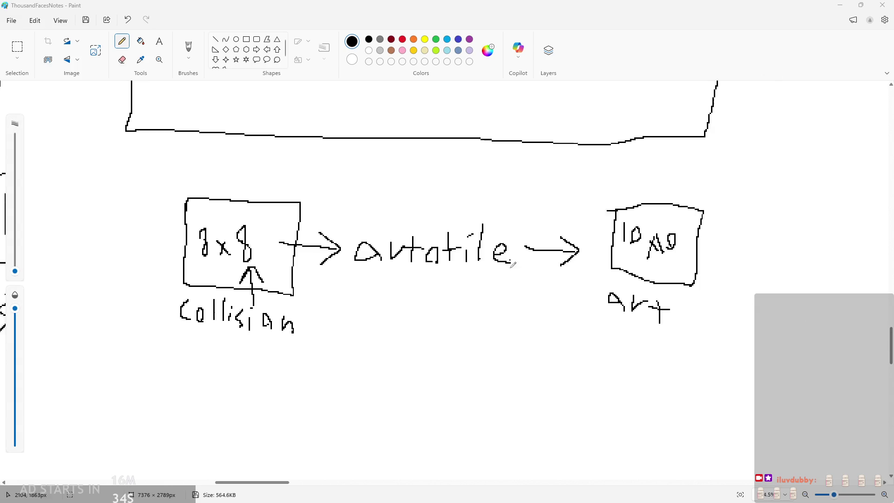
pyautogui.keyDown('ctrl'); pyautogui.scroll(-3, 661, 208); pyautogui.keyUp('ctrl')
pyautogui.scroll(2, 738, 233)
pyautogui.keyDown('ctrl'); pyautogui.scroll(4, 776, 213); pyautogui.keyUp('ctrl')
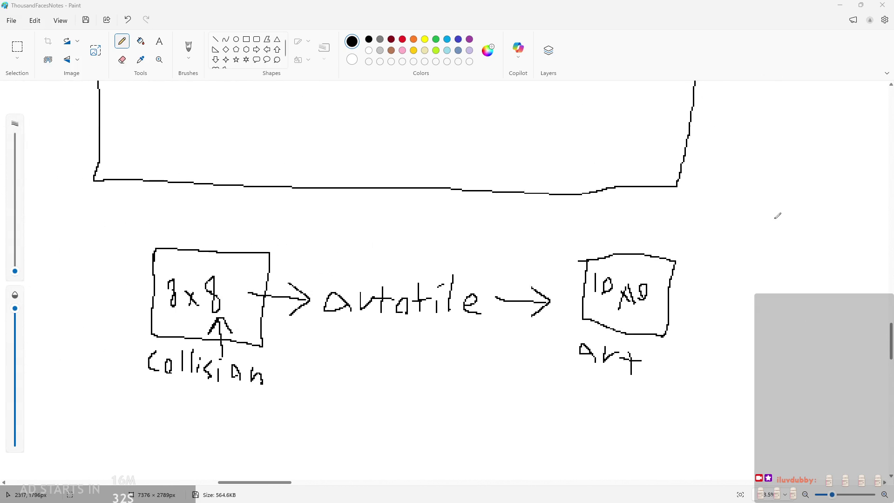
pyautogui.scroll(1, 617, 244)
pyautogui.keyDown('ctrl'); pyautogui.scroll(-1, 669, 226); pyautogui.keyUp('ctrl')
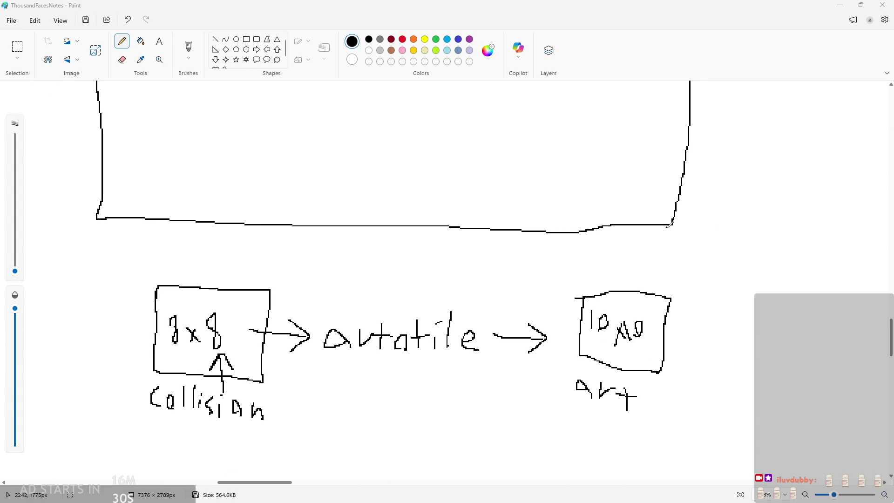
pyautogui.moveTo(693, 214)
pyautogui.mouseDown()
pyautogui.moveTo(693, 247)
pyautogui.moveTo(707, 227)
pyautogui.moveTo(711, 245)
pyautogui.mouseUp()
# - Undo a stray bar and hand-write the note 'tile[0,1..]'
pyautogui.hotkey('ctrl', 'z')
pyautogui.click(715, 220)
pyautogui.moveTo(721, 213); pyautogui.dragTo(724, 245)
pyautogui.moveTo(732, 236); pyautogui.dragTo(747, 242)
pyautogui.moveTo(768, 213)
pyautogui.mouseDown()
pyautogui.moveTo(787, 248)
pyautogui.moveTo(792, 233)
pyautogui.moveTo(797, 241)
pyautogui.mouseUp()
pyautogui.moveTo(805, 241)
pyautogui.mouseDown()
pyautogui.moveTo(796, 253)
pyautogui.moveTo(851, 247)
pyautogui.mouseUp()
pyautogui.click(837, 242)
pyautogui.click(844, 242)
pyautogui.moveTo(850, 215)
pyautogui.mouseDown()
pyautogui.moveTo(881, 215)
pyautogui.moveTo(850, 252)
pyautogui.mouseUp()
# - Draw an arrow labelled 'sprites' beneath tile[0,1..]
pyautogui.moveTo(276, 483); pyautogui.dragTo(307, 485)
pyautogui.keyDown('ctrl'); pyautogui.scroll(1, 412, 229); pyautogui.keyUp('ctrl')
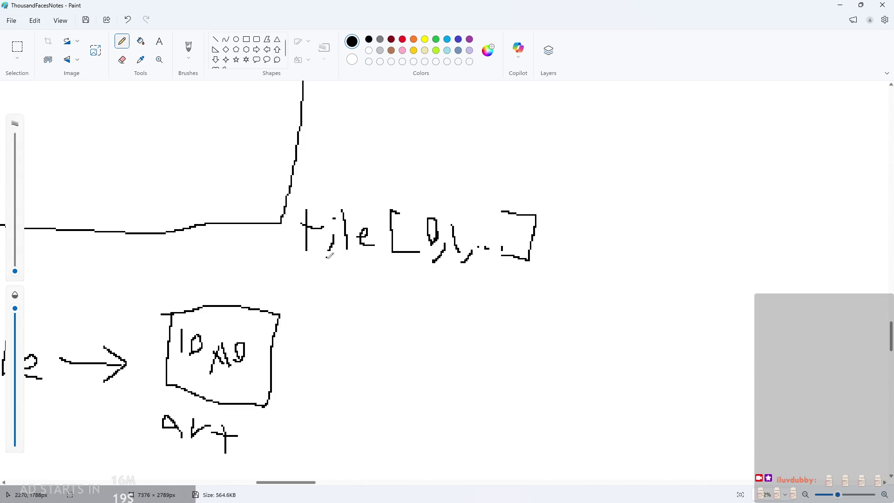
pyautogui.moveTo(340, 298)
pyautogui.mouseDown()
pyautogui.moveTo(335, 281)
pyautogui.moveTo(343, 300)
pyautogui.moveTo(390, 309)
pyautogui.moveTo(427, 298)
pyautogui.moveTo(454, 326)
pyautogui.mouseUp()
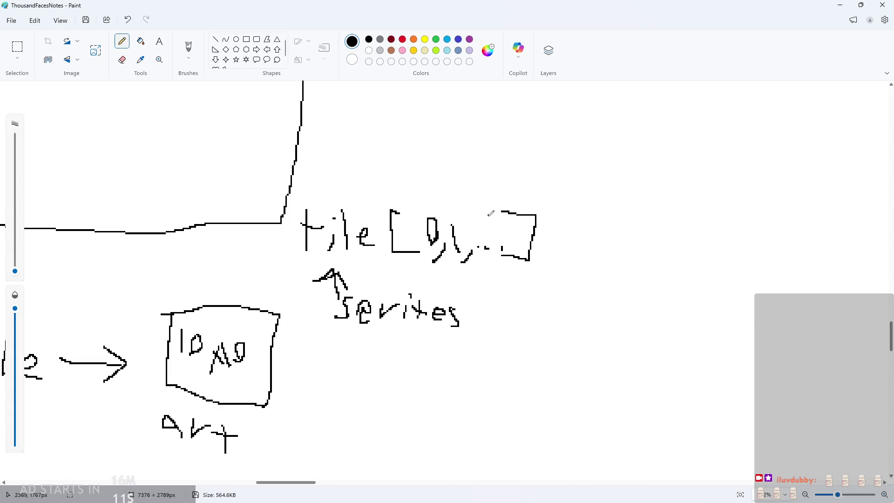
pyautogui.keyDown('ctrl'); pyautogui.scroll(-2, 693, 190); pyautogui.keyUp('ctrl')
pyautogui.scroll(2, 685, 189)
pyautogui.scroll(1, 685, 188)
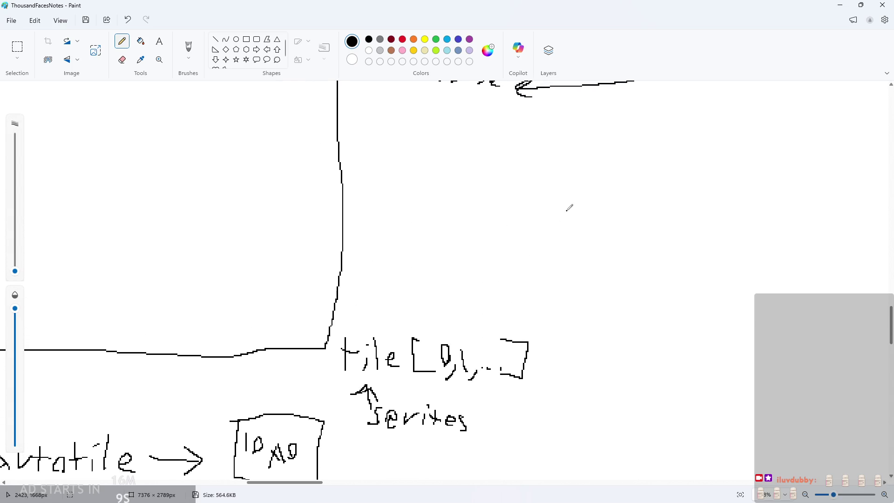
# - Hand-write the note 'loop → tileset' to the upper right
pyautogui.moveTo(567, 168)
pyautogui.mouseDown()
pyautogui.moveTo(567, 206)
pyautogui.moveTo(586, 188)
pyautogui.moveTo(635, 214)
pyautogui.moveTo(688, 187)
pyautogui.moveTo(666, 204)
pyautogui.moveTo(700, 161)
pyautogui.moveTo(723, 201)
pyautogui.mouseUp()
pyautogui.click(721, 166)
pyautogui.moveTo(734, 161); pyautogui.dragTo(739, 198)
pyautogui.moveTo(744, 190)
pyautogui.mouseDown()
pyautogui.moveTo(764, 196)
pyautogui.moveTo(802, 182)
pyautogui.mouseUp()
pyautogui.moveTo(812, 192); pyautogui.dragTo(811, 170)
pyautogui.moveTo(802, 185); pyautogui.dragTo(838, 185)
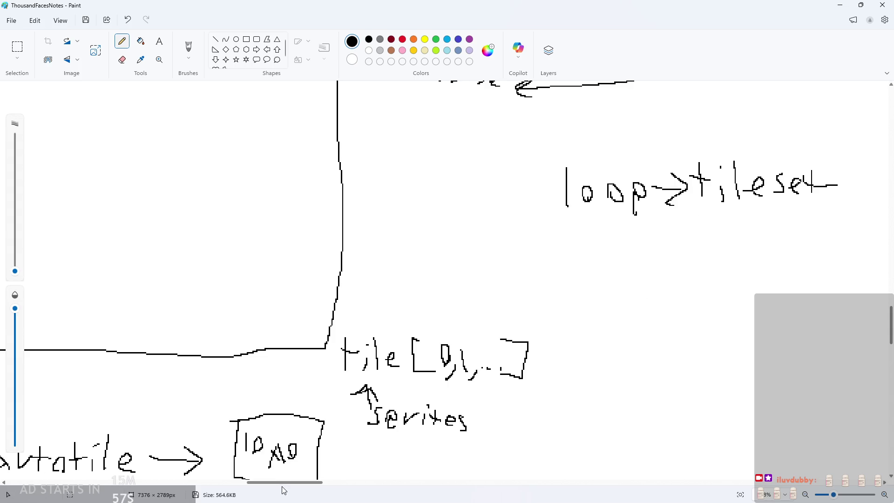
pyautogui.hscroll(5, 284, 490)
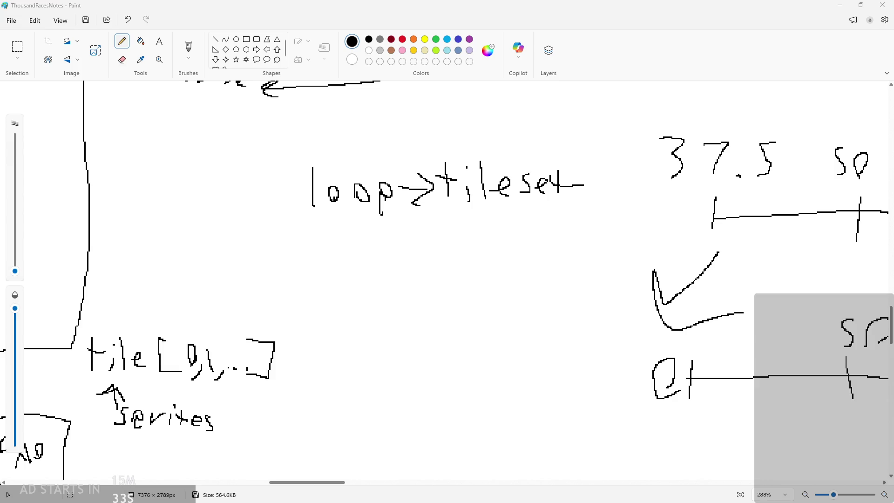
pyautogui.scroll(3, 410, 246)
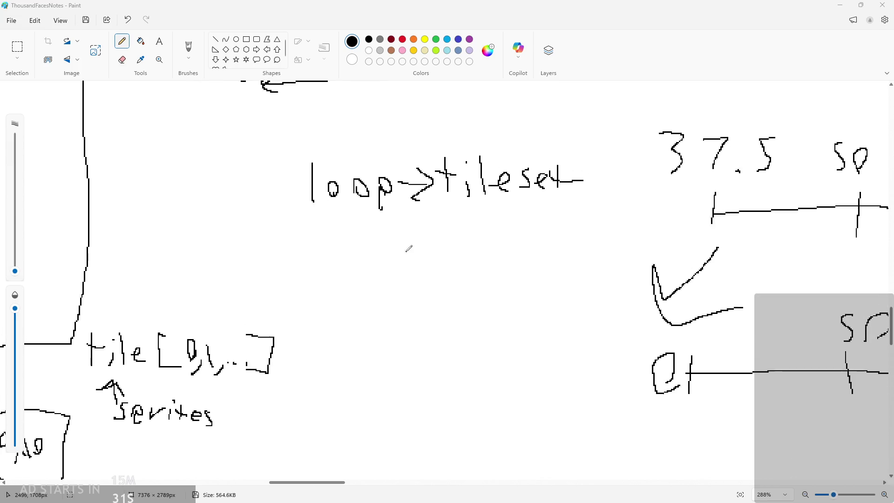
pyautogui.moveTo(586, 204); pyautogui.dragTo(577, 242)
# - Replace the tileset wording so the loop note reads 'loop → spr_tls'
pyautogui.hotkey('ctrl', 'z')
pyautogui.hotkey('ctrl', 'z')
pyautogui.hotkey('ctrl', 'z')
pyautogui.hotkey('ctrl', 'z')
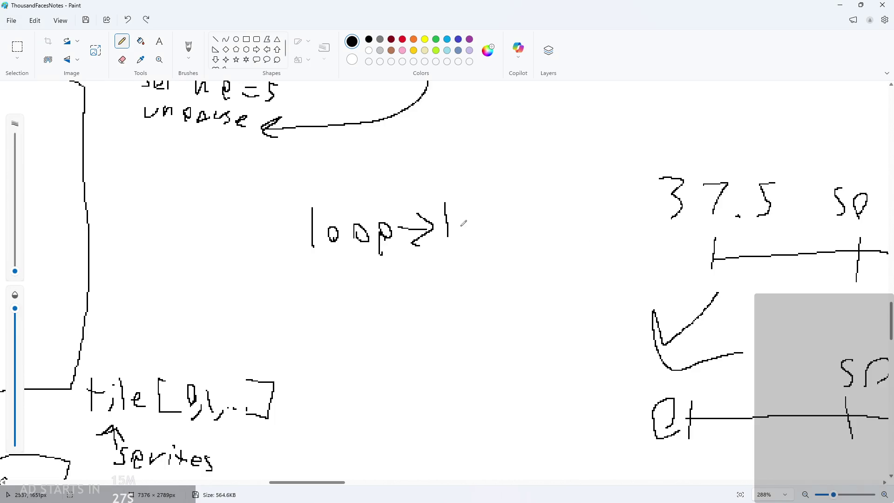
pyautogui.moveTo(455, 213)
pyautogui.mouseDown()
pyautogui.moveTo(441, 238)
pyautogui.moveTo(462, 227)
pyautogui.moveTo(464, 249)
pyautogui.mouseUp()
pyautogui.moveTo(485, 219)
pyautogui.mouseDown()
pyautogui.moveTo(511, 215)
pyautogui.moveTo(542, 237)
pyautogui.mouseUp()
pyautogui.moveTo(550, 198)
pyautogui.mouseDown()
pyautogui.moveTo(546, 236)
pyautogui.moveTo(562, 210)
pyautogui.mouseUp()
pyautogui.moveTo(576, 196); pyautogui.dragTo(578, 249)
pyautogui.scroll(-1, 472, 263)
pyautogui.hotkey('ctrl', 'z')
pyautogui.moveTo(463, 211); pyautogui.dragTo(459, 243)
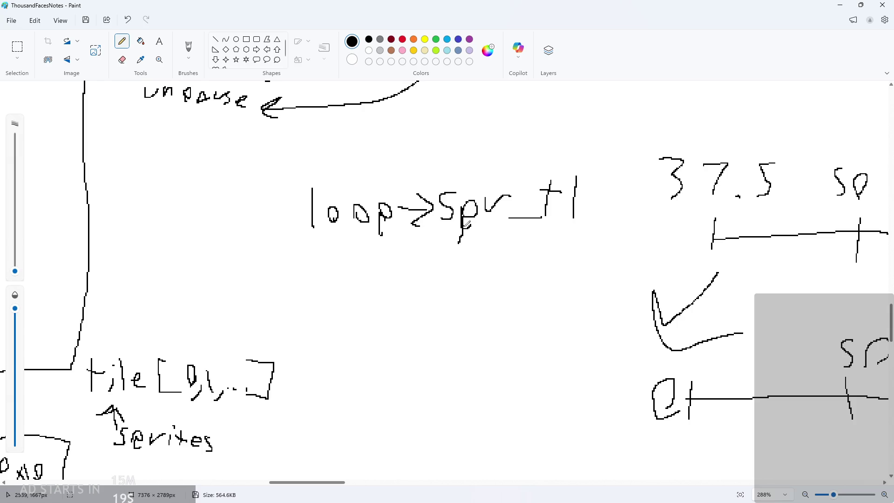
pyautogui.moveTo(590, 197); pyautogui.dragTo(574, 226)
pyautogui.scroll(-1, 376, 246)
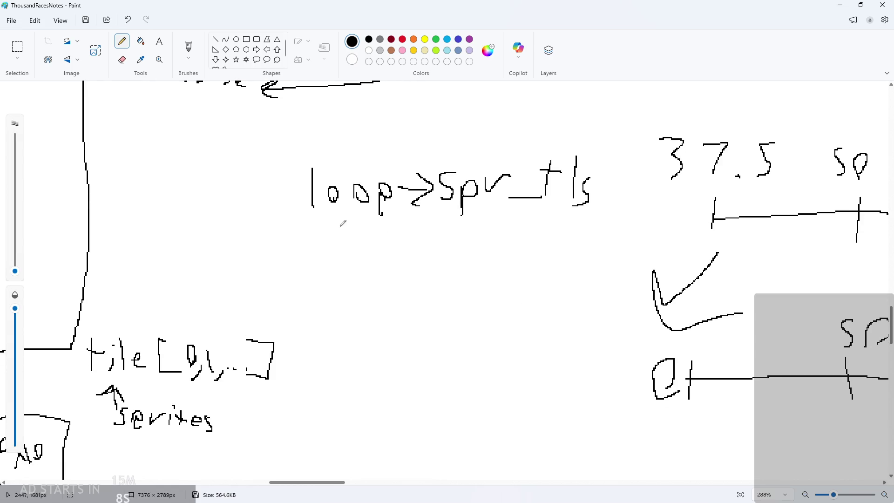